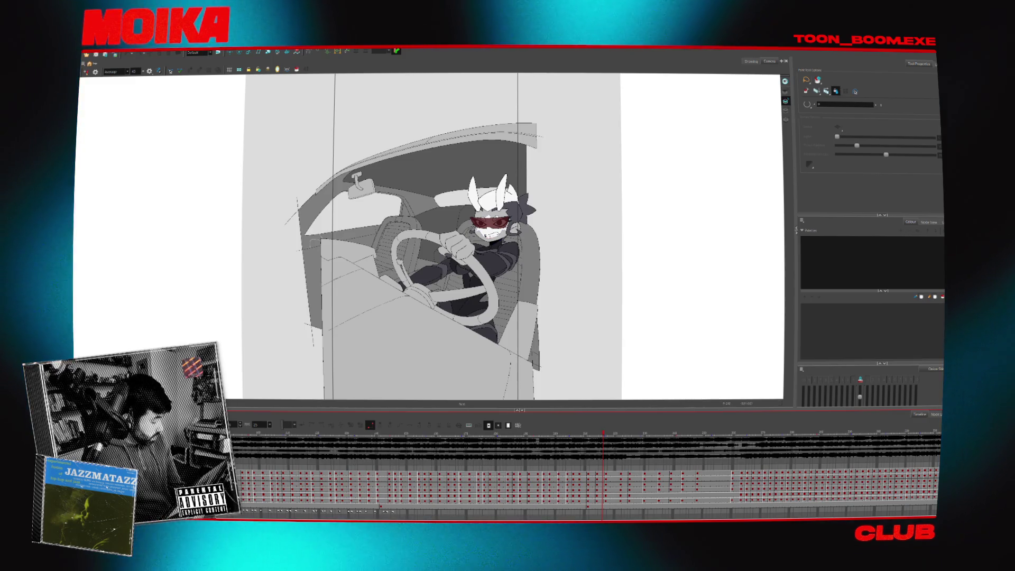
# Play back the car-interior scene animation in the Camera view
pyautogui.press('Return')
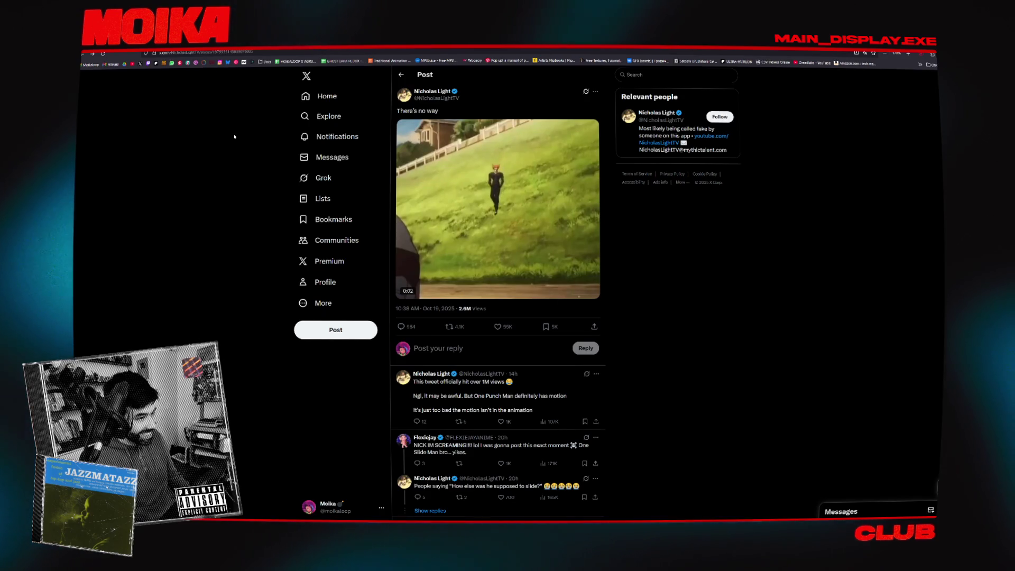
# Zoom the X post page in two levels, scroll through the replies, then return to Harmony
pyautogui.hotkey('ctrl', '+')
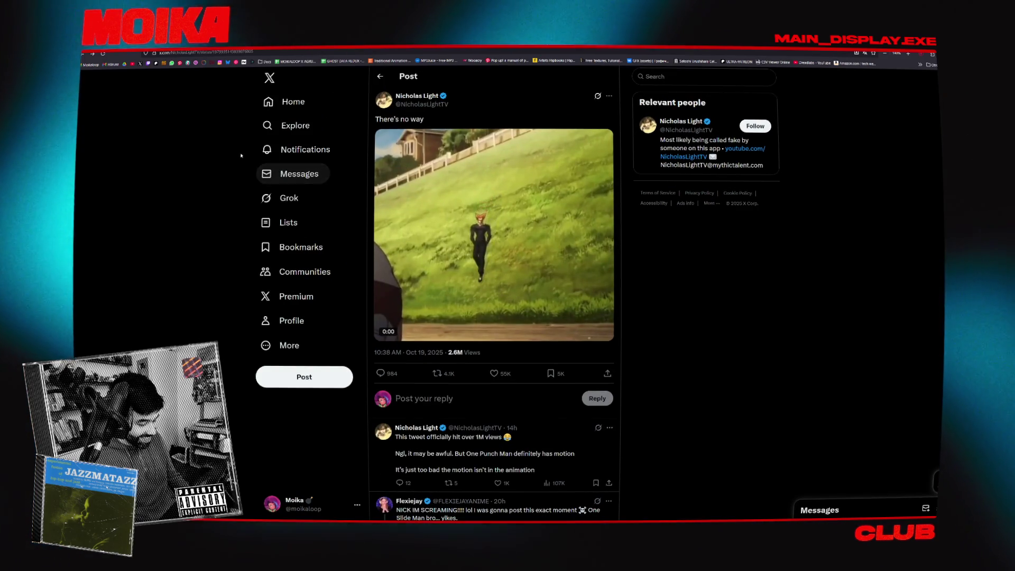
pyautogui.hotkey('ctrl', '+')
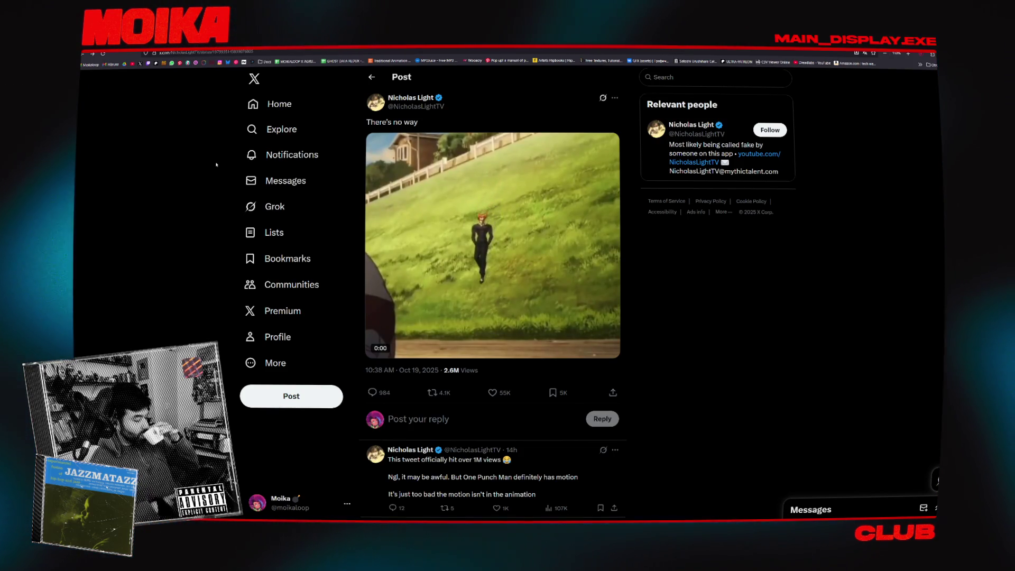
pyautogui.scroll(-10, 341, 230)
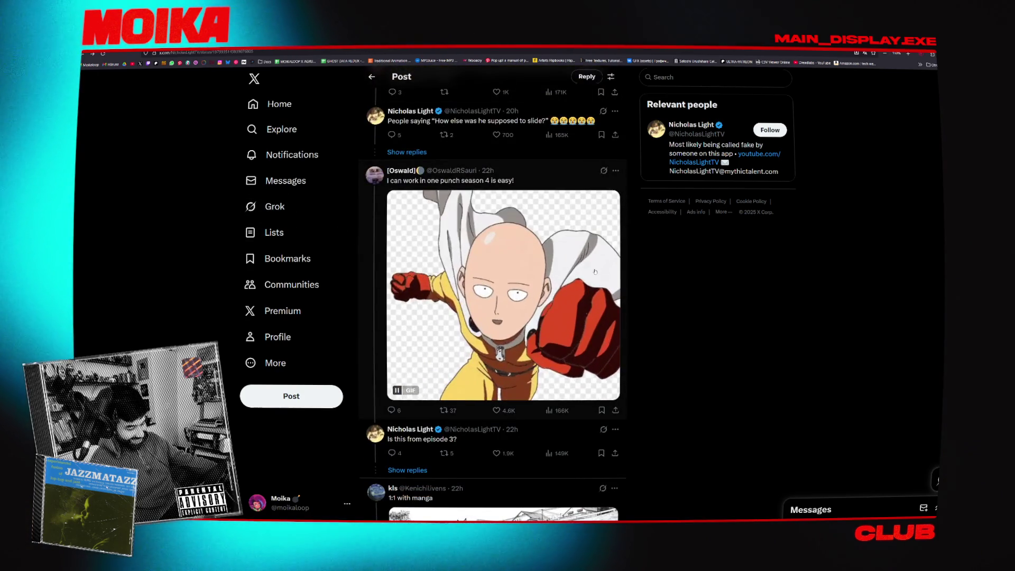
pyautogui.scroll(-3, 595, 272)
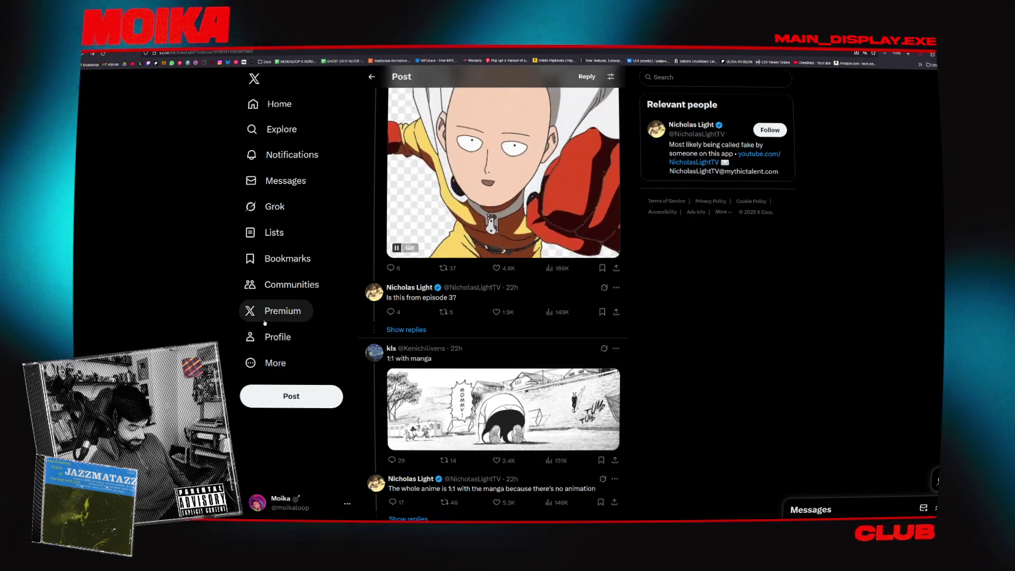
pyautogui.scroll(10, 295, 312)
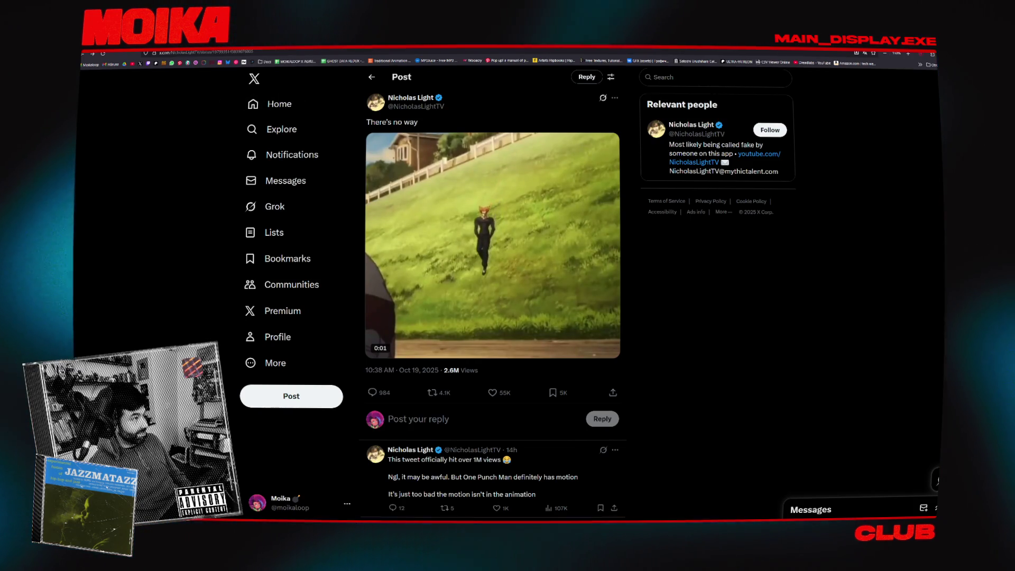
pyautogui.hotkey('alt', 'Tab')
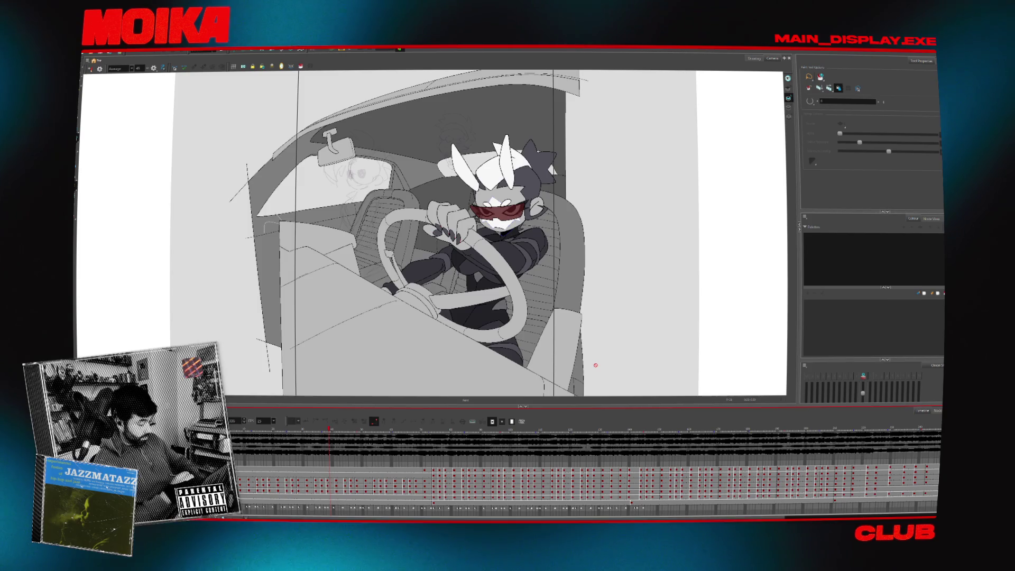
# Undo and redo the recent changes, then show and scroll the node graph in the side panel
pyautogui.hotkey('ctrl', 'z')
pyautogui.hotkey('ctrl', 'z')
pyautogui.hotkey('ctrl', 'z')
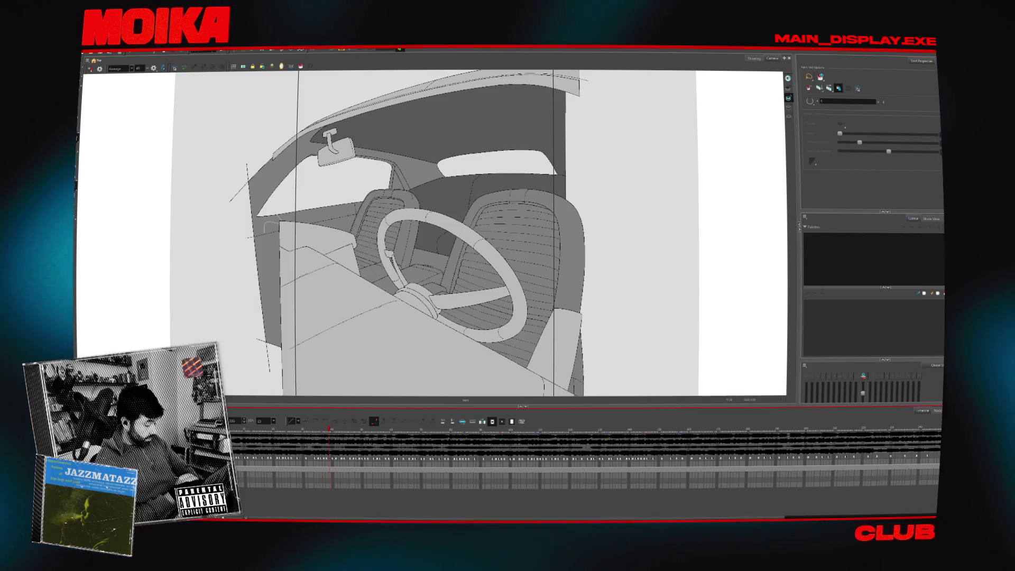
pyautogui.hotkey('ctrl', 'shift', 'z')
pyautogui.hotkey('ctrl', 'shift', 'z')
pyautogui.hotkey('ctrl', 'shift', 'z')
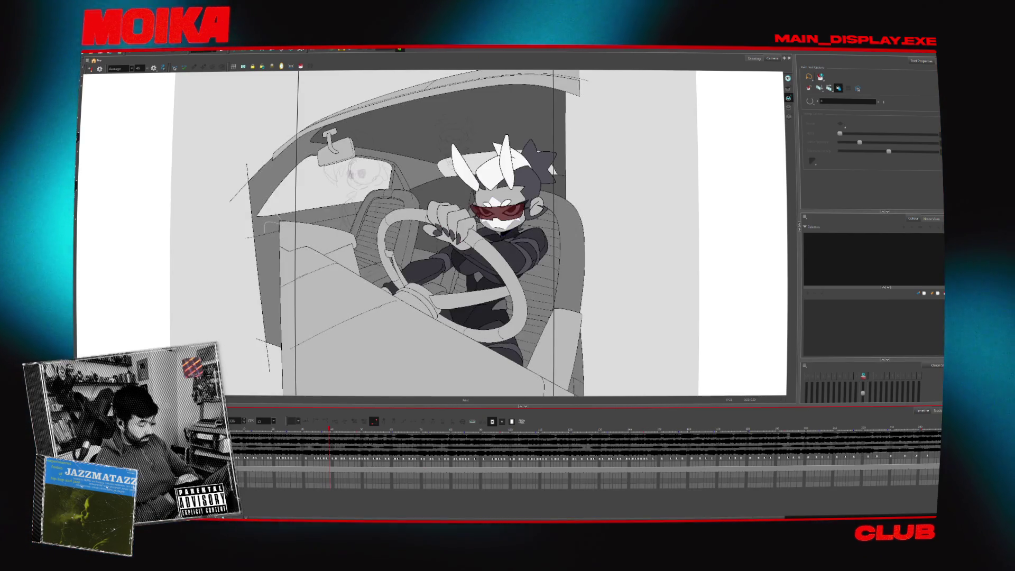
pyautogui.click(929, 219)
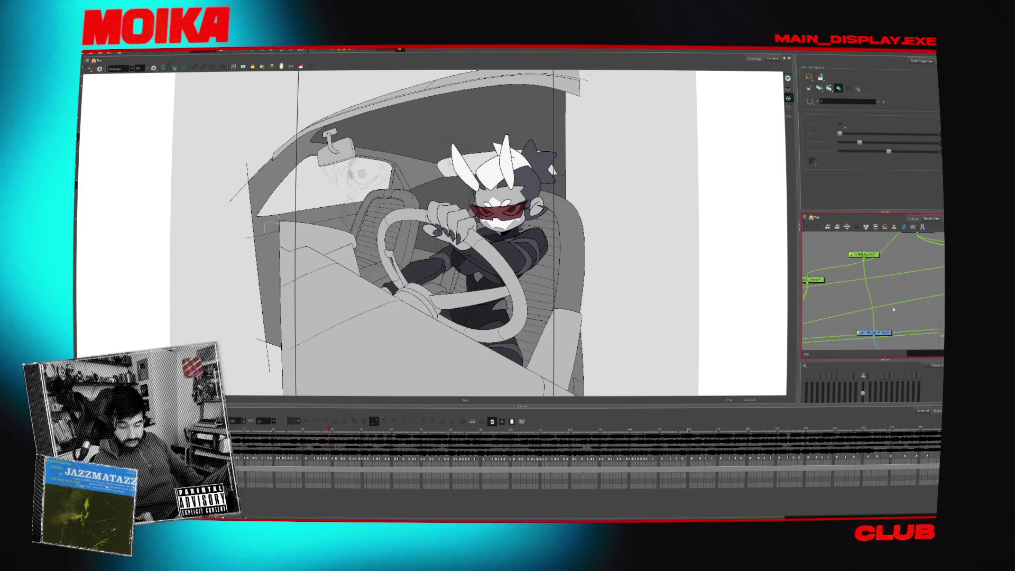
pyautogui.scroll(-5, 893, 310)
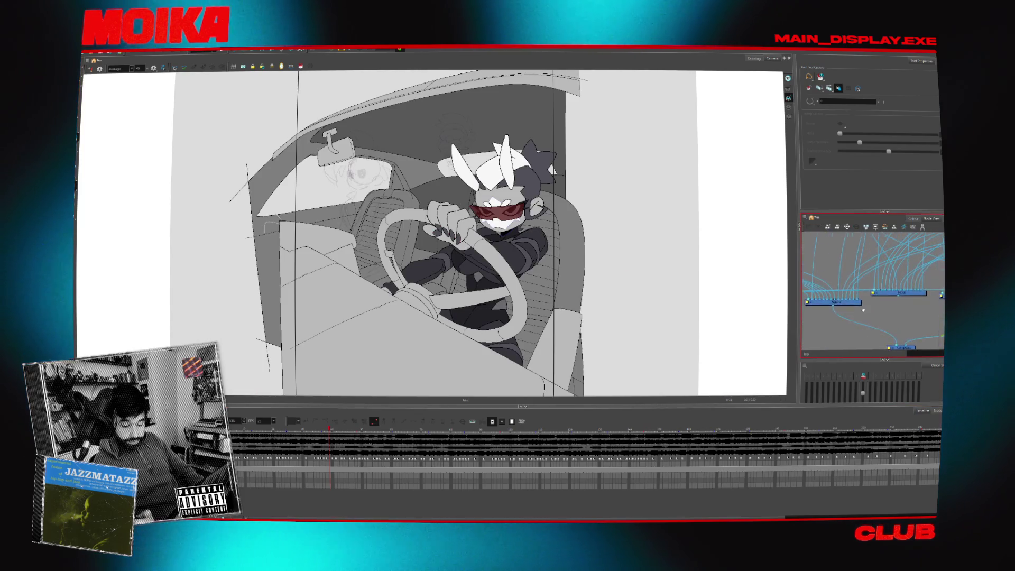
pyautogui.scroll(-3, 868, 314)
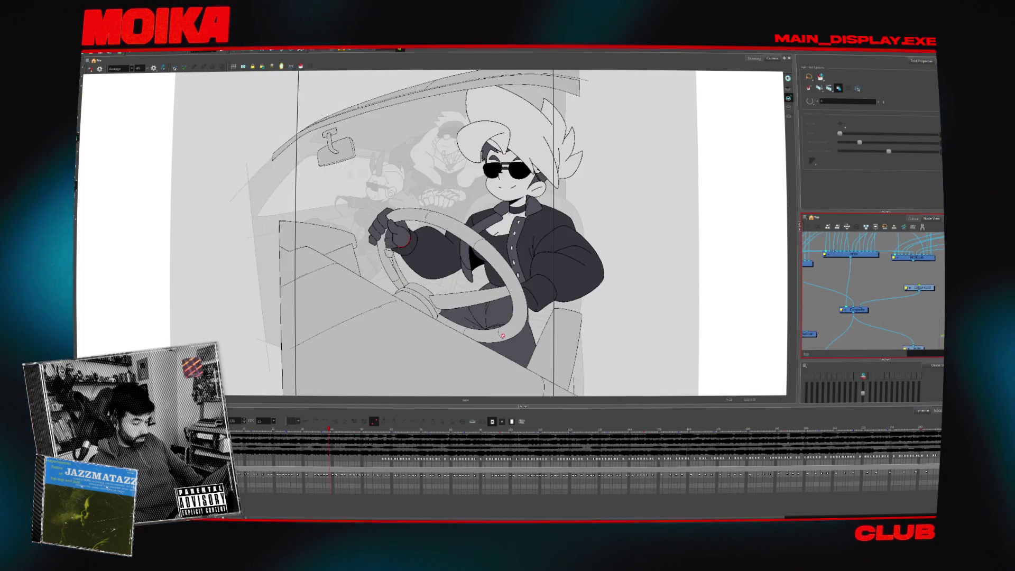
# Open and close the Start menu, capture a screen region, and pan the node graph
pyautogui.press('super')
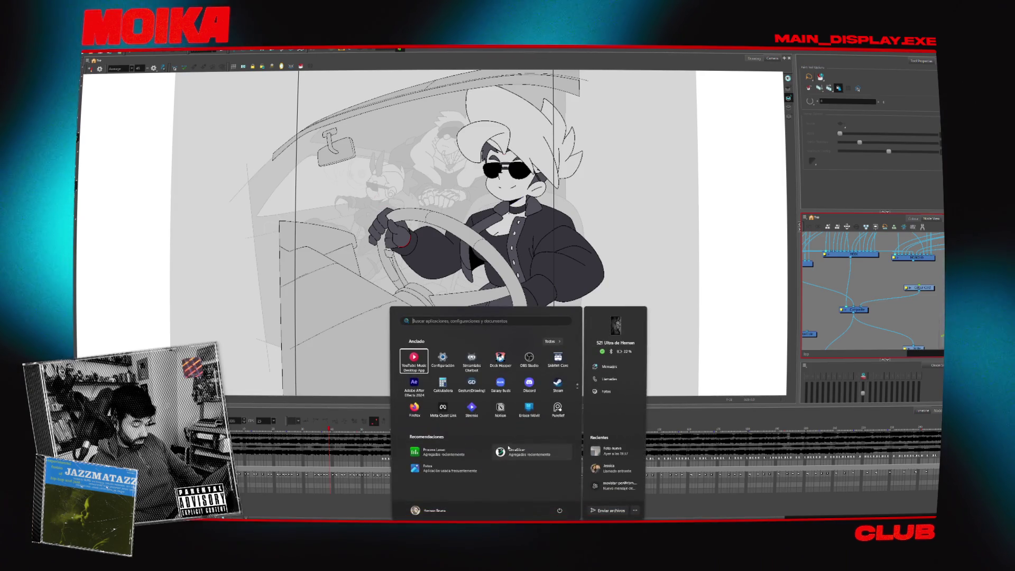
pyautogui.press('Escape')
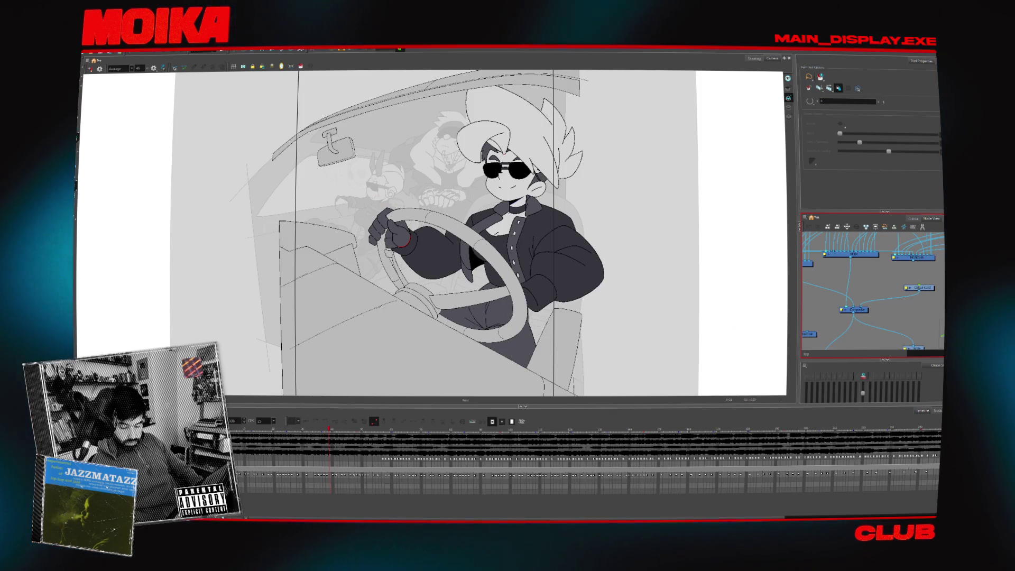
pyautogui.click(925, 475)
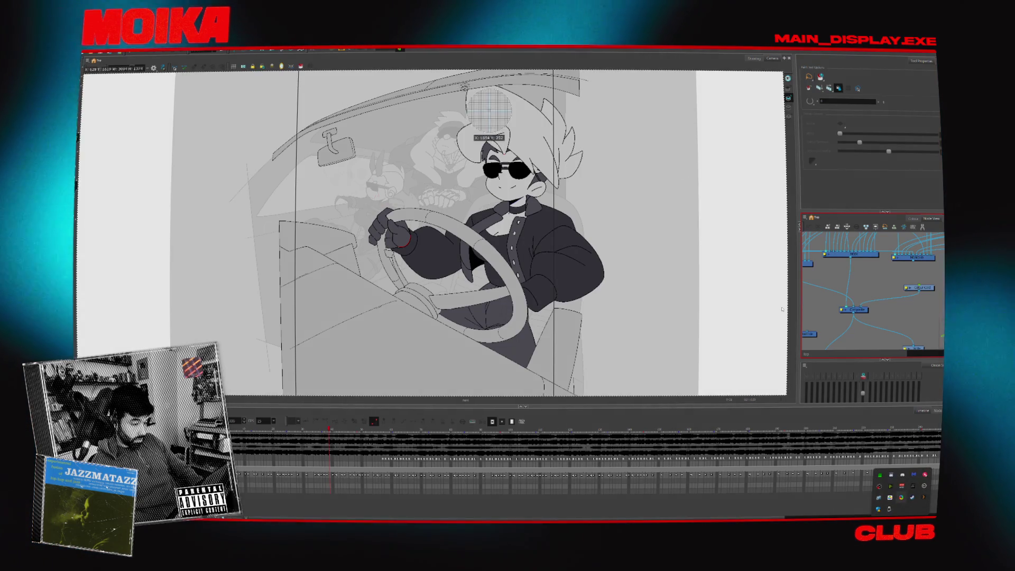
pyautogui.moveTo(345, 77)
pyautogui.mouseDown()
pyautogui.moveTo(759, 468)
pyautogui.moveTo(722, 455)
pyautogui.moveTo(619, 381)
pyautogui.mouseUp()
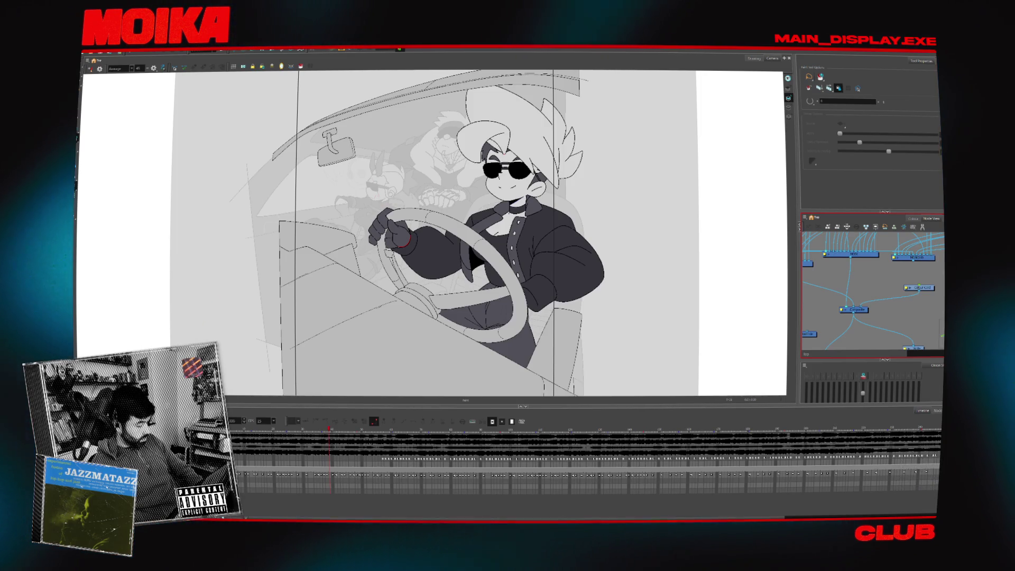
pyautogui.moveTo(860, 324); pyautogui.dragTo(891, 331)
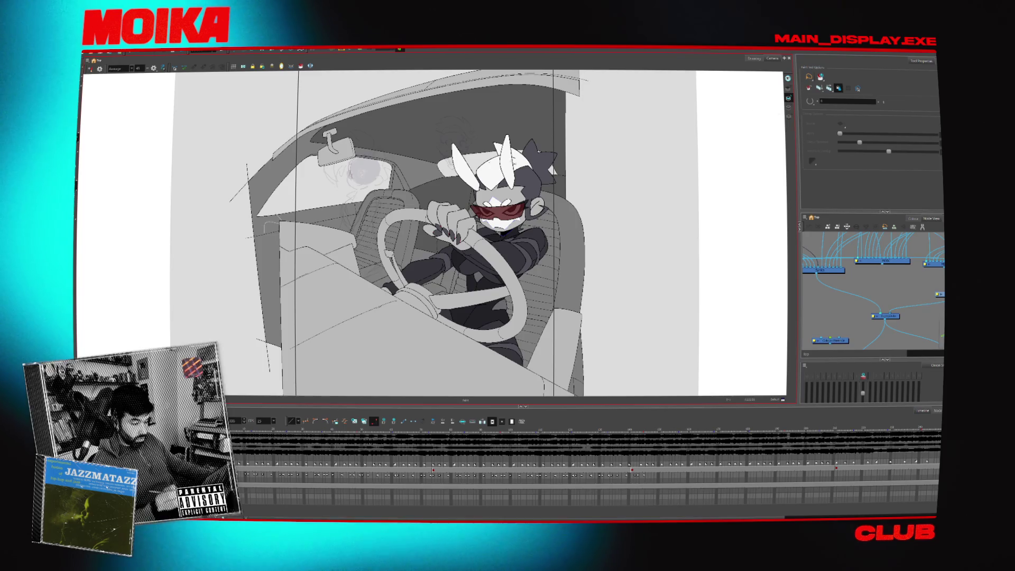
pyautogui.hotkey('alt', 's')
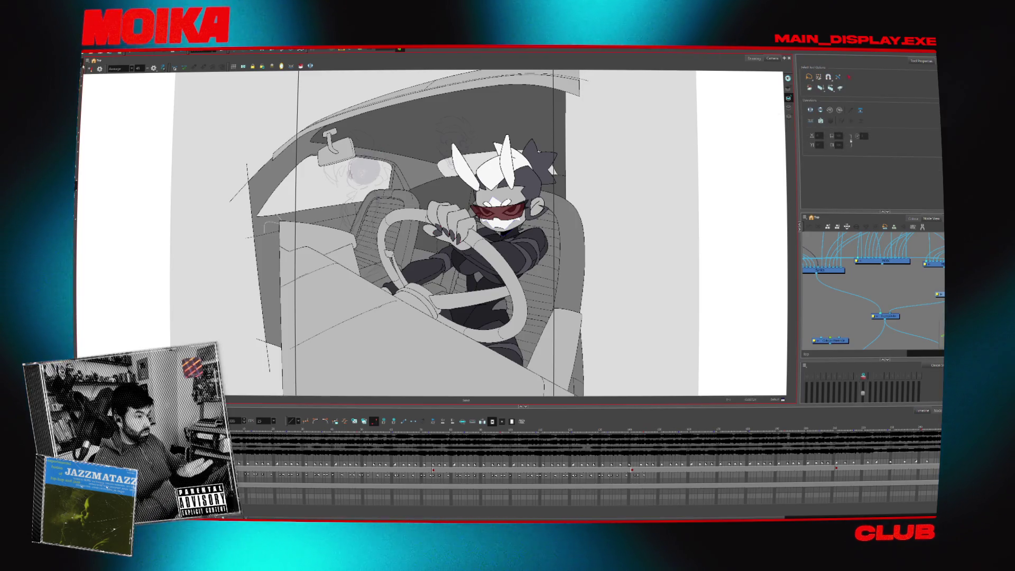
pyautogui.moveTo(401, 170); pyautogui.dragTo(466, 208)
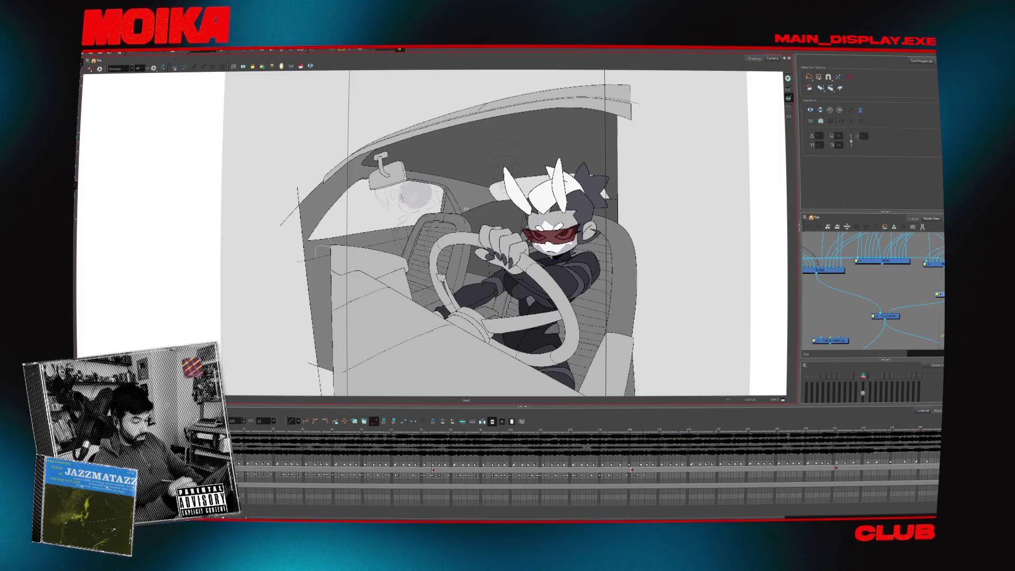
pyautogui.moveTo(226, 340); pyautogui.dragTo(516, 197)
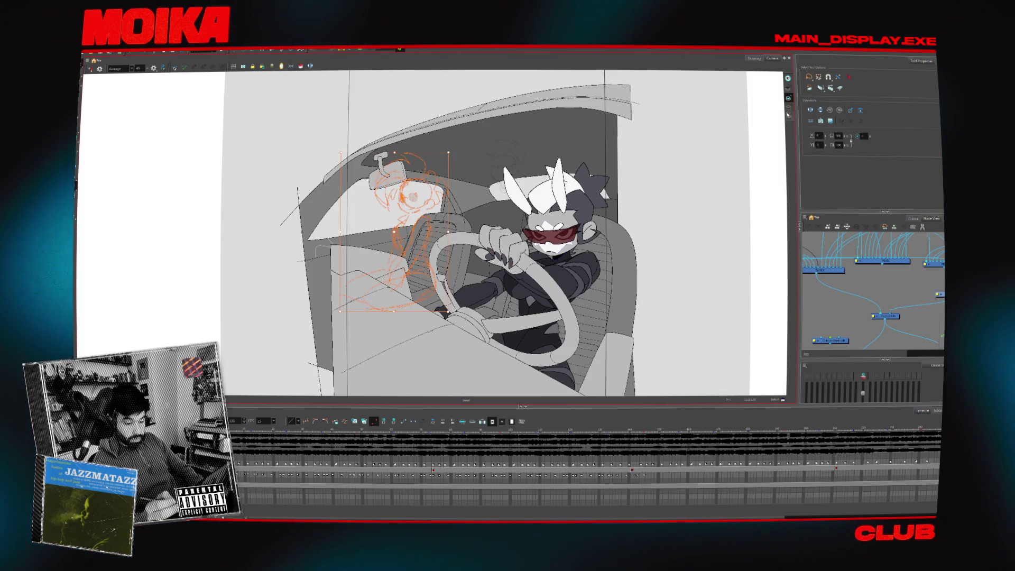
pyautogui.press('.')
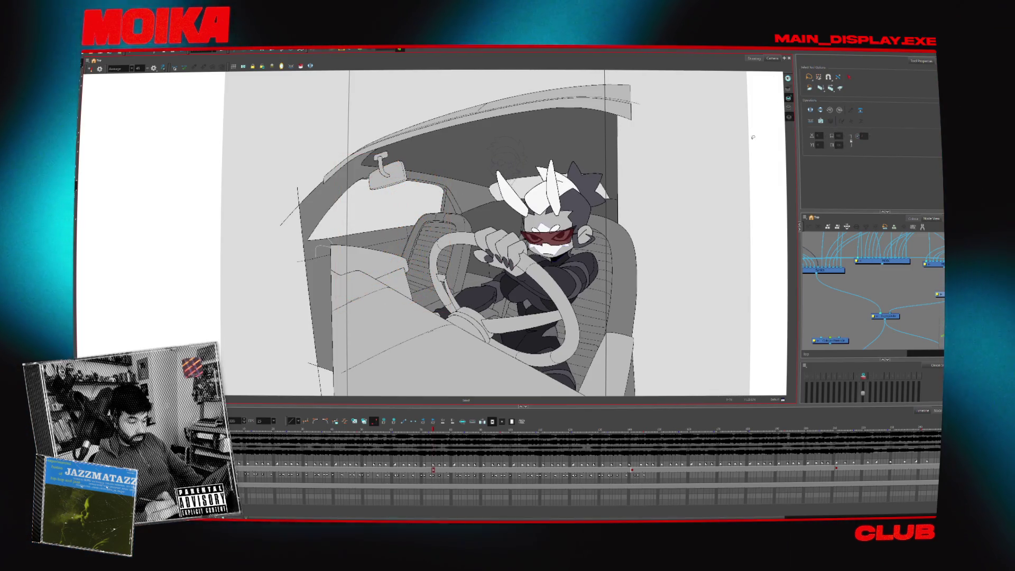
pyautogui.press("'")
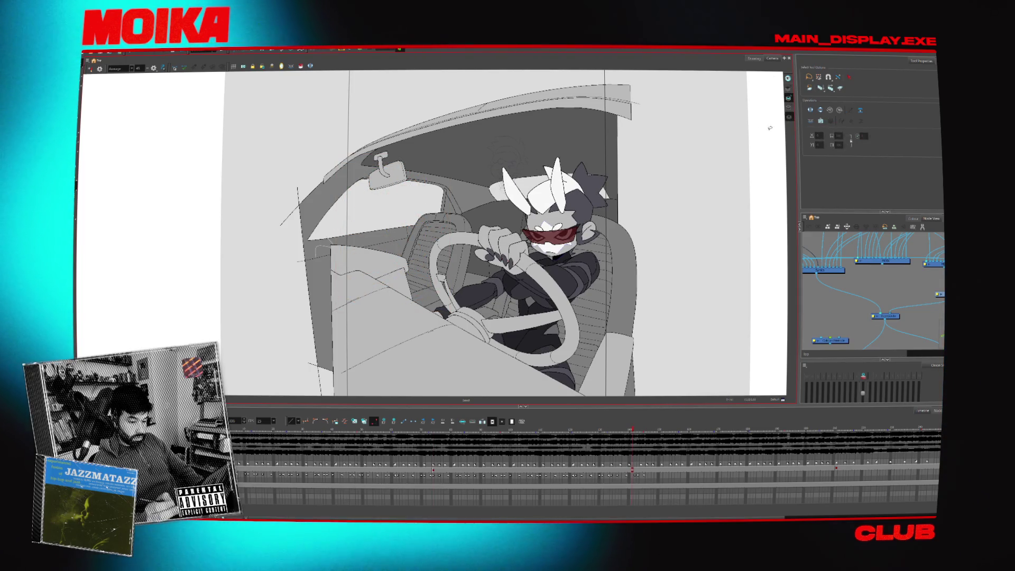
pyautogui.press("'")
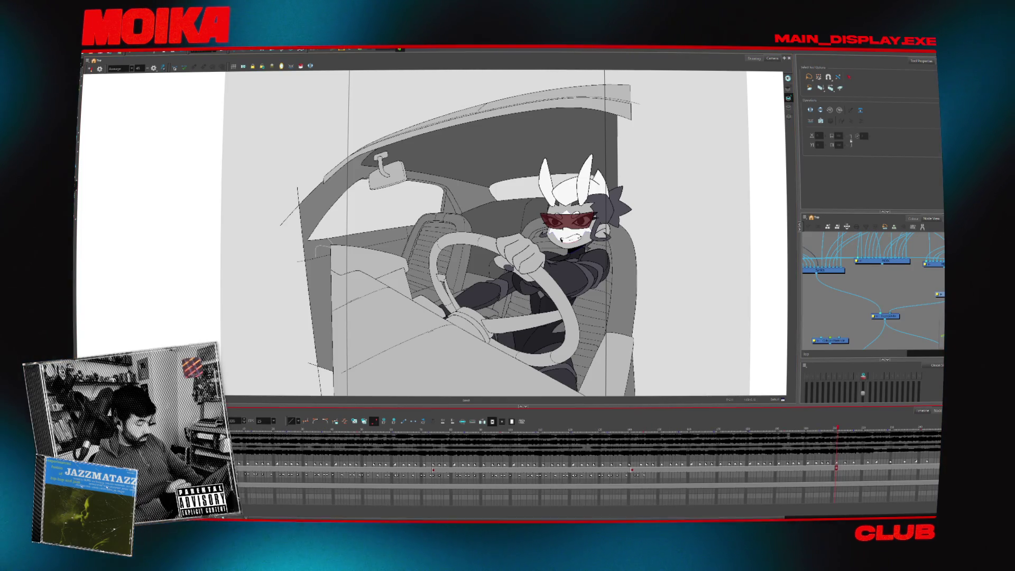
pyautogui.press("'")
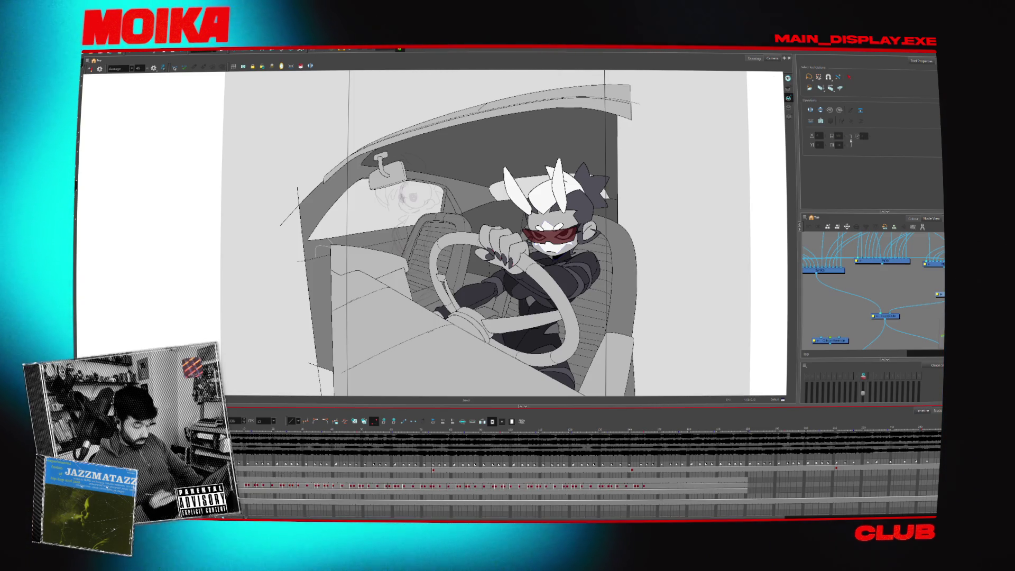
pyautogui.click(270, 486)
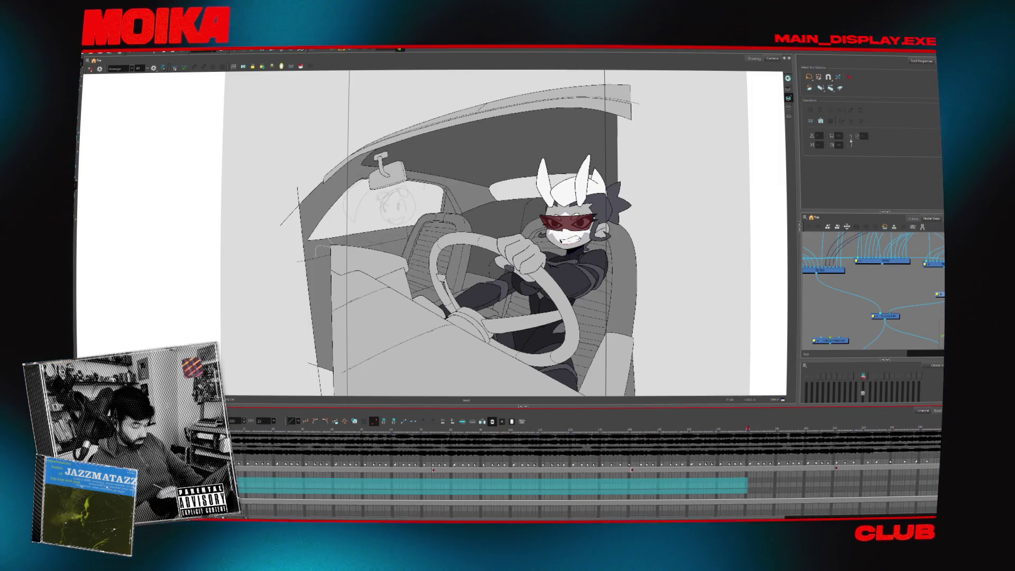
pyautogui.press('Escape')
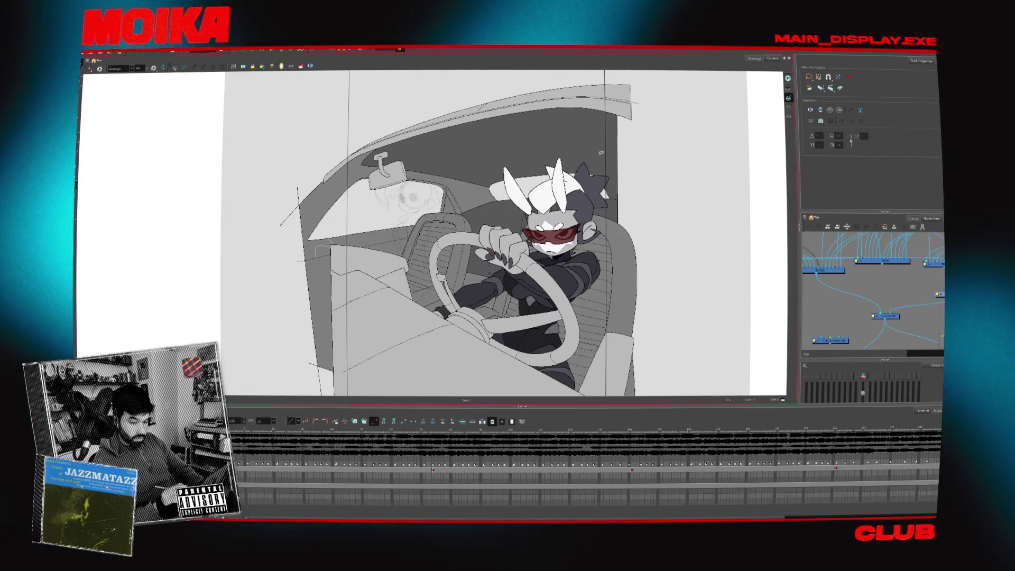
# Show the colour palettes and darken the New swatch in the colour editor
pyautogui.click(914, 218)
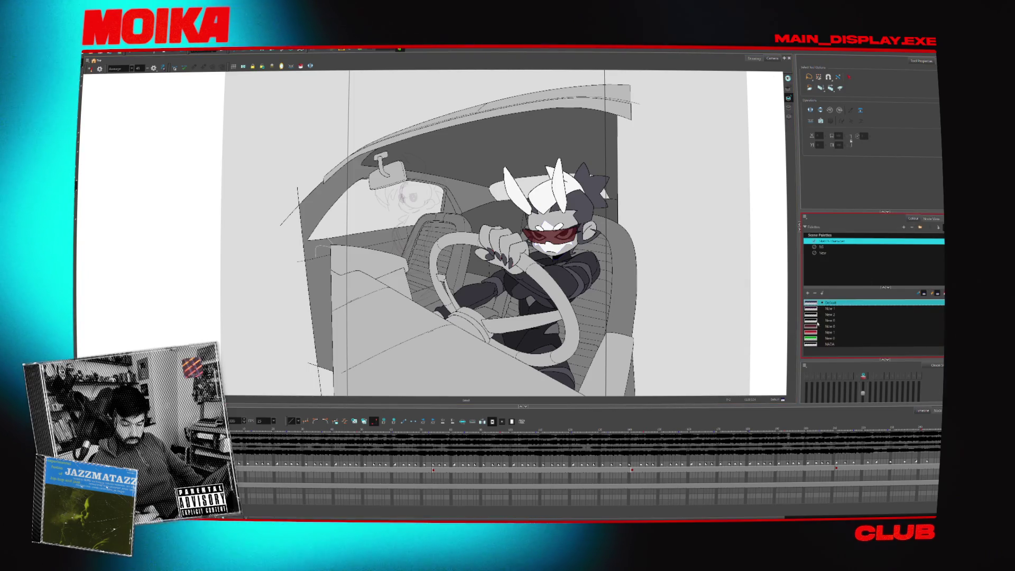
pyautogui.doubleClick(829, 308)
pyautogui.moveTo(561, 283); pyautogui.dragTo(573, 283)
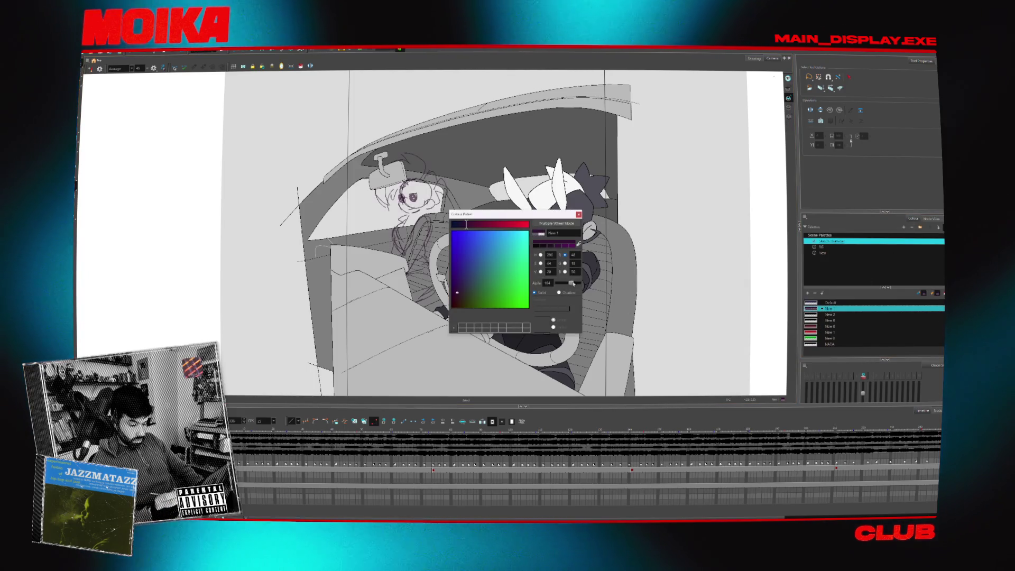
pyautogui.click(579, 215)
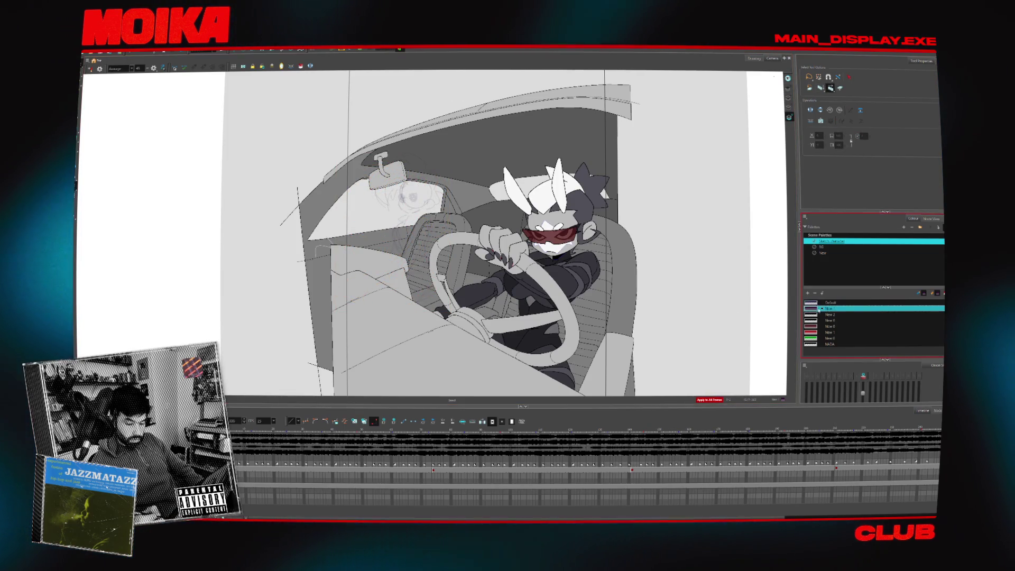
# Make the New swatch the drawing colour and return to the first frame
pyautogui.doubleClick(829, 303)
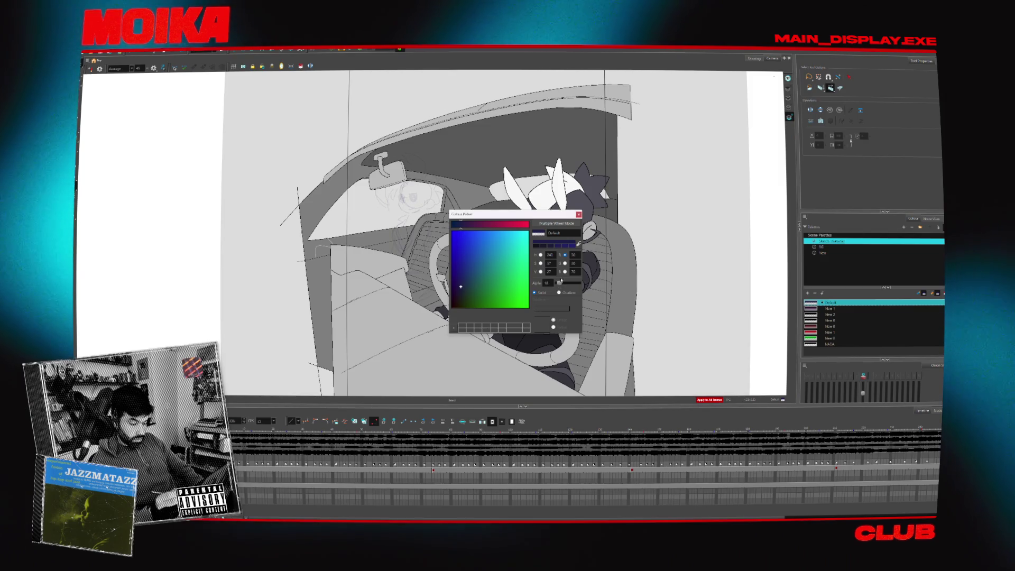
pyautogui.click(579, 214)
pyautogui.click(829, 308)
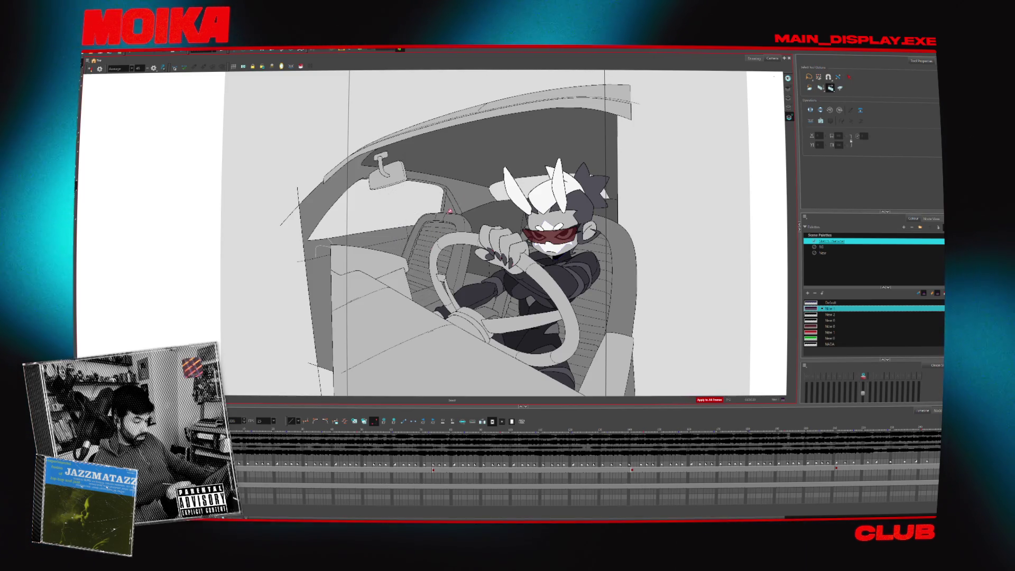
pyautogui.click(241, 466)
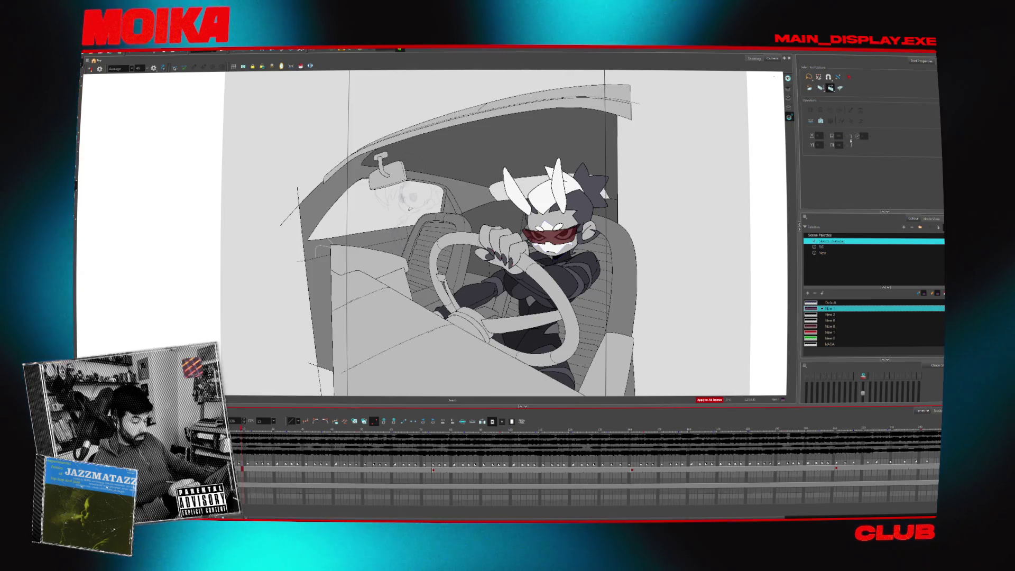
pyautogui.scroll(4, 416, 225)
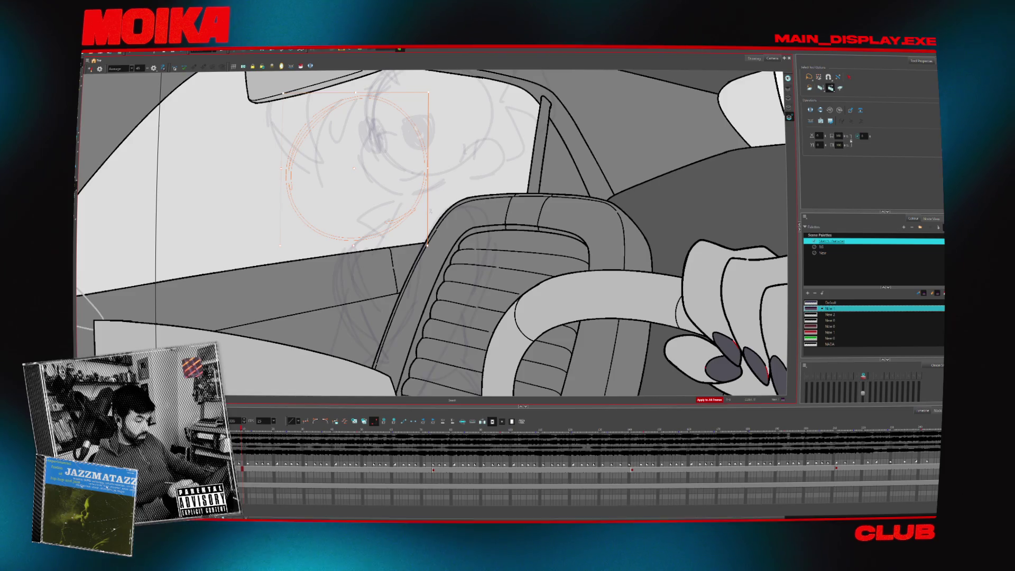
pyautogui.scroll(1, 437, 211)
pyautogui.scroll(-4, 436, 211)
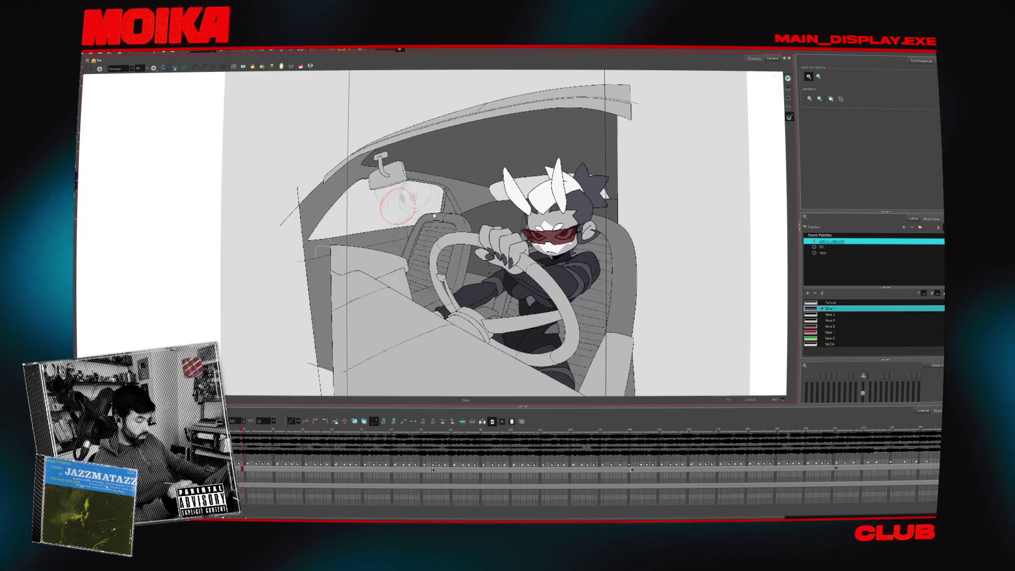
pyautogui.scroll(4, 435, 214)
pyautogui.scroll(-1, 435, 215)
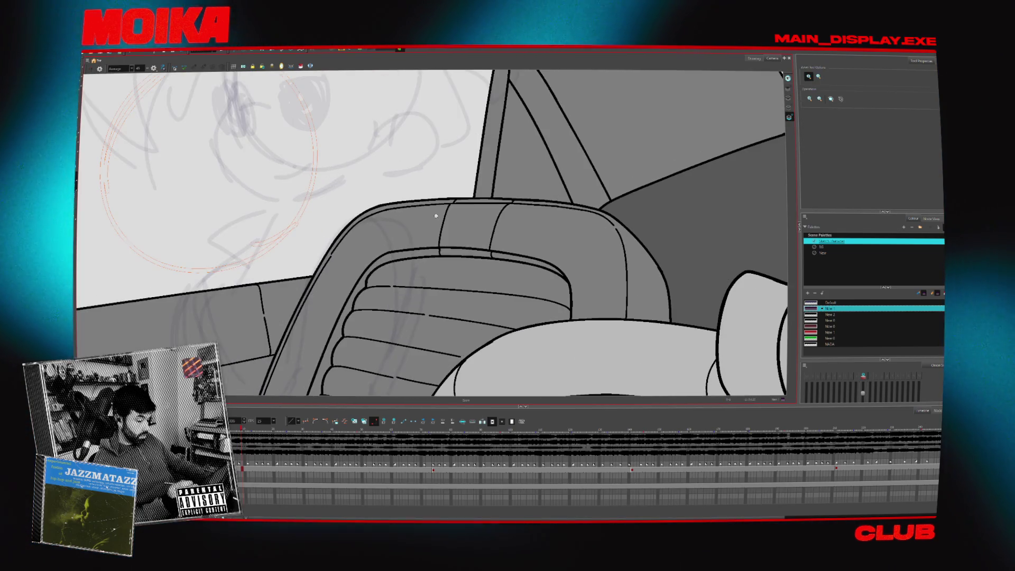
pyautogui.scroll(-4, 434, 217)
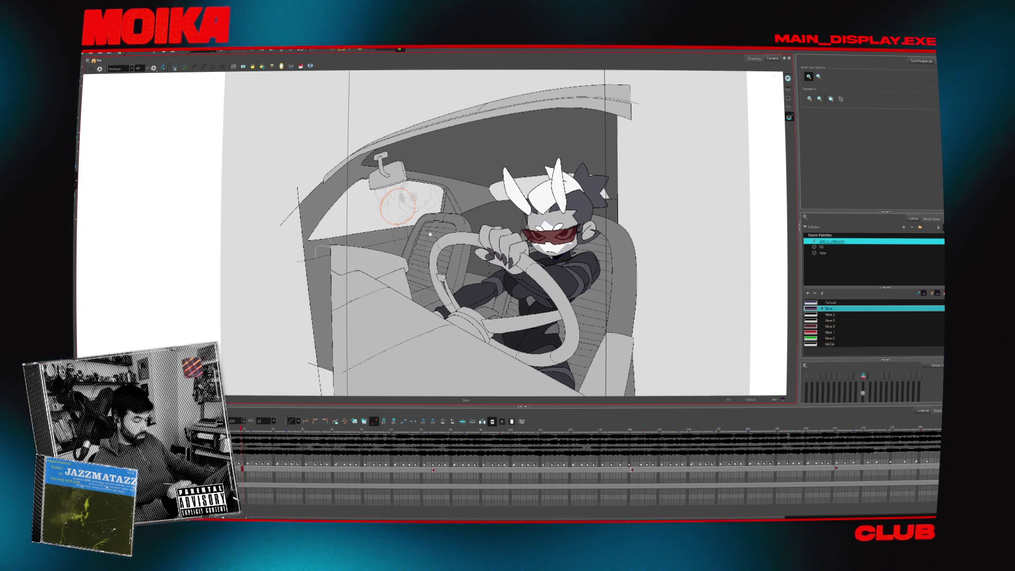
pyautogui.scroll(-1, 430, 234)
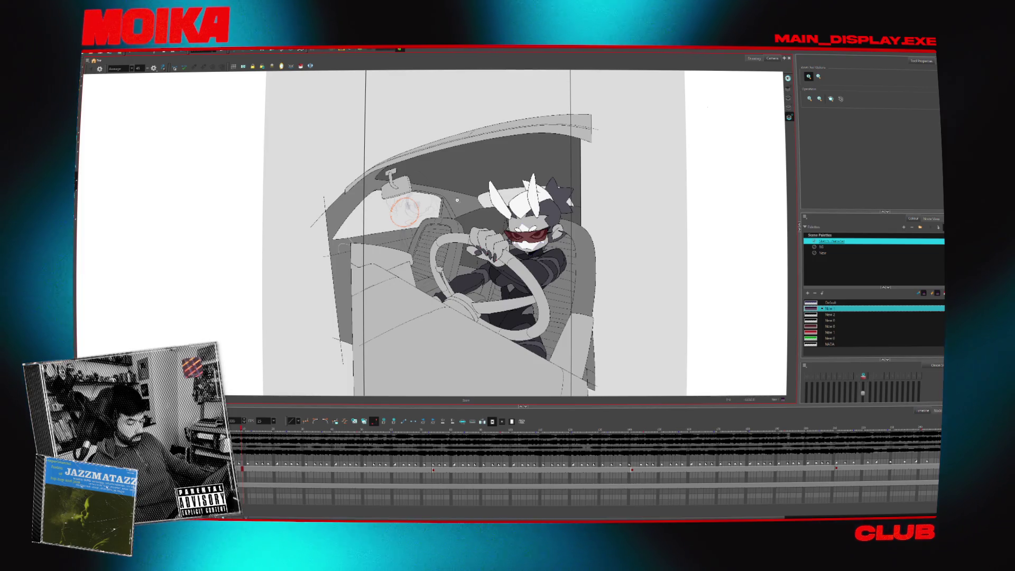
pyautogui.click(541, 225)
pyautogui.keyDown('alt'); pyautogui.click(434, 251); pyautogui.keyUp('alt')
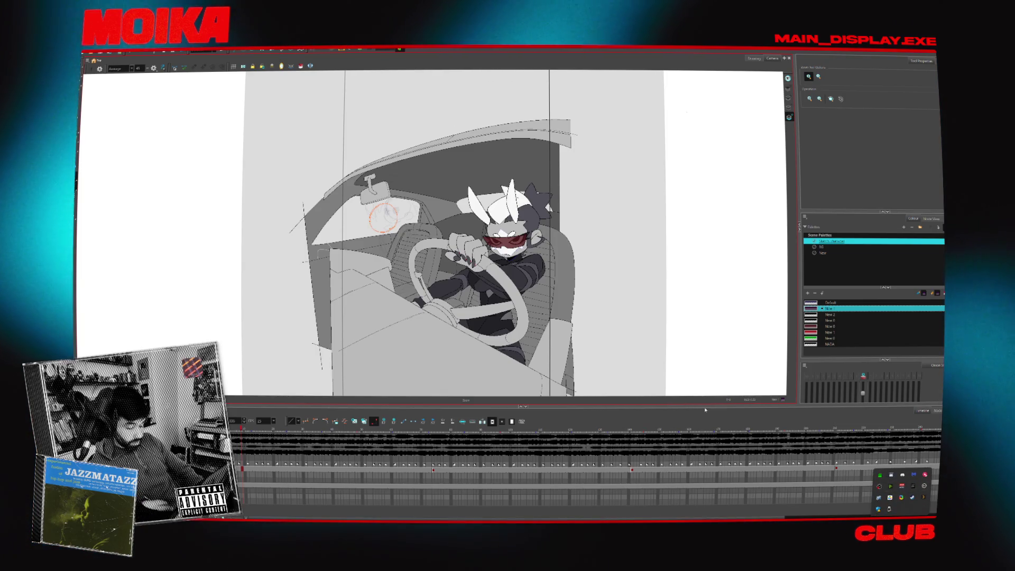
pyautogui.press('super')
pyautogui.write('raz')
pyautogui.click(442, 375)
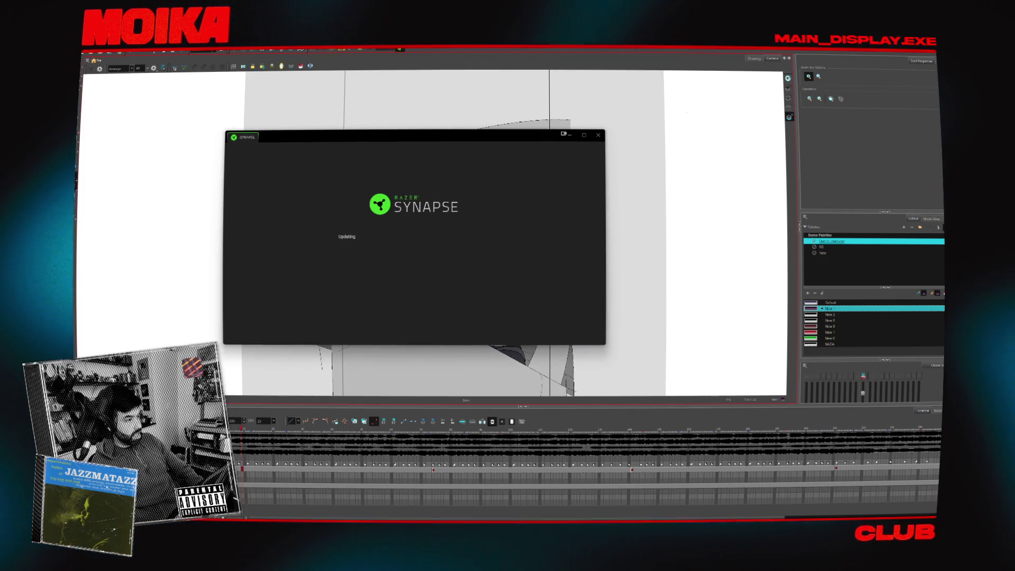
pyautogui.moveTo(520, 138); pyautogui.dragTo(590, 136)
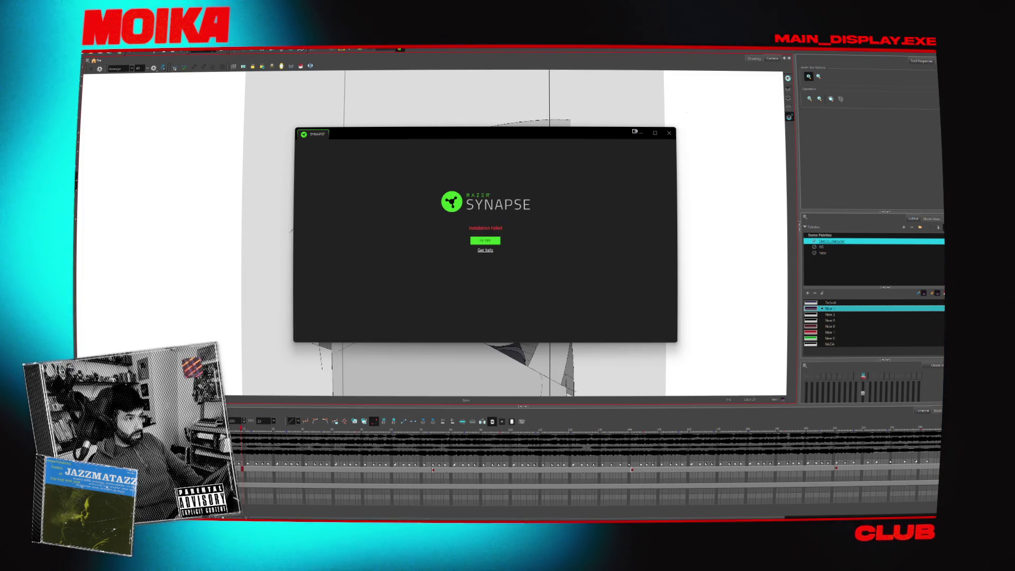
pyautogui.click(486, 240)
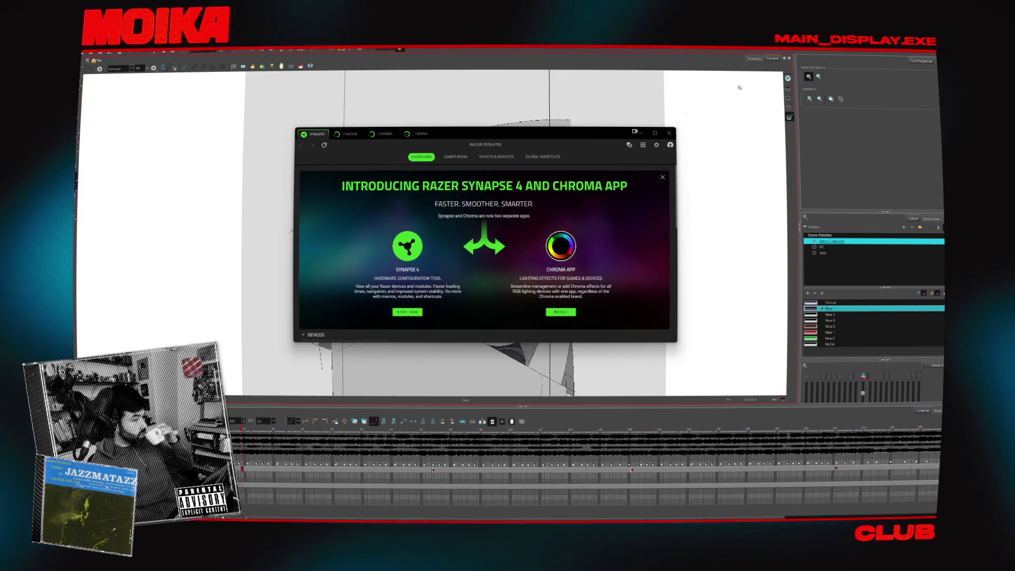
pyautogui.click(663, 179)
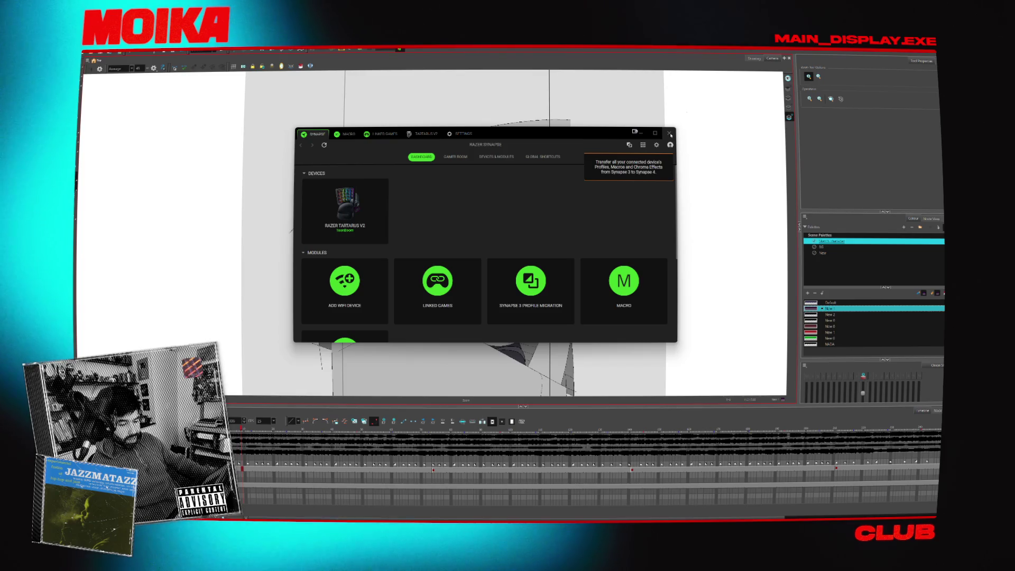
pyautogui.click(670, 134)
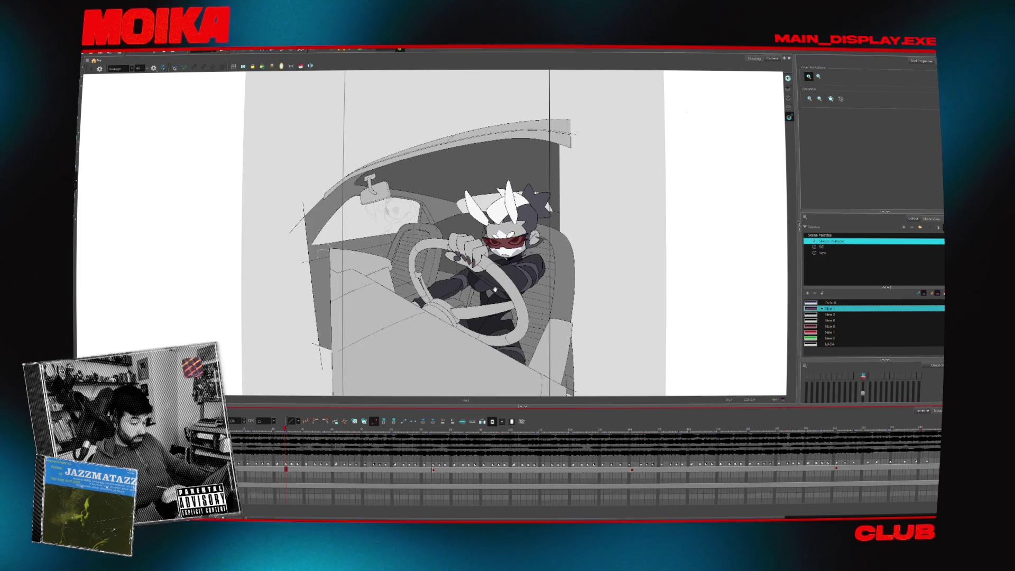
# Use the Brush with stabilizer off, enable Light Table, and try a head curve, then undo it
pyautogui.scroll(5, 418, 201)
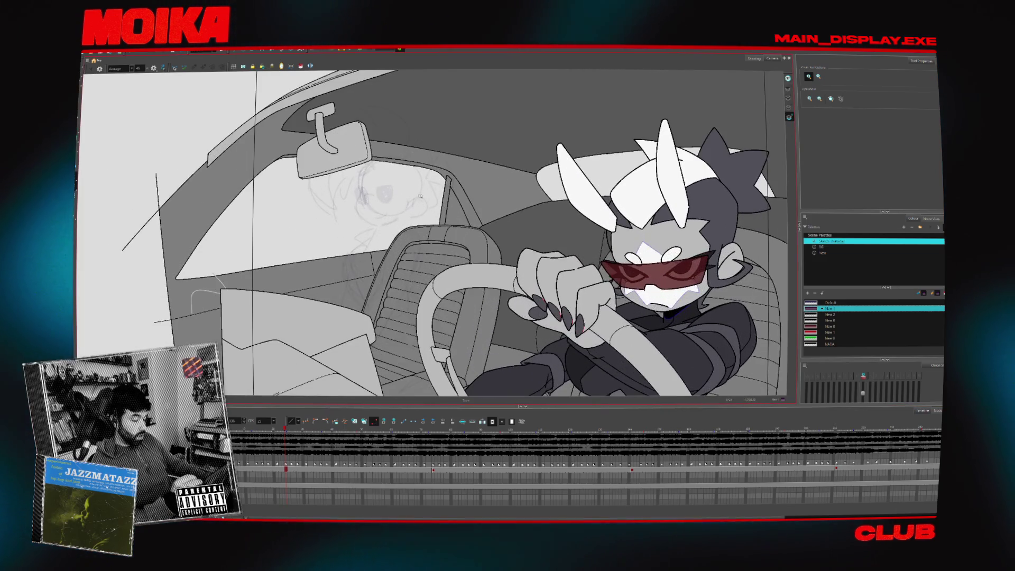
pyautogui.hotkey('alt', 'b')
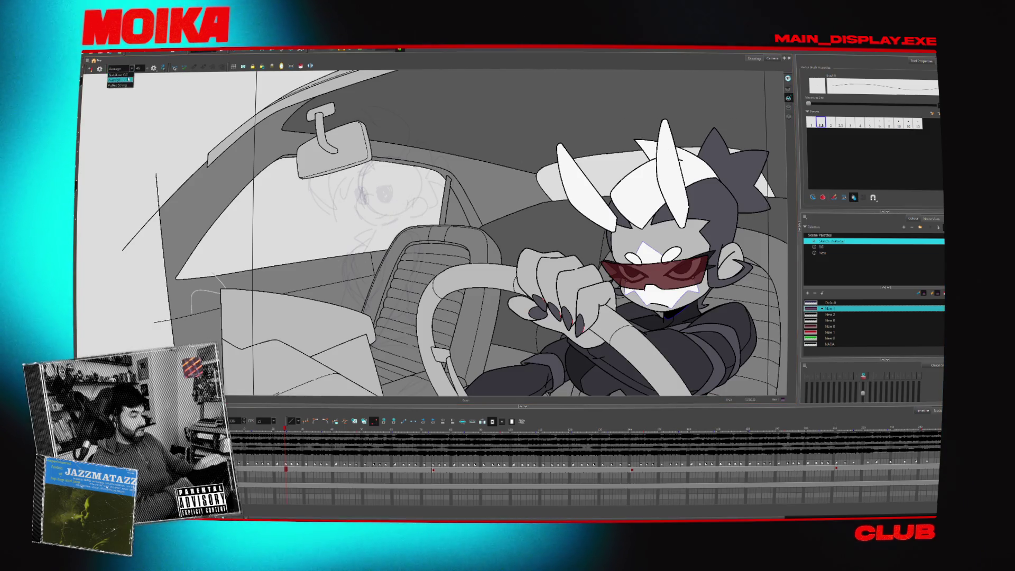
pyautogui.click(119, 75)
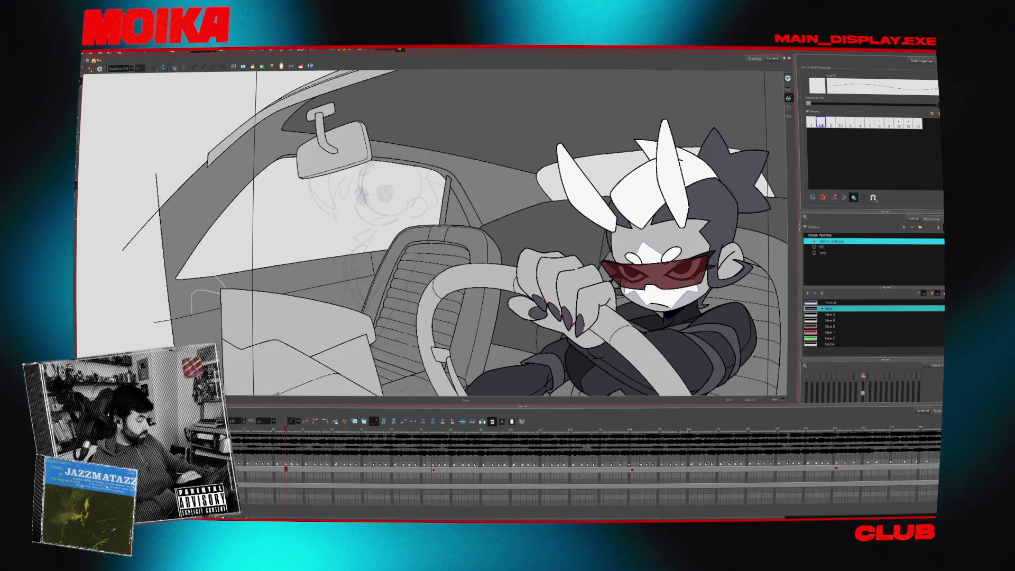
pyautogui.hotkey('shift', 'l')
pyautogui.scroll(-2, 520, 233)
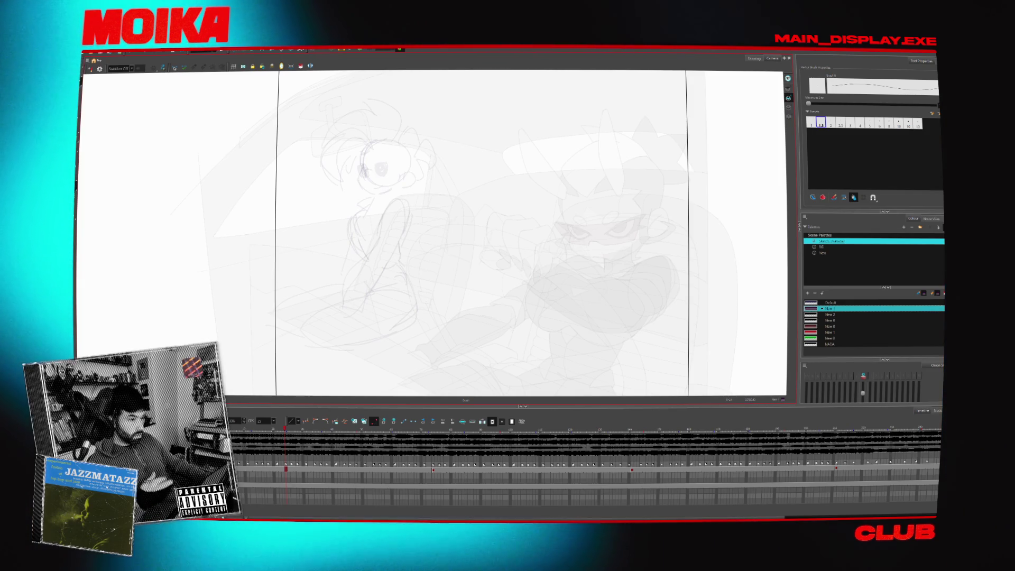
pyautogui.moveTo(396, 144); pyautogui.dragTo(400, 188)
pyautogui.hotkey('ctrl', 'z')
# Pick the New 1 colour, try a few head strokes, and delete the old passenger sketch
pyautogui.doubleClick(817, 305)
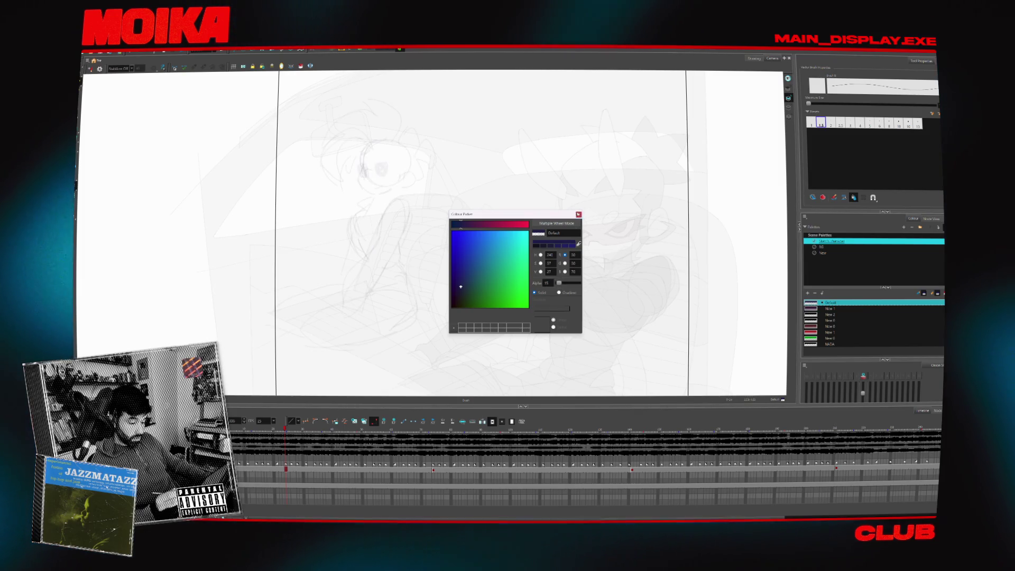
pyautogui.click(579, 215)
pyautogui.click(813, 309)
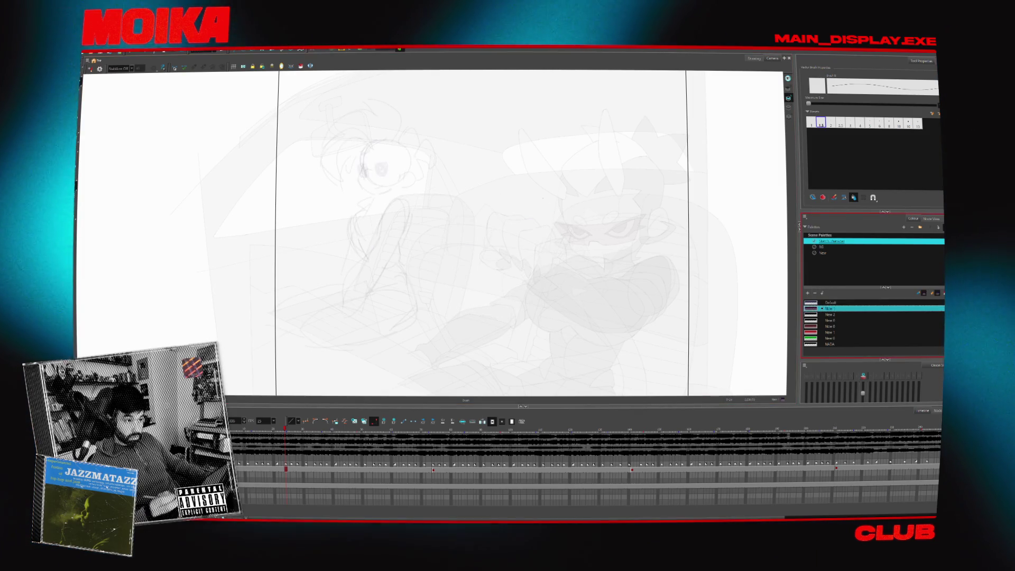
pyautogui.moveTo(380, 138); pyautogui.dragTo(361, 165)
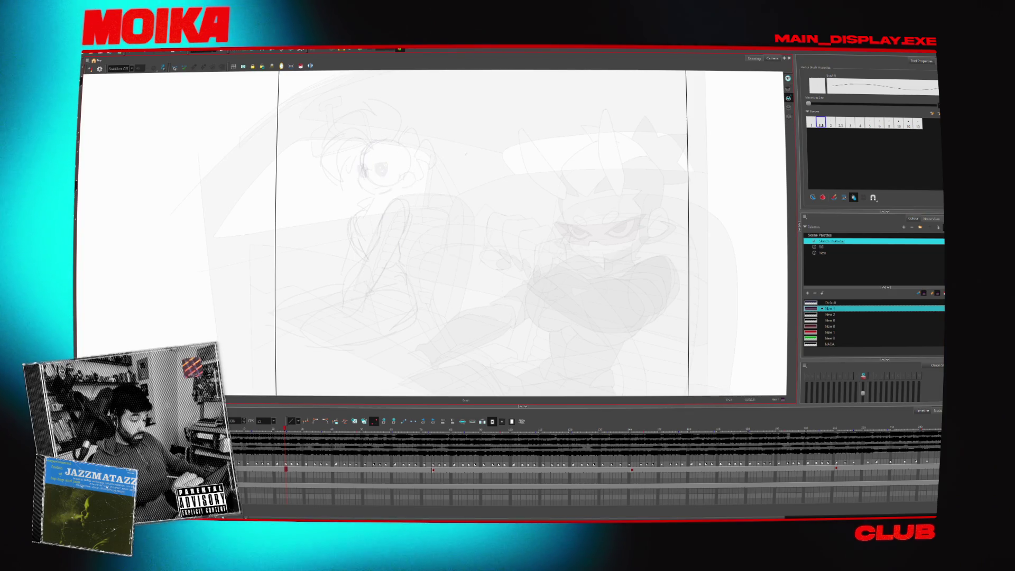
pyautogui.moveTo(435, 200); pyautogui.dragTo(424, 240)
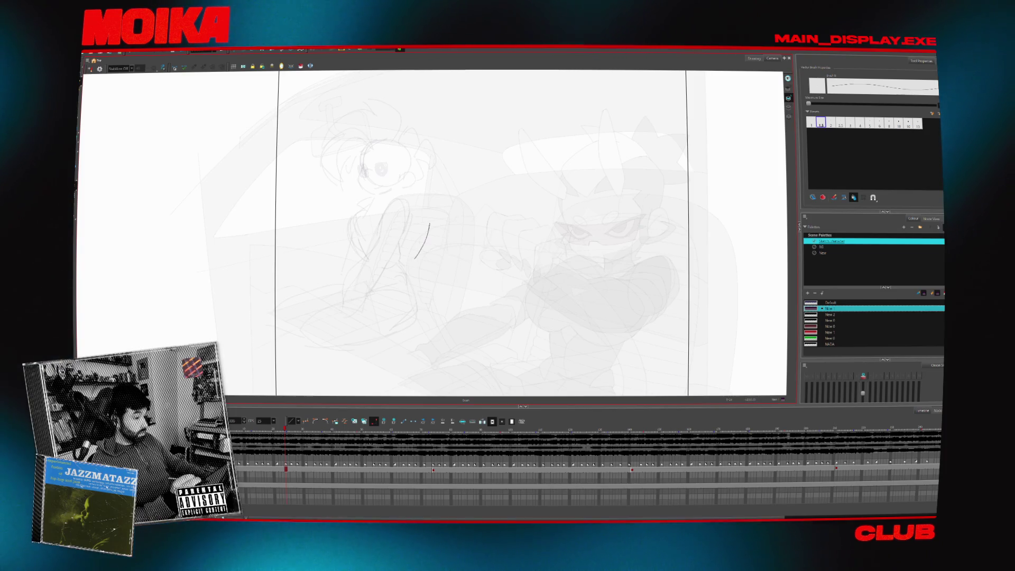
pyautogui.hotkey('ctrl', 'z')
pyautogui.moveTo(377, 204); pyautogui.dragTo(385, 197)
pyautogui.hotkey('ctrl', 'z')
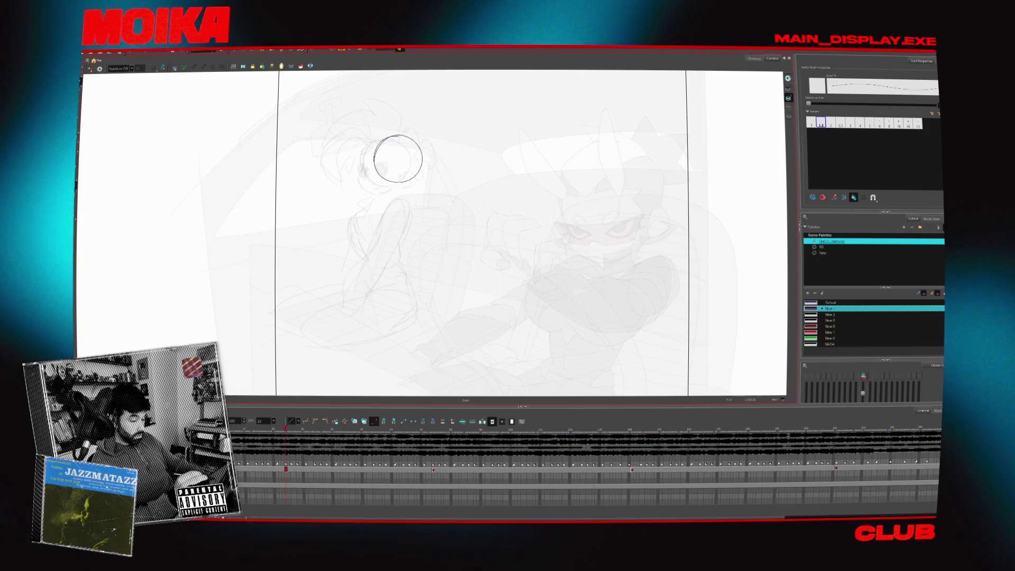
pyautogui.hotkey('ctrl', 'a')
pyautogui.press('Delete')
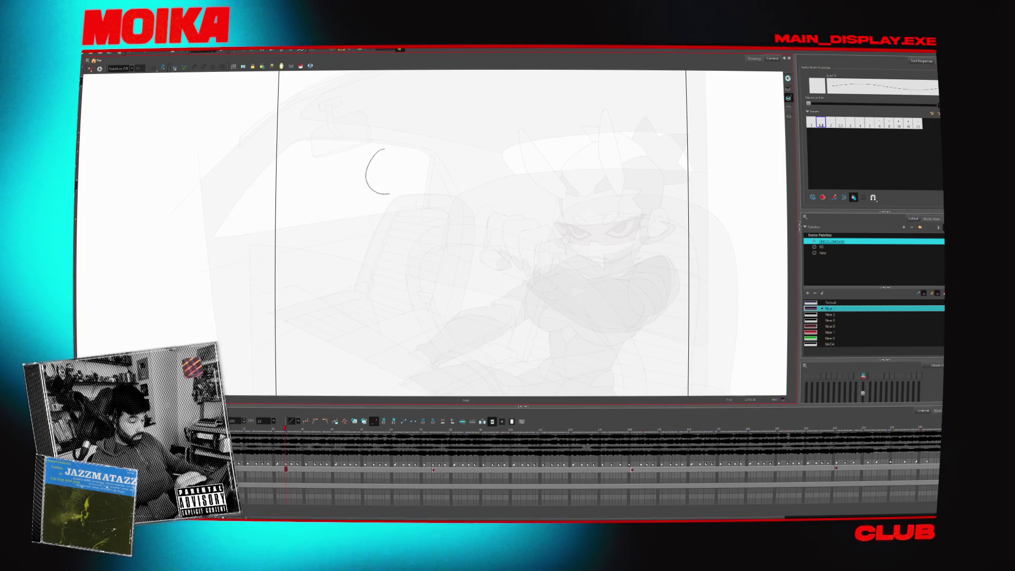
# Draw the passenger's rough round head with an ear bulge and a redrawn left side
pyautogui.moveTo(390, 194); pyautogui.dragTo(387, 151)
pyautogui.hotkey('ctrl', 'z')
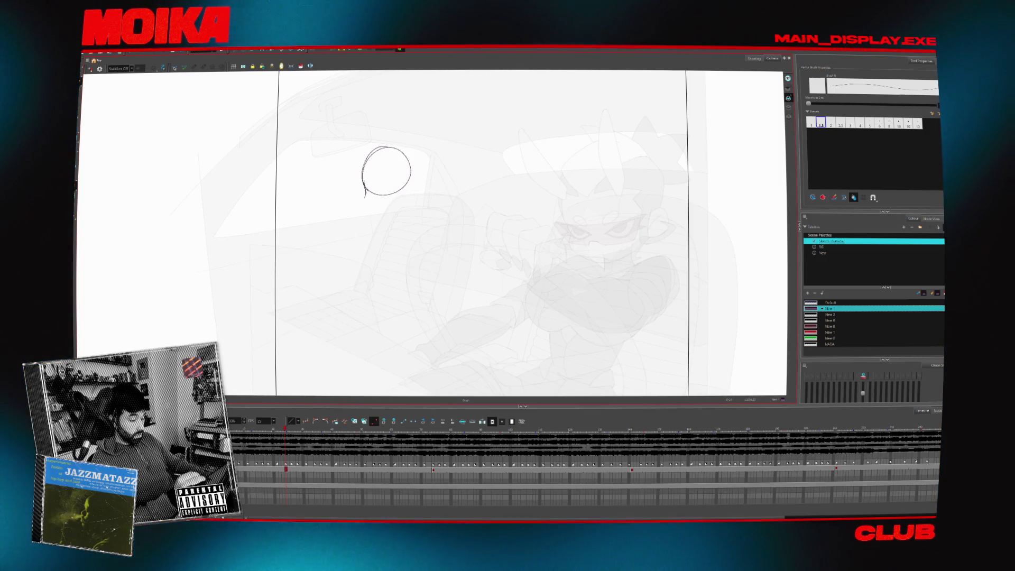
pyautogui.moveTo(365, 196)
pyautogui.mouseDown()
pyautogui.moveTo(380, 209)
pyautogui.moveTo(407, 198)
pyautogui.mouseUp()
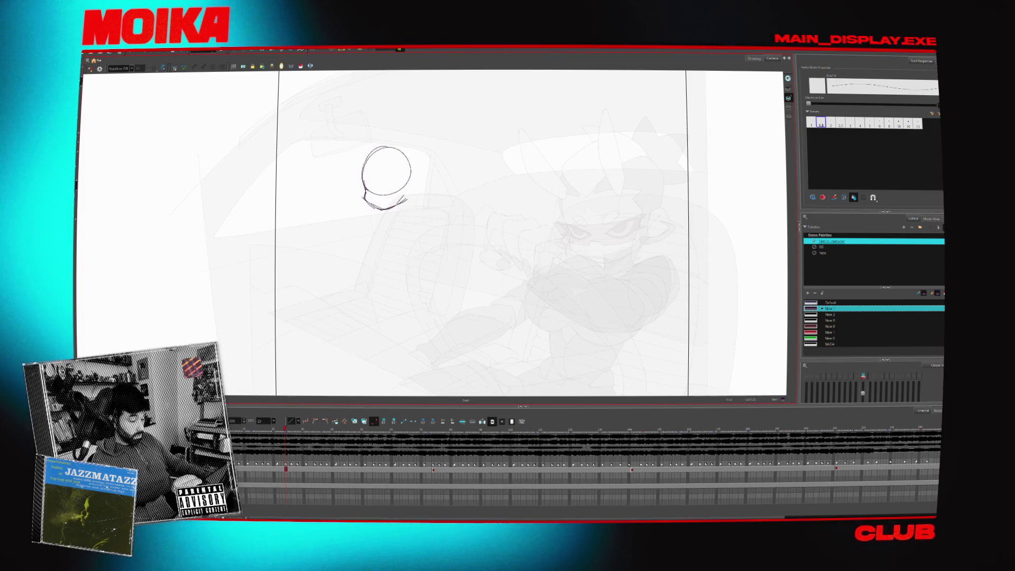
pyautogui.moveTo(376, 145); pyautogui.dragTo(415, 177)
pyautogui.moveTo(411, 180); pyautogui.dragTo(403, 203)
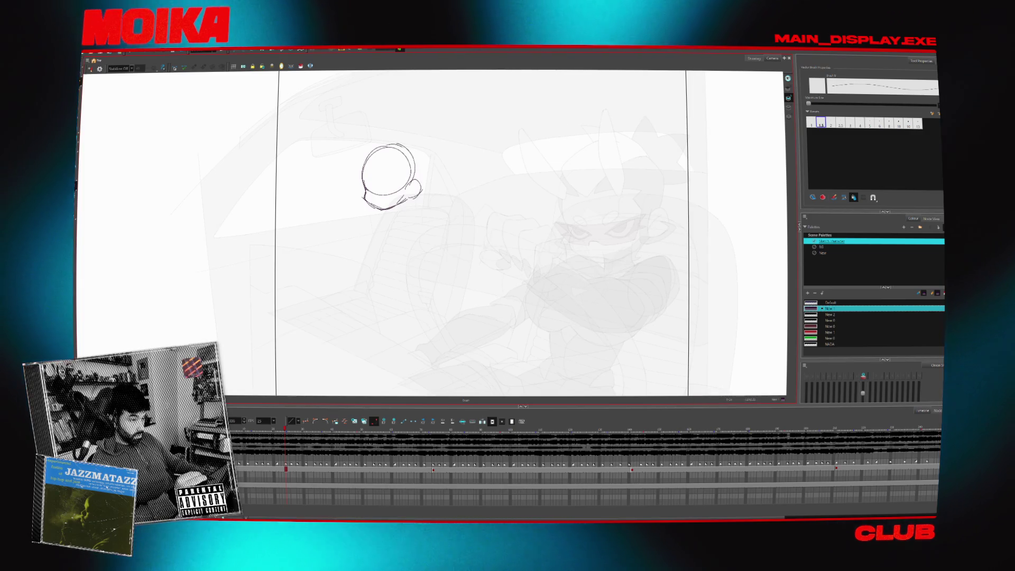
pyautogui.moveTo(414, 154); pyautogui.dragTo(417, 178)
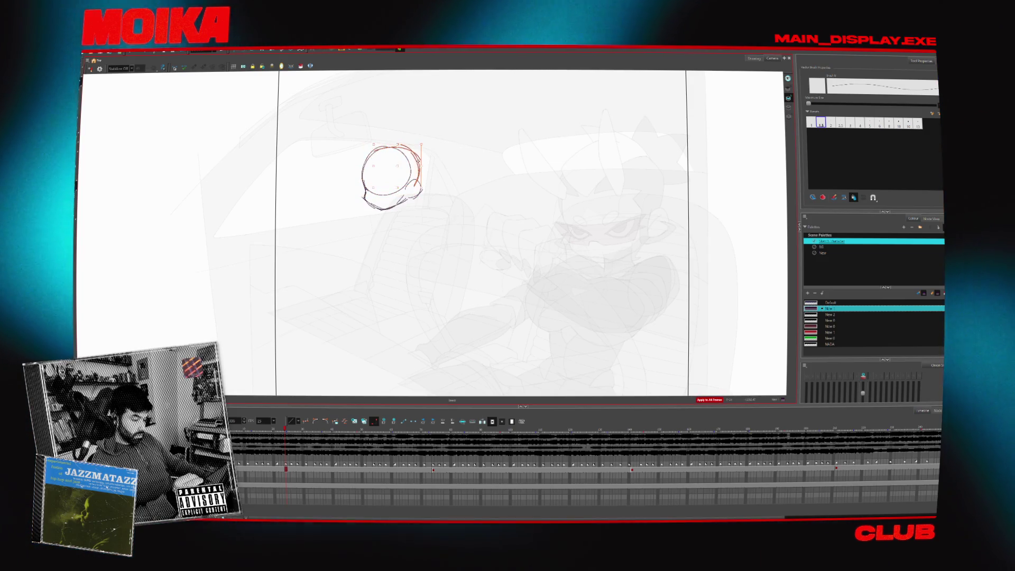
pyautogui.click(408, 129)
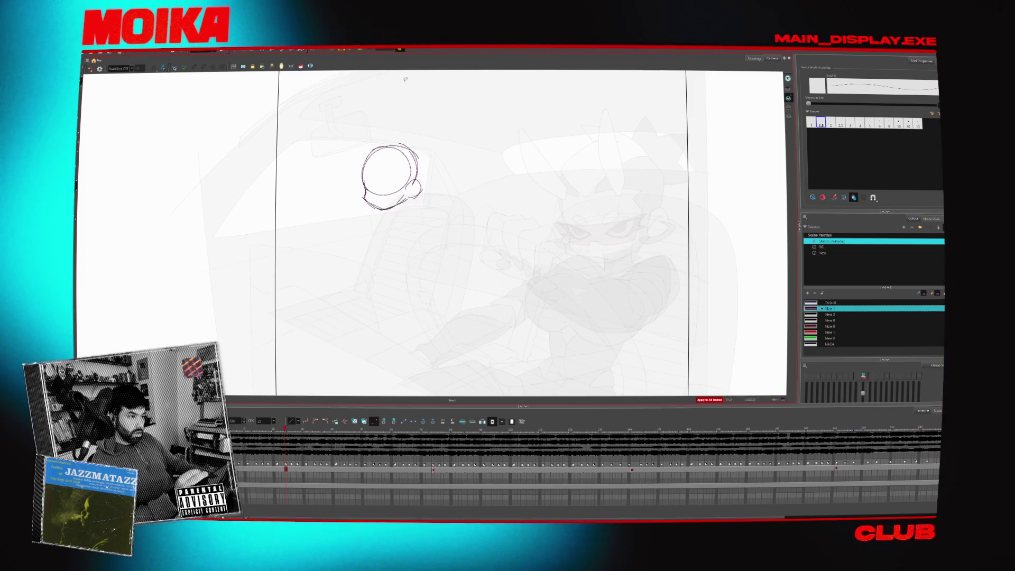
pyautogui.hotkey('ctrl', 'z')
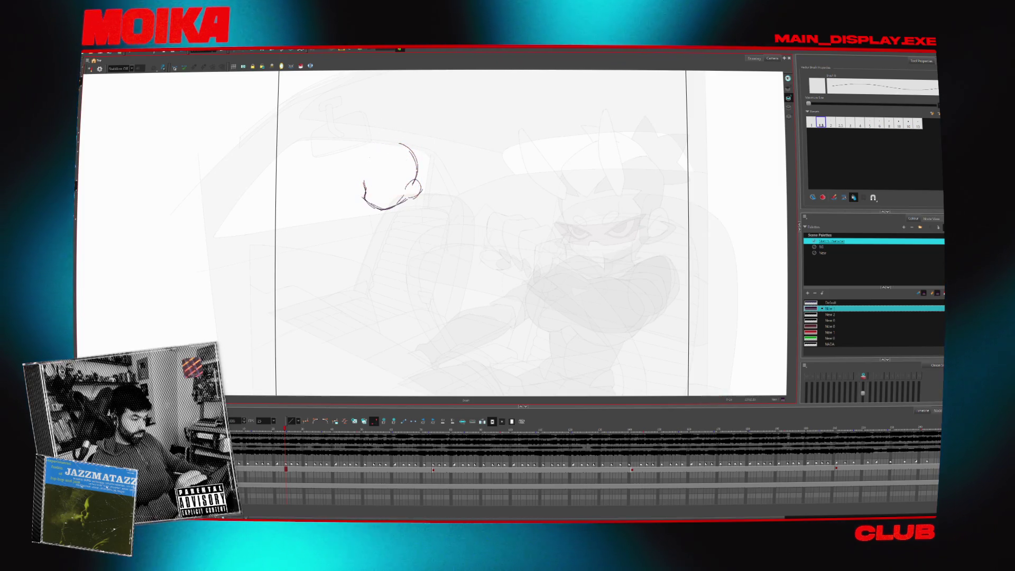
pyautogui.moveTo(363, 160); pyautogui.dragTo(364, 197)
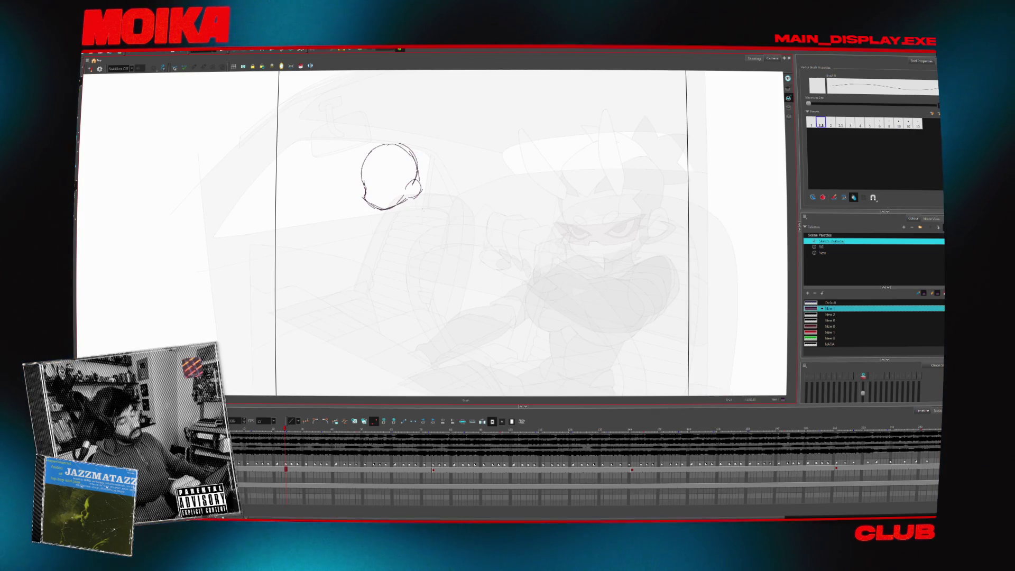
pyautogui.hotkey('alt', 'e')
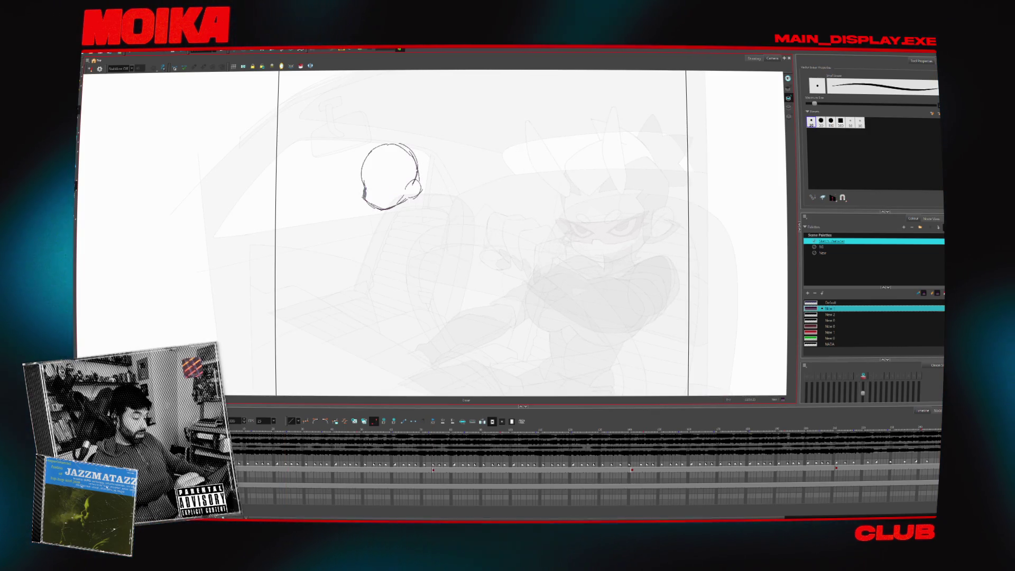
# Select the head circle strokes and add a short stroke below the circle
pyautogui.hotkey('alt', 'b')
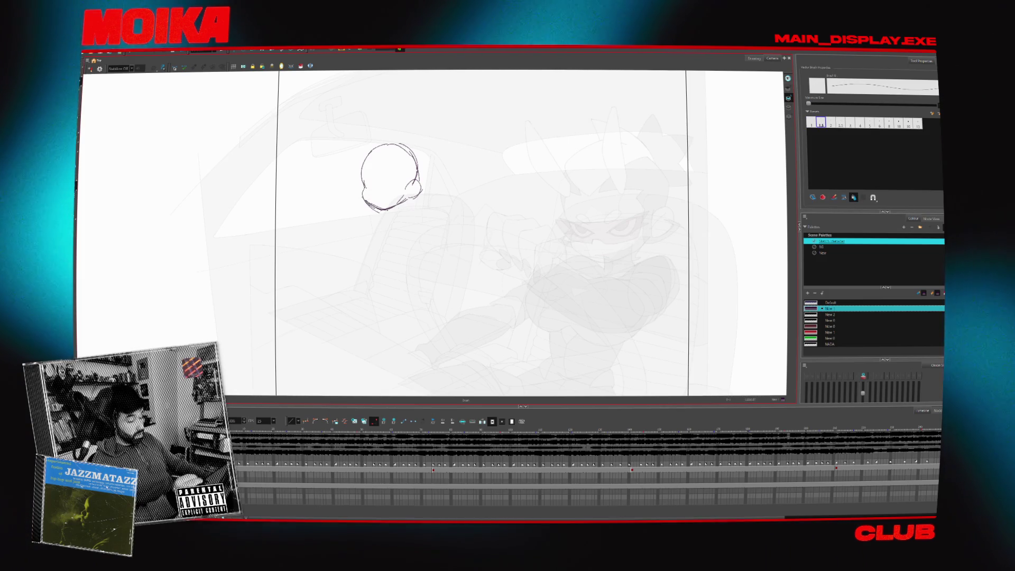
pyautogui.hotkey('alt', 's')
pyautogui.moveTo(412, 126); pyautogui.dragTo(424, 208)
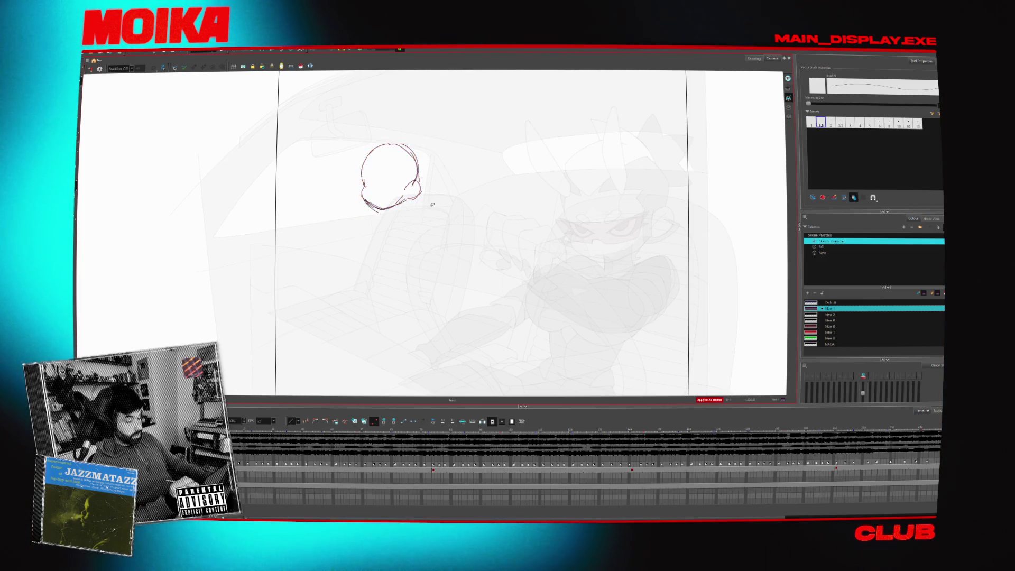
pyautogui.click(420, 190)
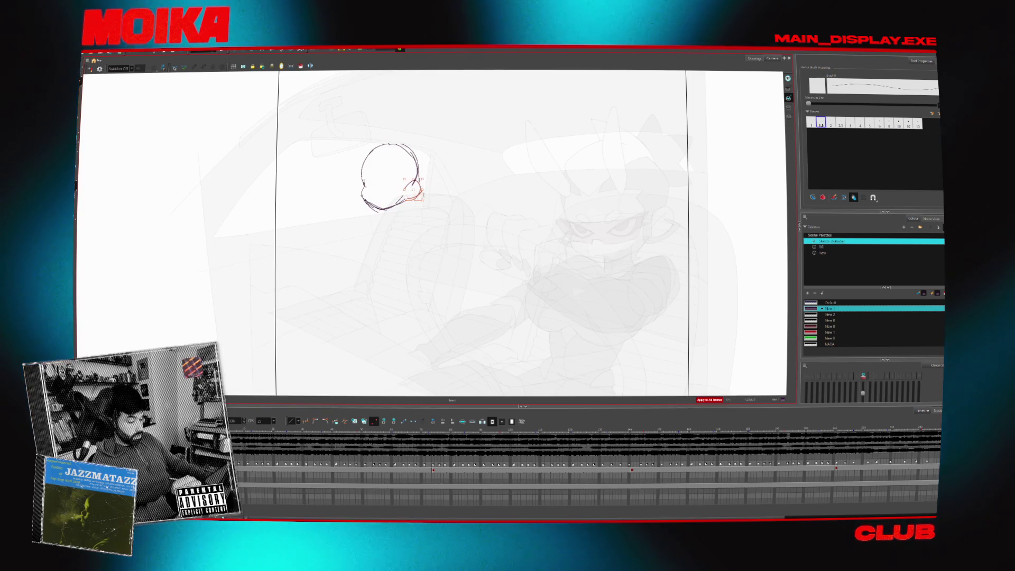
pyautogui.click(427, 181)
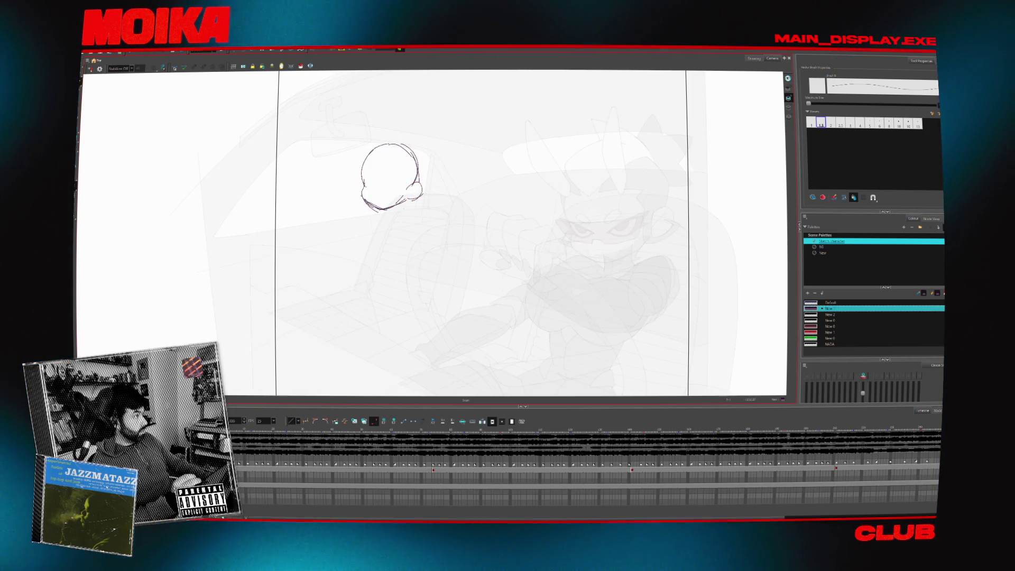
pyautogui.hotkey('alt', 'b')
pyautogui.moveTo(389, 209); pyautogui.dragTo(389, 218)
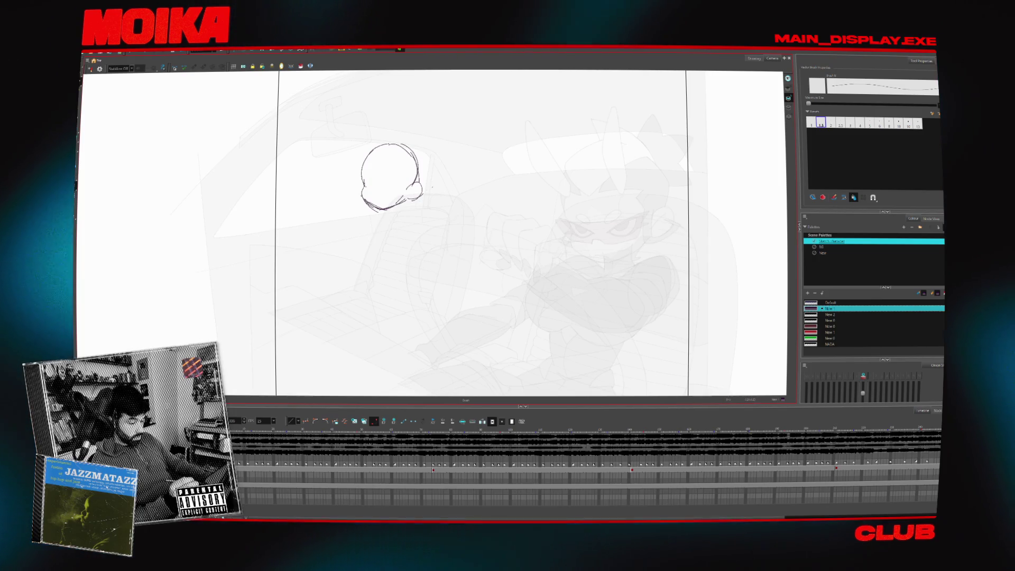
# Move the head circle up and right, remove stray strokes, and draw a neck stroke
pyautogui.moveTo(345, 189)
pyautogui.mouseDown()
pyautogui.moveTo(431, 160)
pyautogui.moveTo(400, 173)
pyautogui.mouseUp()
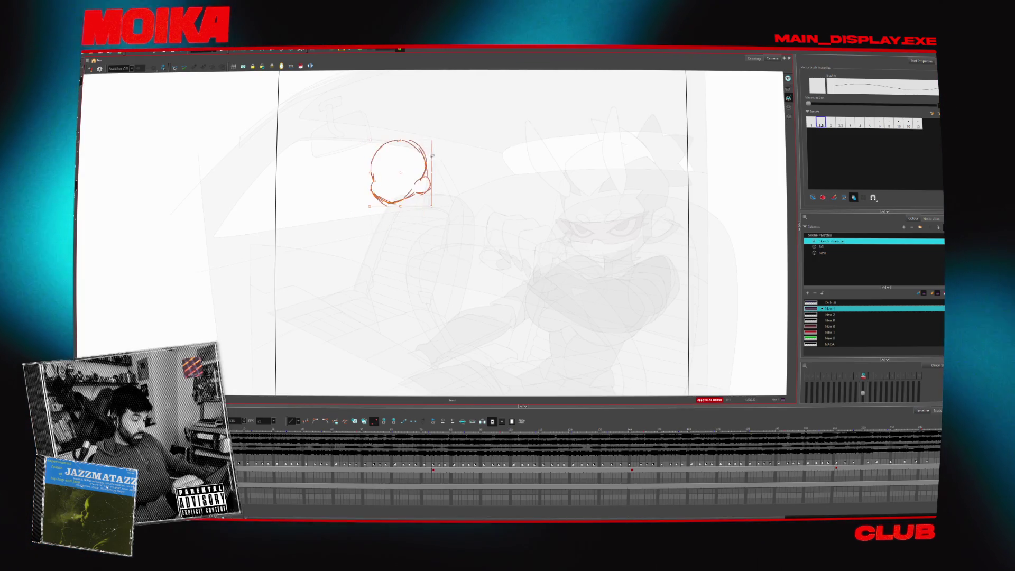
pyautogui.hotkey('alt', 'b')
pyautogui.moveTo(382, 215); pyautogui.dragTo(364, 234)
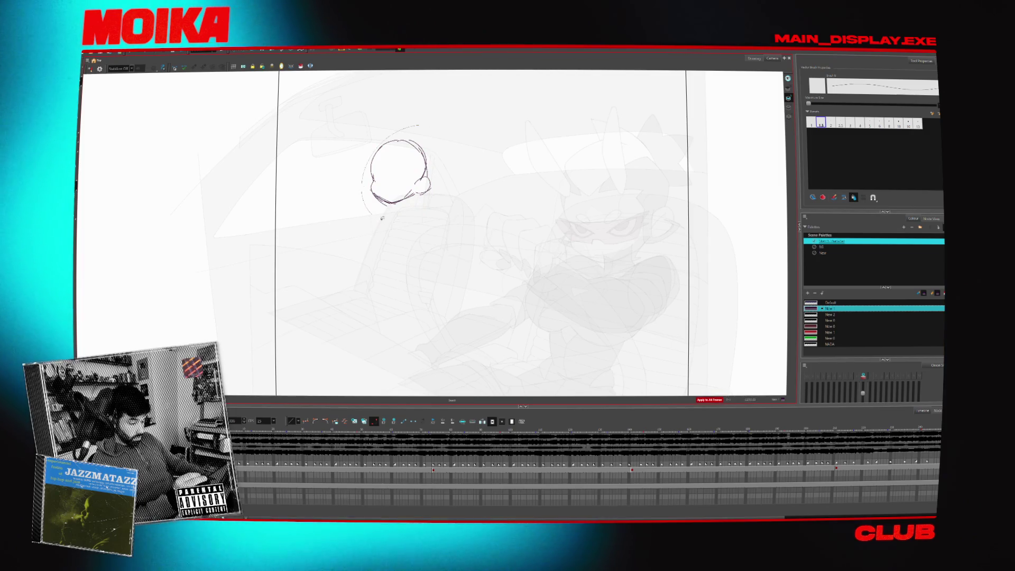
pyautogui.hotkey('ctrl', 'z')
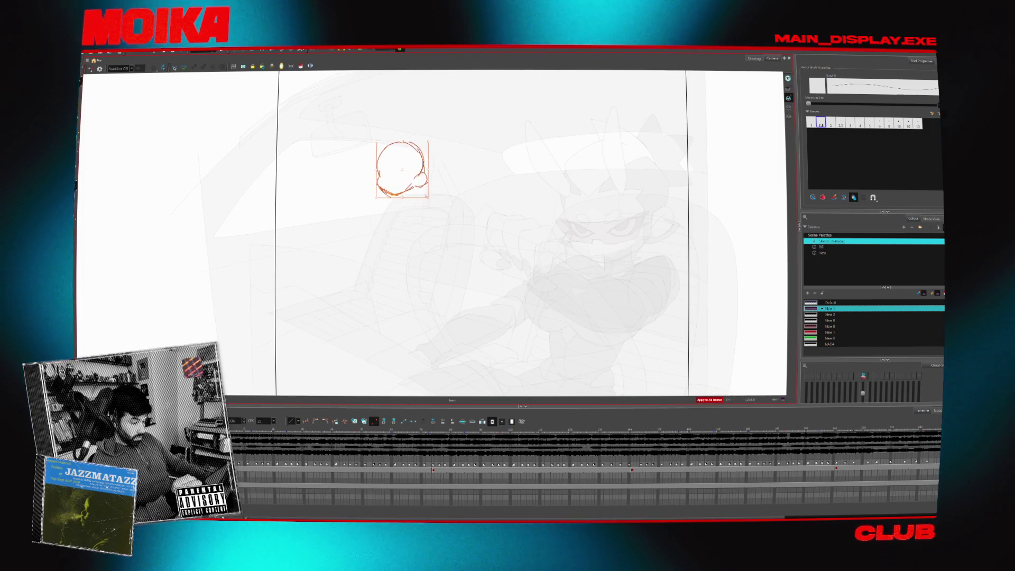
pyautogui.hotkey('ctrl', 'z')
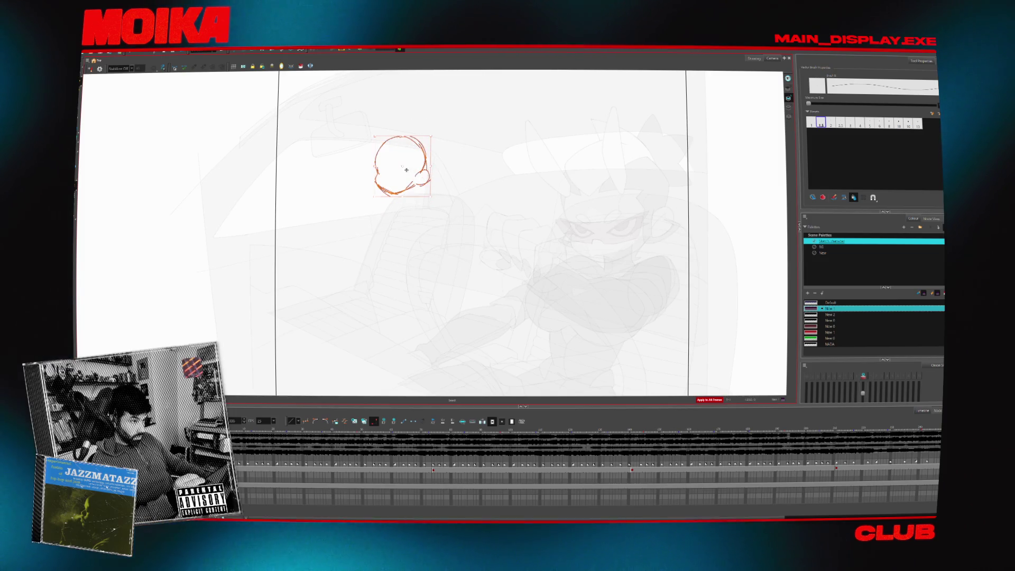
pyautogui.moveTo(385, 213)
pyautogui.mouseDown()
pyautogui.moveTo(365, 233)
pyautogui.moveTo(394, 259)
pyautogui.moveTo(390, 249)
pyautogui.moveTo(427, 237)
pyautogui.moveTo(406, 254)
pyautogui.mouseUp()
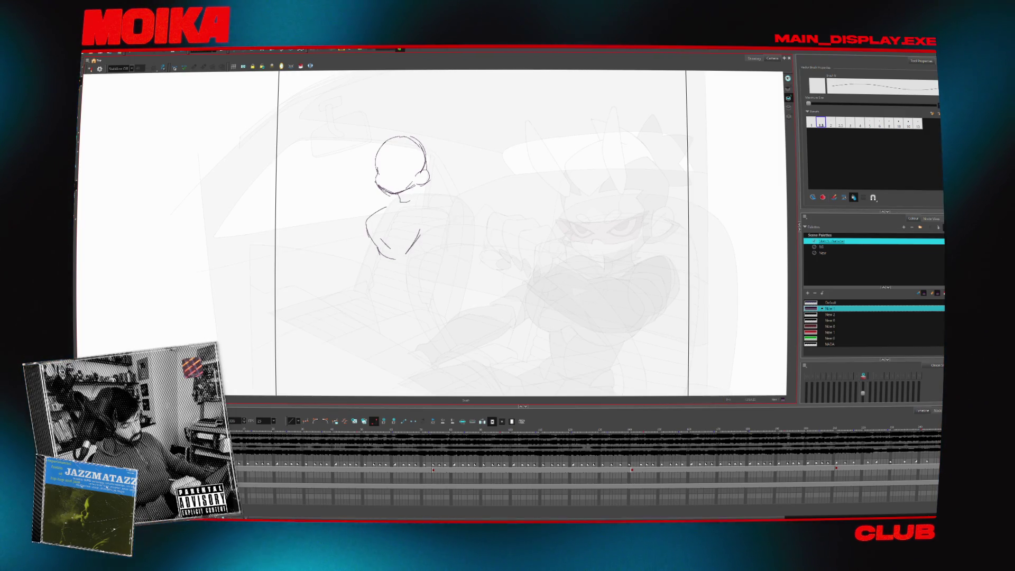
# Sketch the diagonal collar line, body lines and curved left side under the head
pyautogui.moveTo(416, 200)
pyautogui.mouseDown()
pyautogui.moveTo(400, 218)
pyautogui.moveTo(393, 258)
pyautogui.mouseUp()
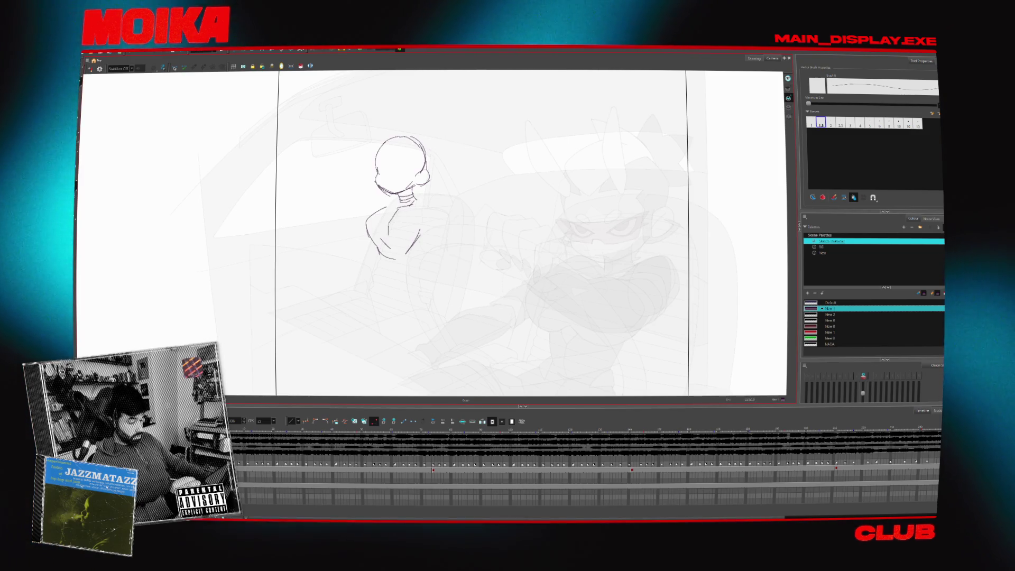
pyautogui.moveTo(400, 219); pyautogui.dragTo(407, 259)
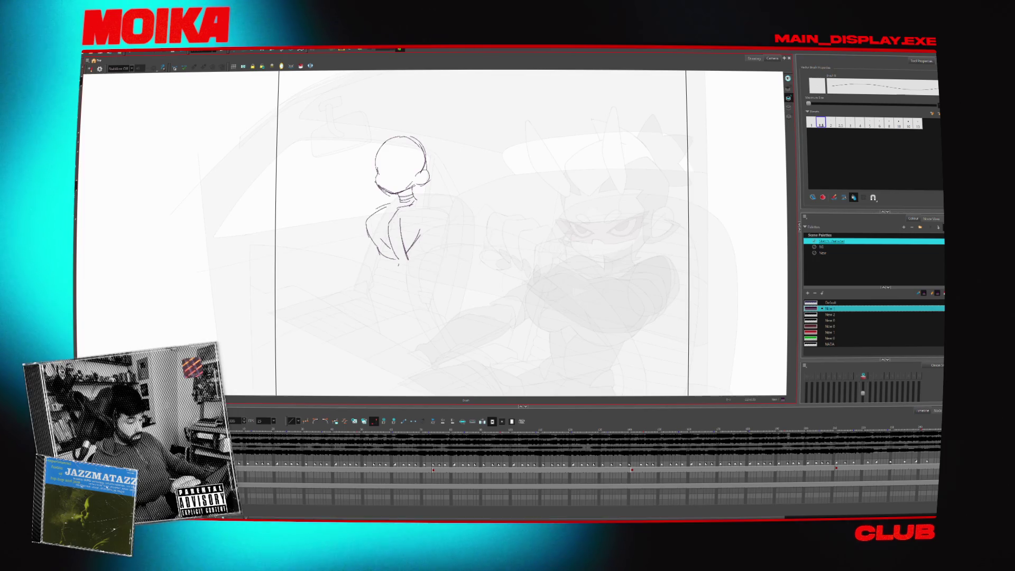
pyautogui.moveTo(379, 205); pyautogui.dragTo(391, 200)
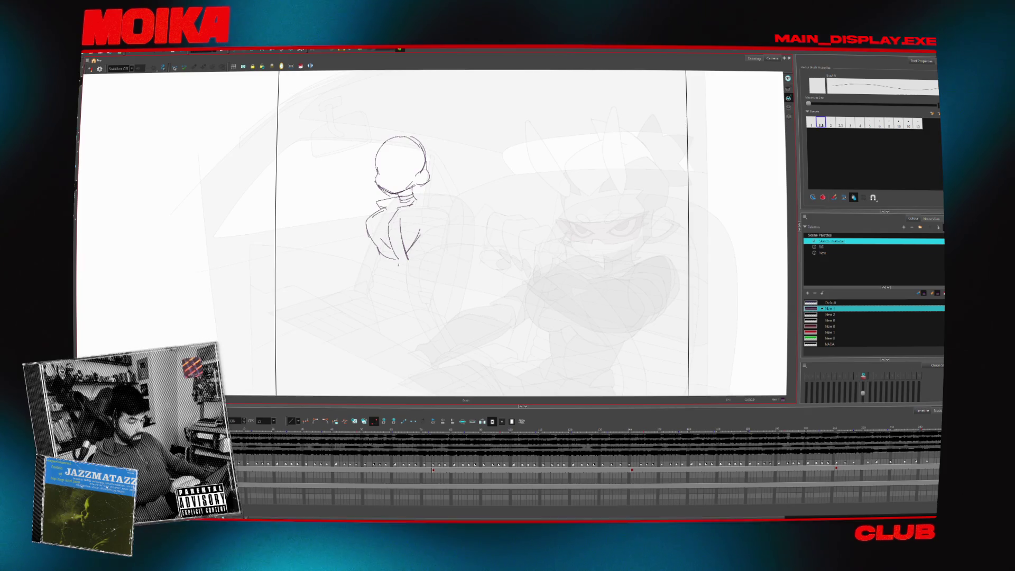
pyautogui.moveTo(362, 220); pyautogui.dragTo(378, 258)
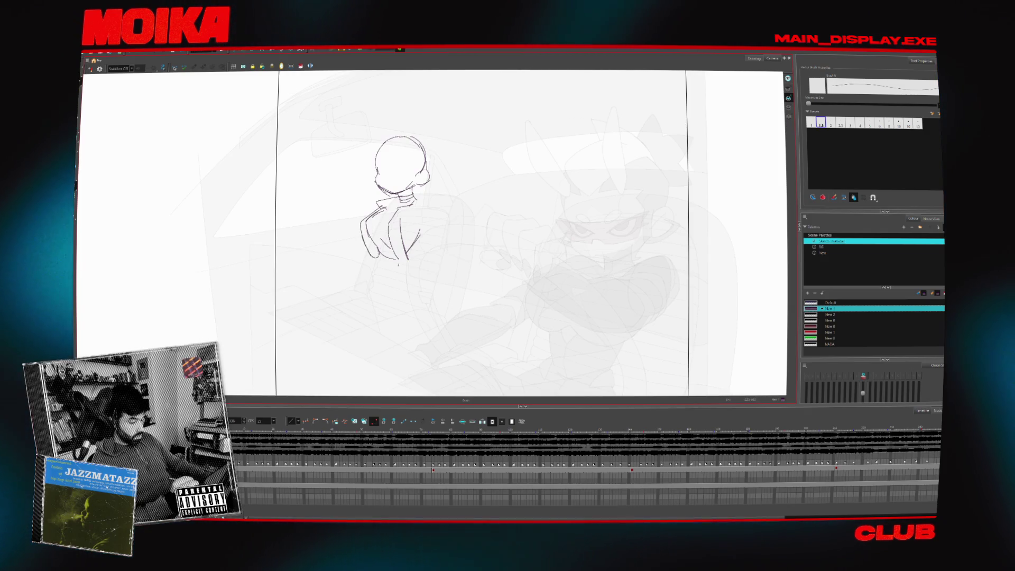
# Check the sketch in mirror view and draw the curved right shoulder line
pyautogui.hotkey('alt', 's')
pyautogui.hotkey('alt', '/')
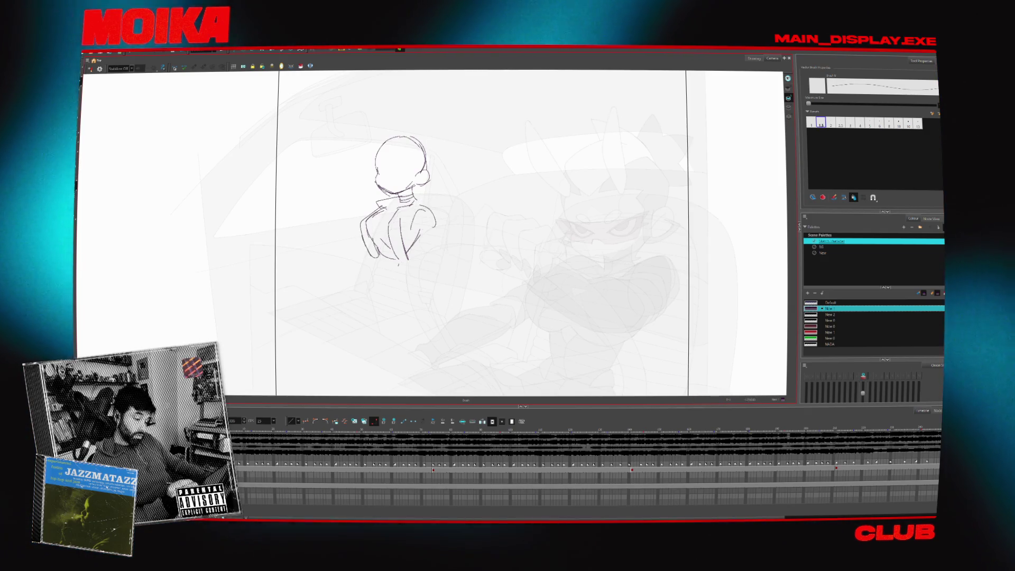
pyautogui.press('4')
pyautogui.moveTo(441, 207); pyautogui.dragTo(387, 276)
pyautogui.press('4')
pyautogui.hotkey('alt', 'b')
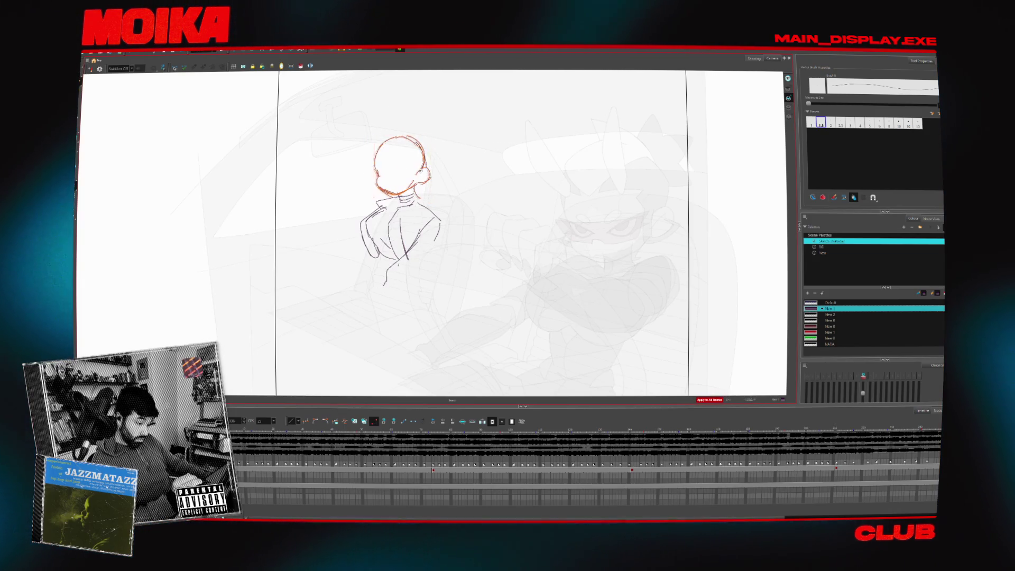
pyautogui.hotkey('alt', 'b')
pyautogui.press('ctrl')
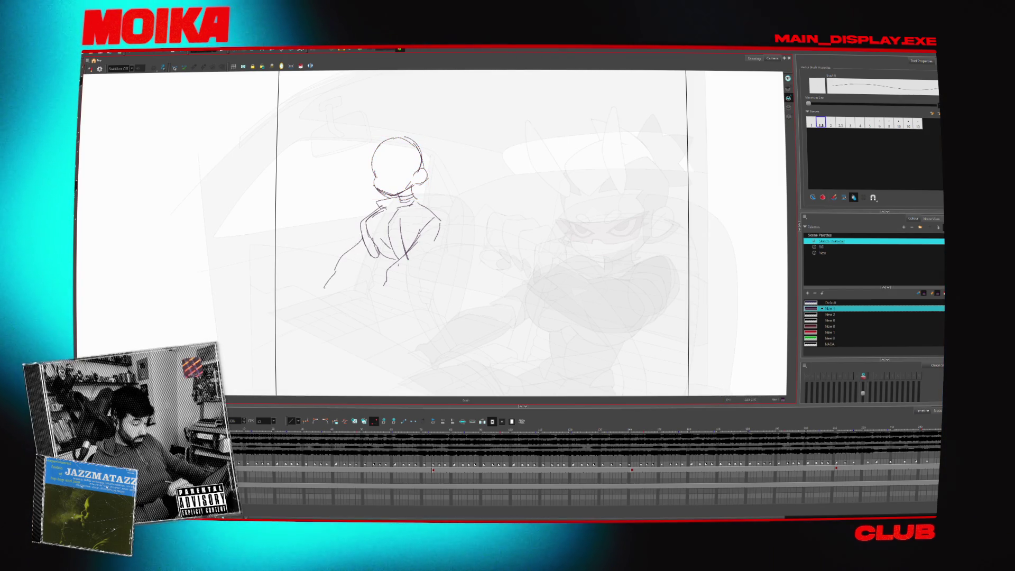
# Raise the Light Table opacity so the background car and driver show darker
pyautogui.hotkey('shift', 'l')
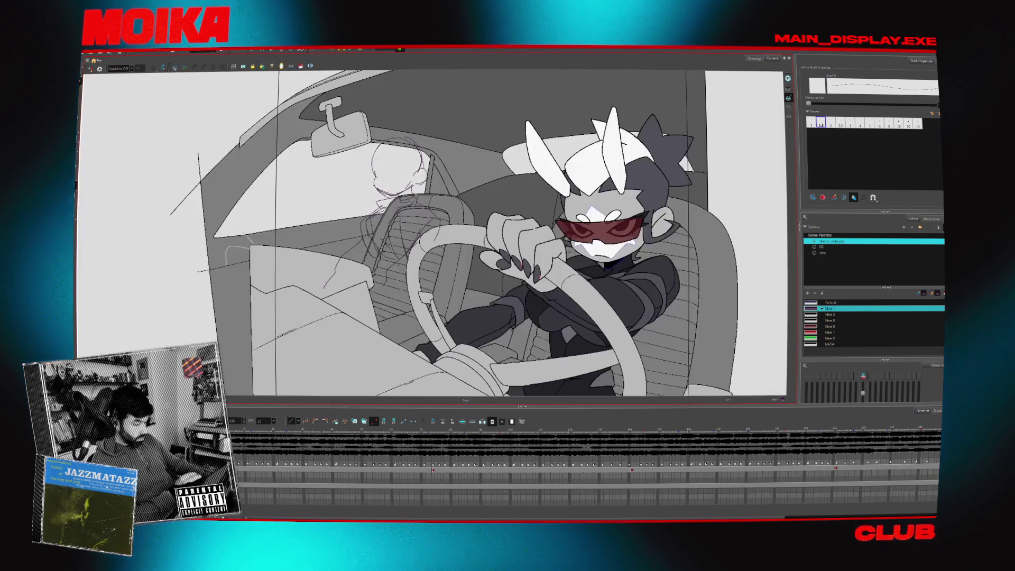
pyautogui.hotkey('shift', 'l')
pyautogui.doubleClick(284, 66)
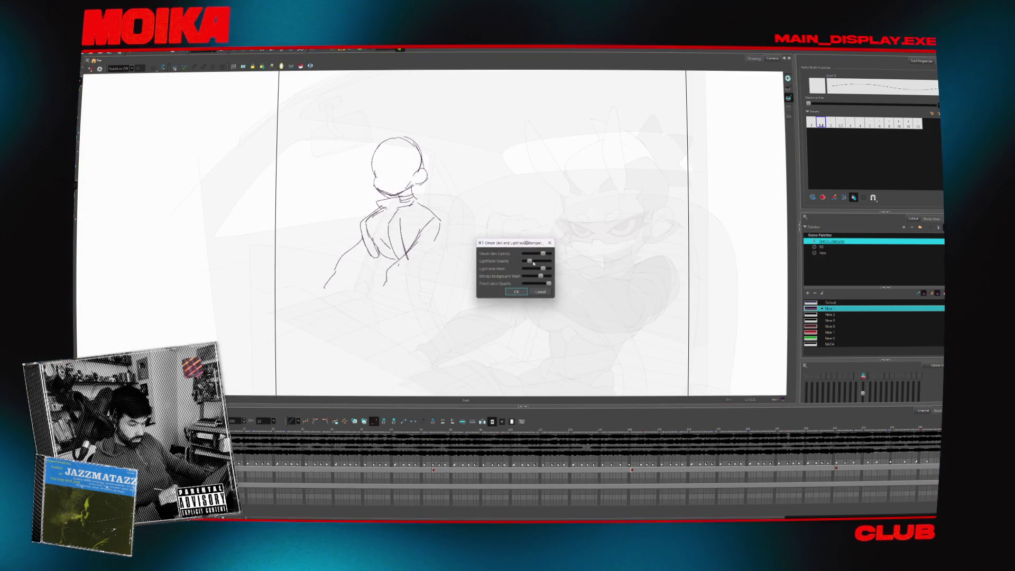
pyautogui.moveTo(533, 263)
pyautogui.mouseDown()
pyautogui.moveTo(564, 265)
pyautogui.moveTo(544, 272)
pyautogui.mouseUp()
pyautogui.click(516, 291)
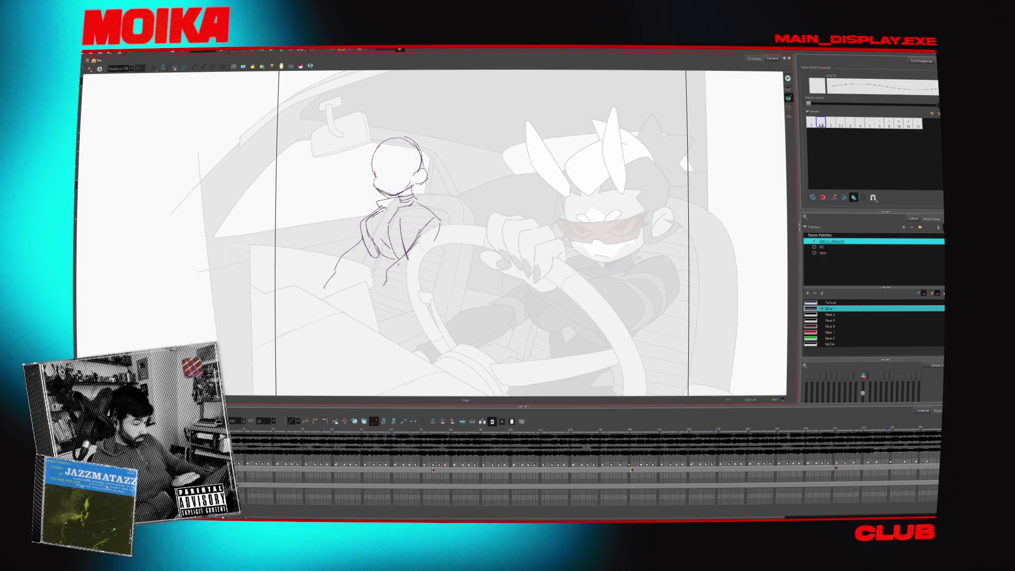
# Back on the sketch frame, add strokes along the passenger's body, arm and side
pyautogui.press('.')
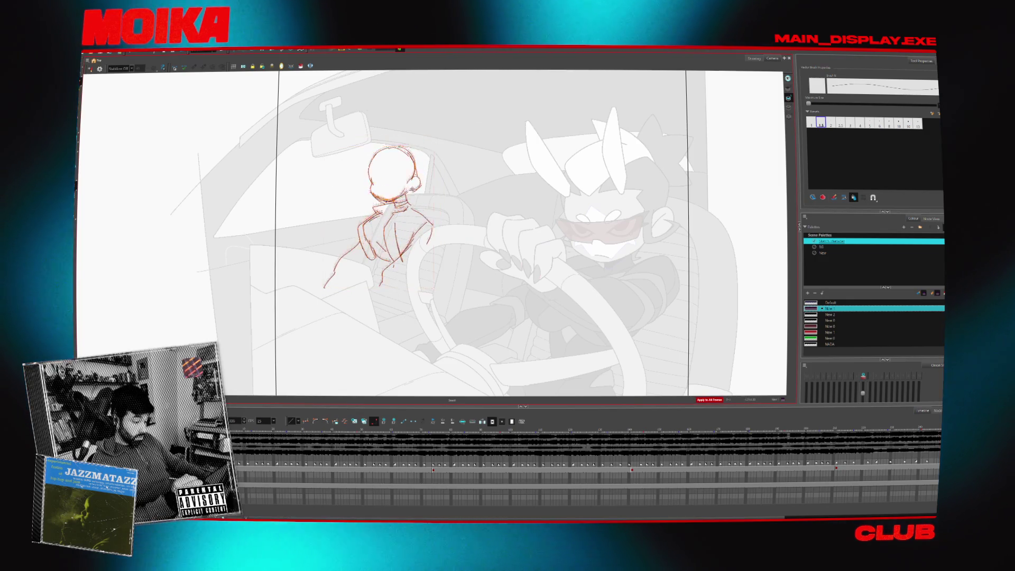
pyautogui.press(',')
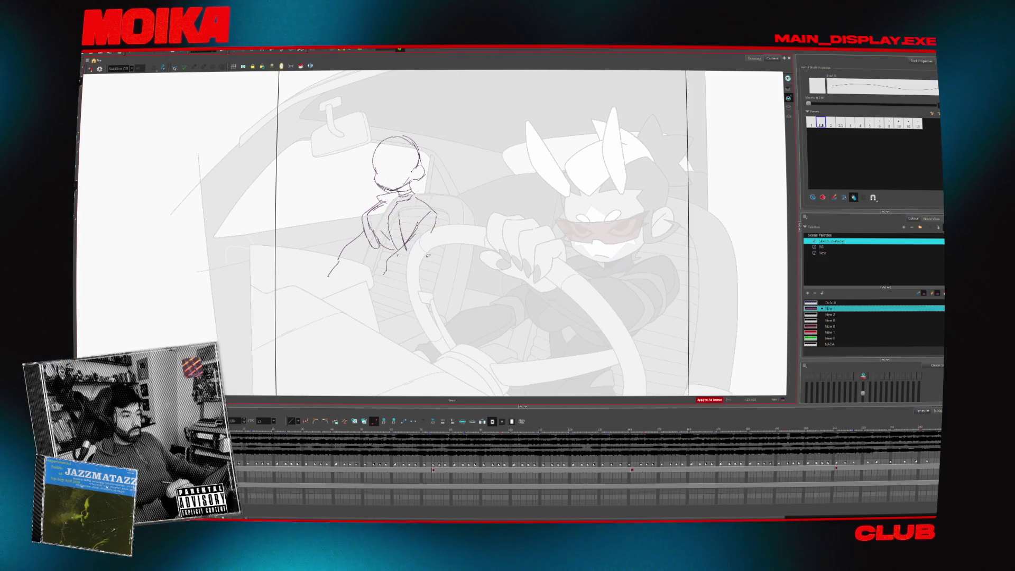
pyautogui.hotkey('alt', 'e')
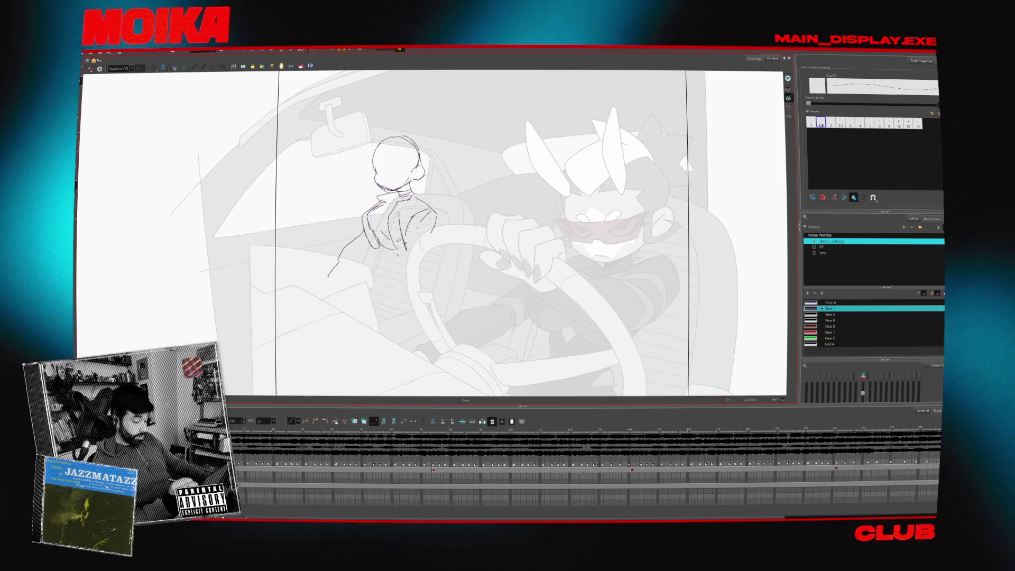
pyautogui.moveTo(378, 248); pyautogui.dragTo(377, 275)
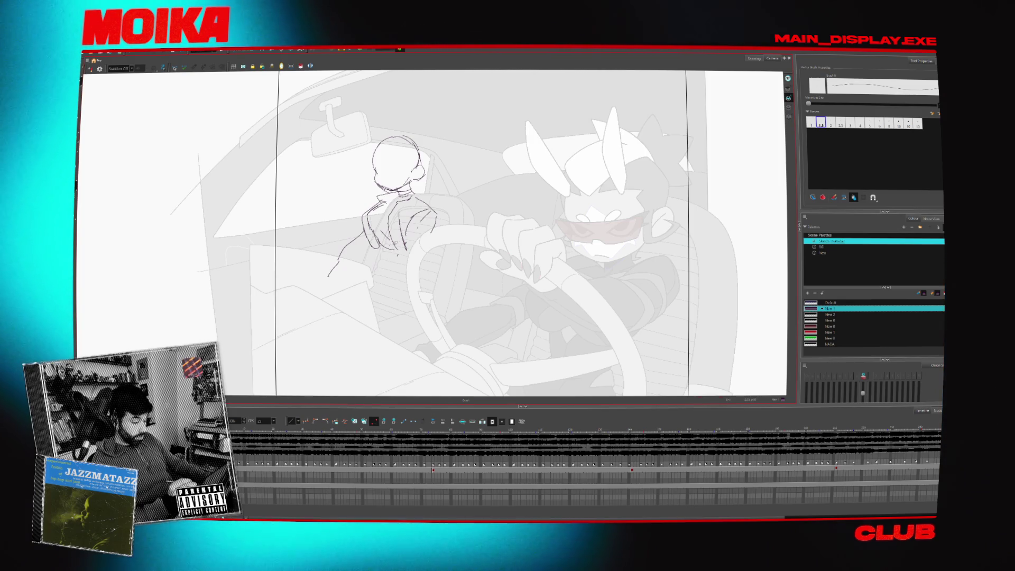
pyautogui.moveTo(374, 253); pyautogui.dragTo(368, 288)
pyautogui.moveTo(421, 249)
pyautogui.mouseDown()
pyautogui.moveTo(415, 275)
pyautogui.moveTo(384, 293)
pyautogui.mouseUp()
# Check the passenger sketch in mirror view, settle the head position, and resume the Brush
pyautogui.press('4')
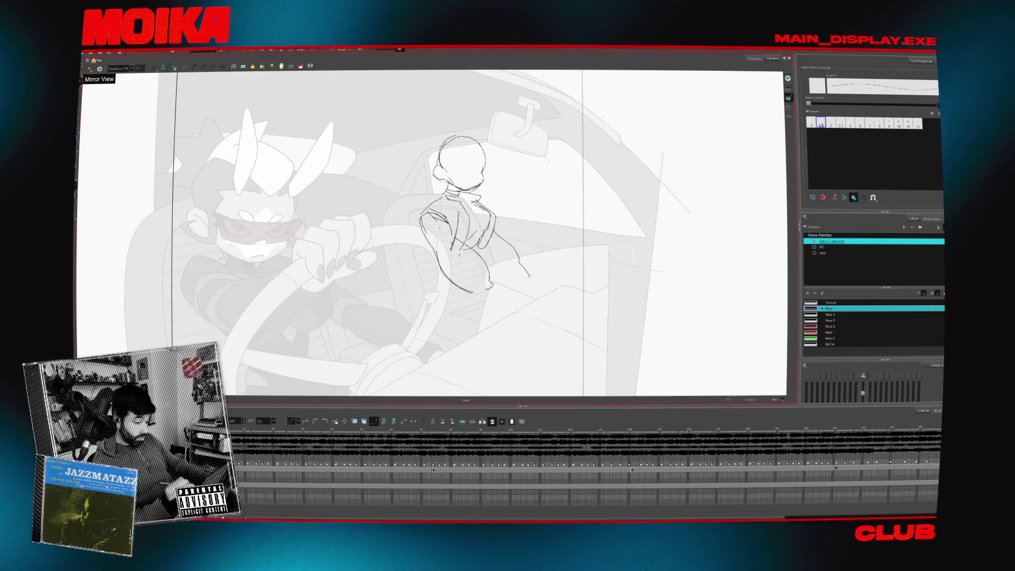
pyautogui.press('4')
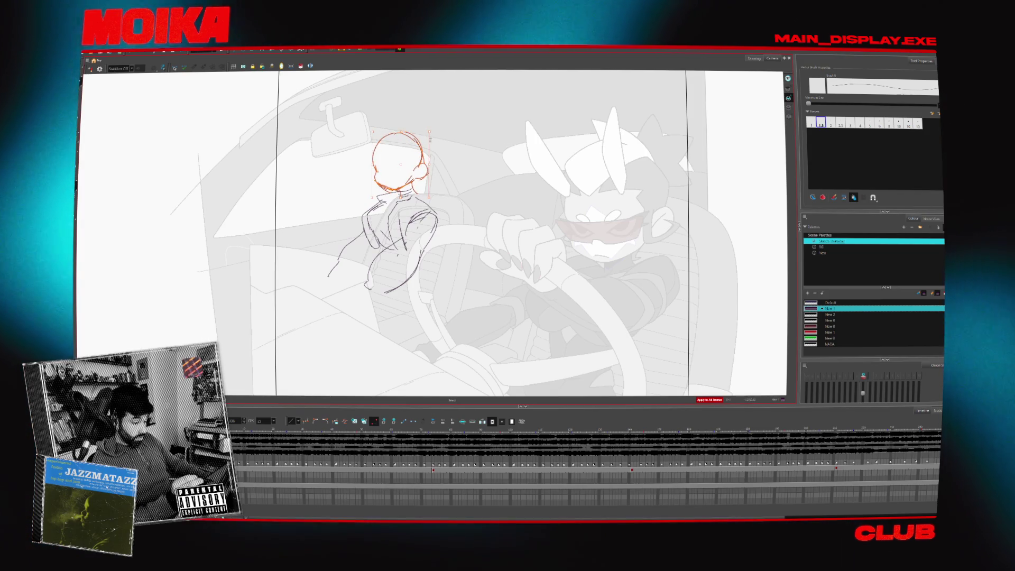
pyautogui.hotkey('alt', 'b')
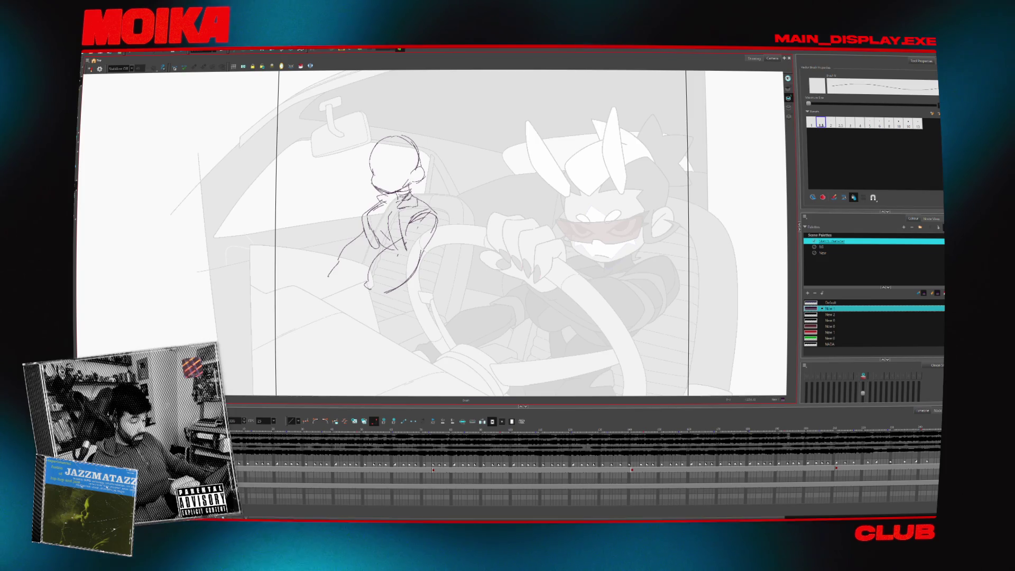
pyautogui.press('4')
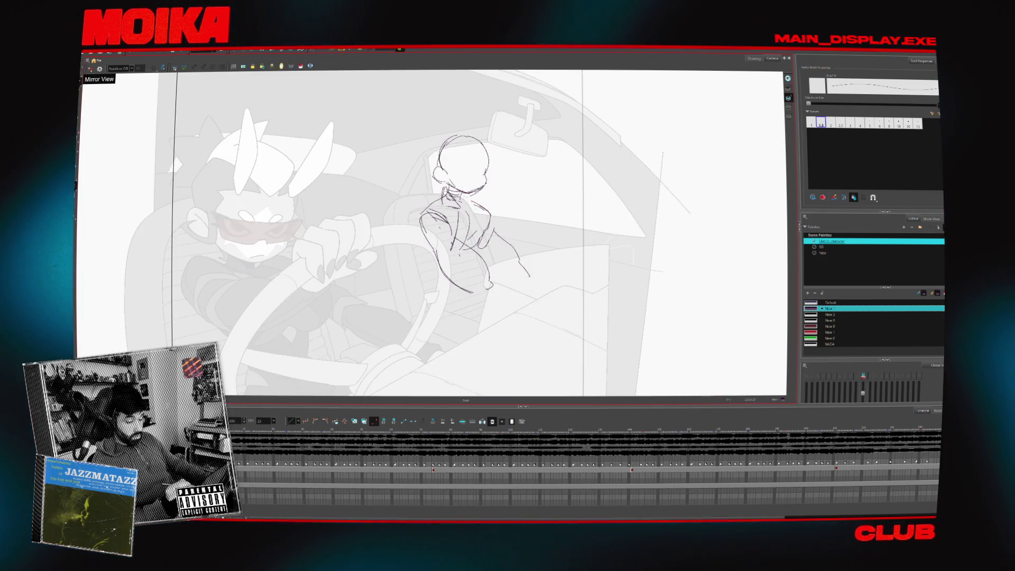
pyautogui.press('4')
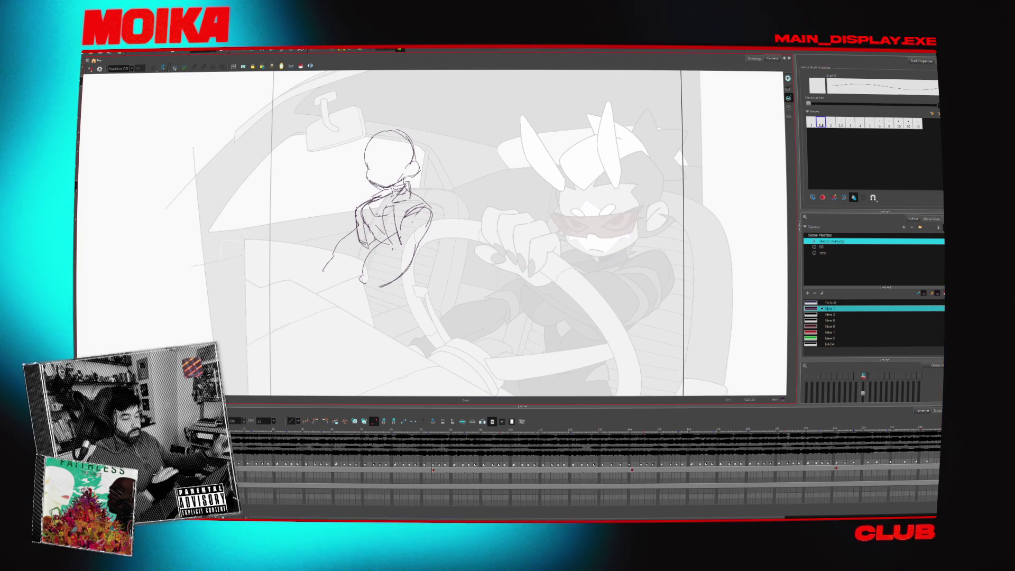
# Erase the stray mark on the passenger's shoulder and select the head and chin strokes
pyautogui.hotkey('alt', 'e')
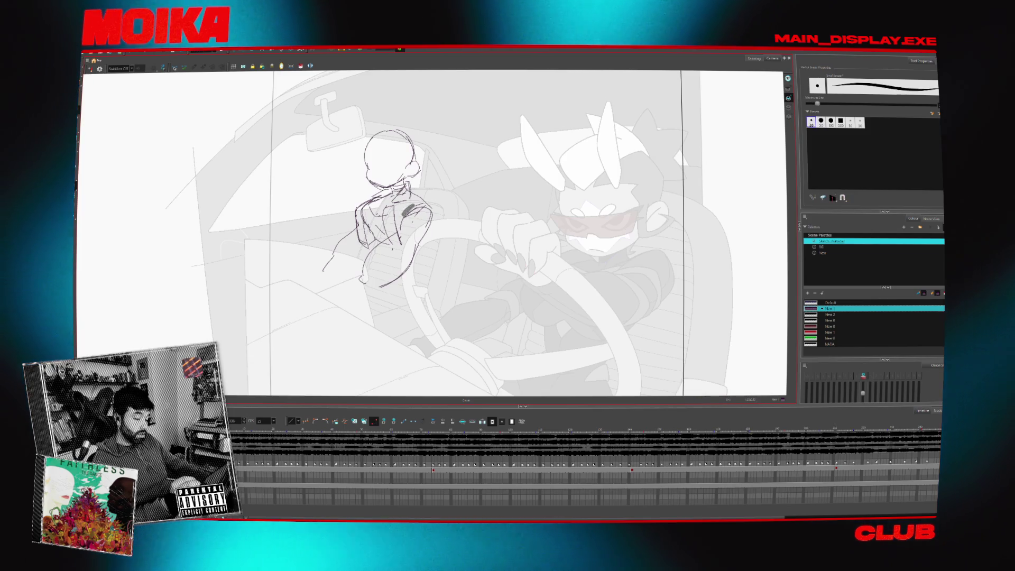
pyautogui.moveTo(406, 211); pyautogui.dragTo(413, 217)
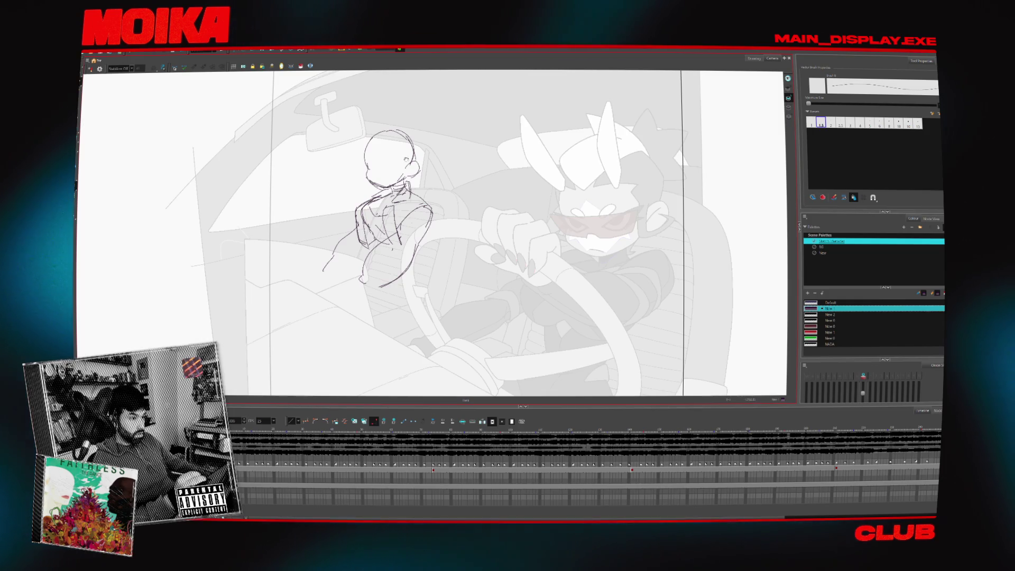
pyautogui.hotkey('alt', 's')
pyautogui.click(436, 172)
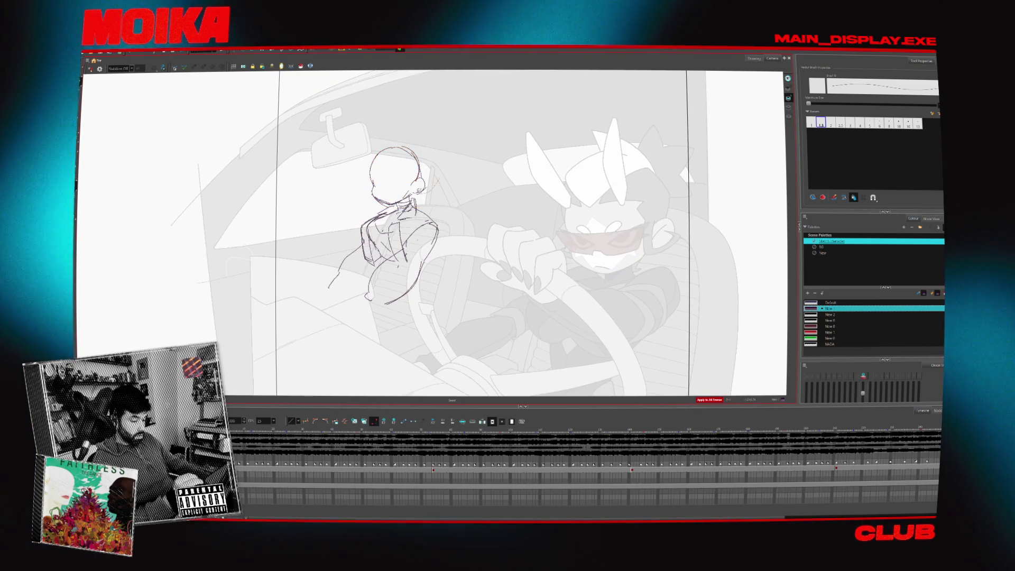
pyautogui.moveTo(366, 142); pyautogui.dragTo(427, 208)
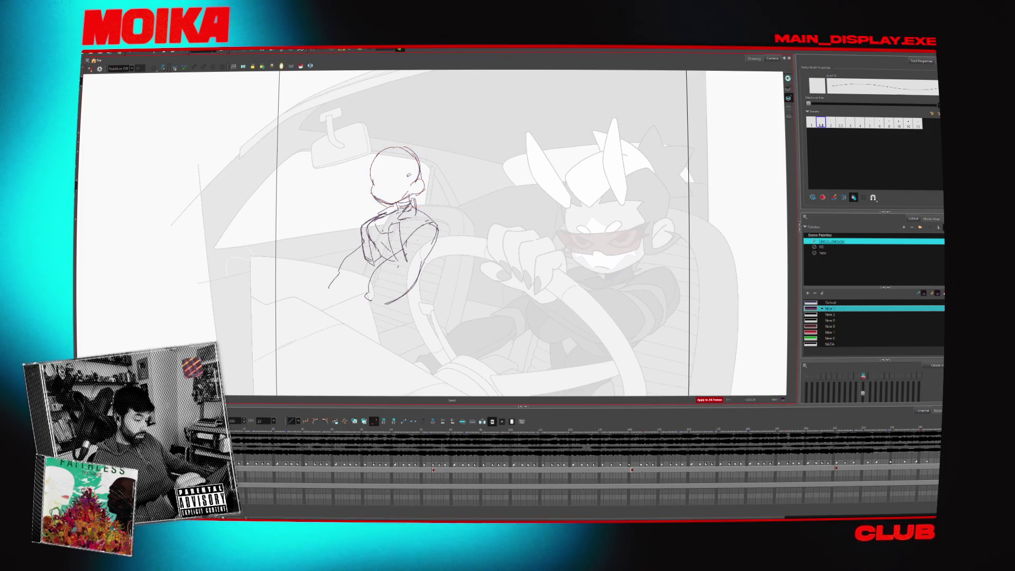
pyautogui.click(438, 172)
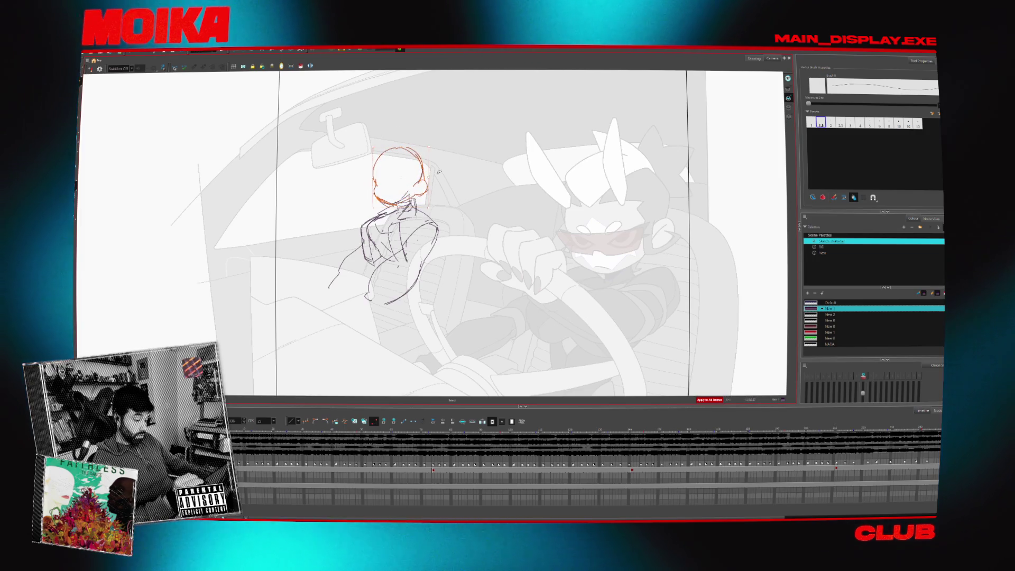
pyautogui.hotkey('alt', 'e')
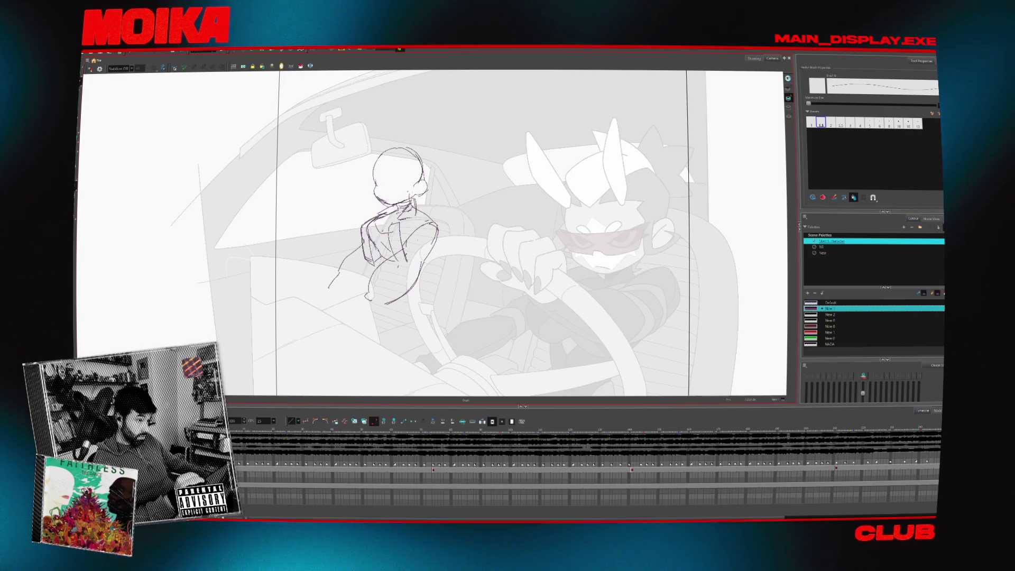
# Select the arc on the head's right side, then mirror and tilt the canvas to check it
pyautogui.hotkey('alt', 'e')
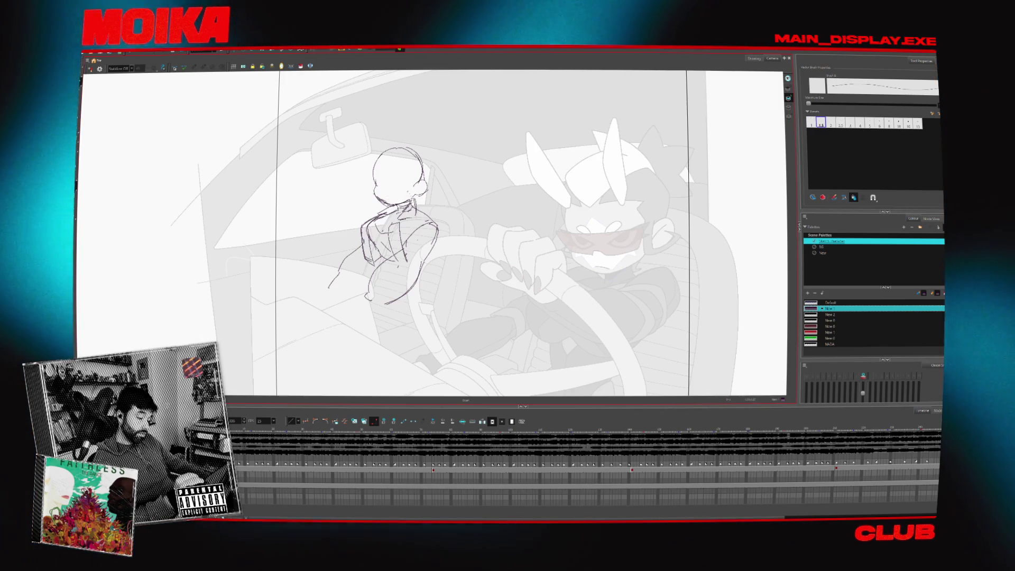
pyautogui.hotkey('alt', 's')
pyautogui.click(421, 161)
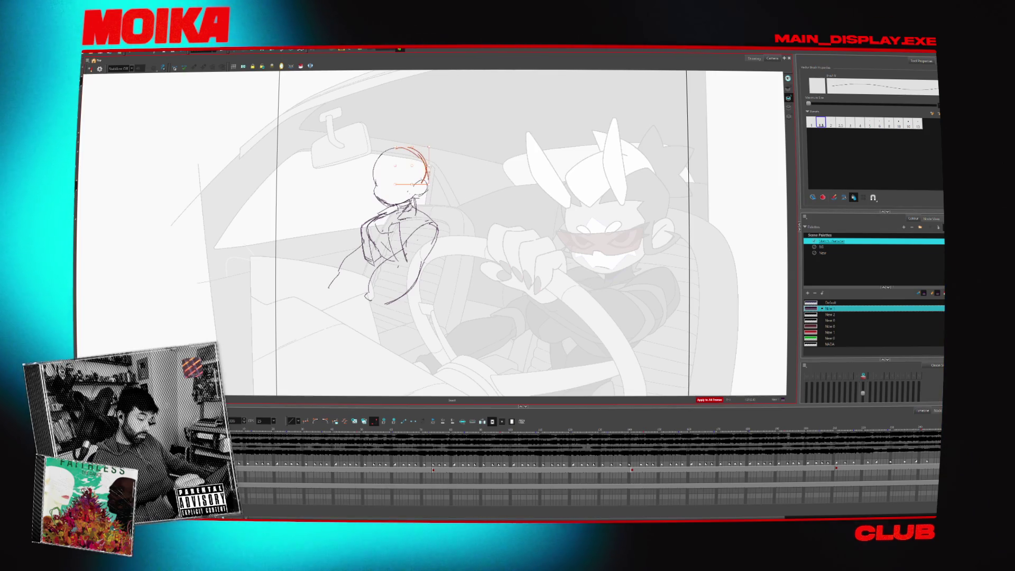
pyautogui.press('4')
pyautogui.press('4')
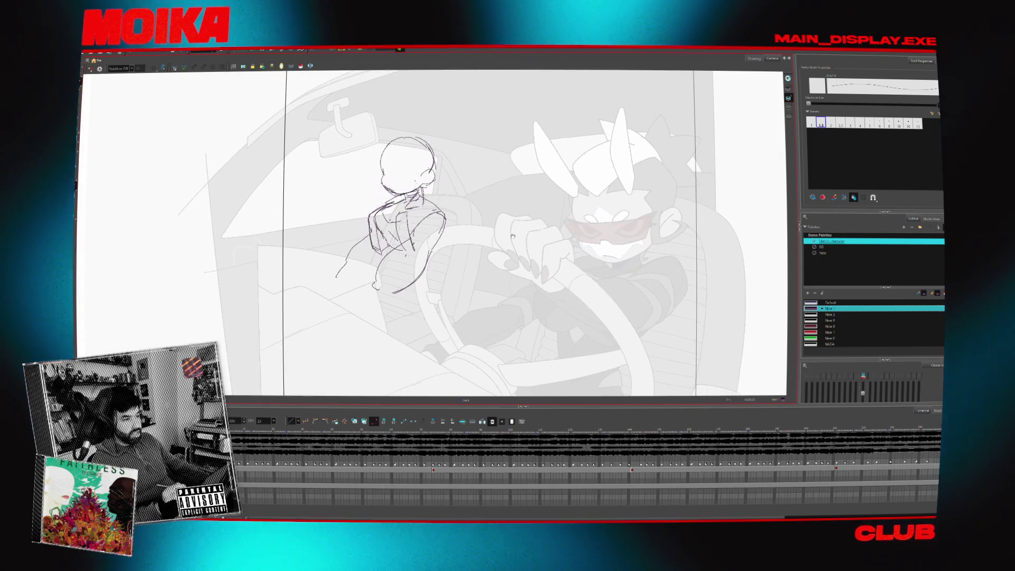
pyautogui.moveTo(513, 237); pyautogui.dragTo(509, 232)
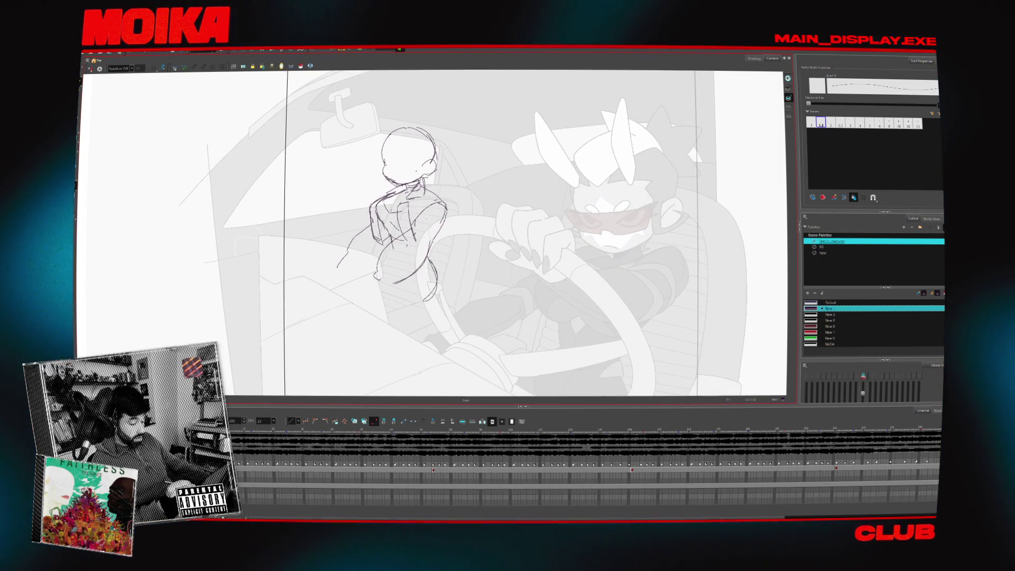
# Add pencil strokes down the figure's side, near the hip and by the arm
pyautogui.moveTo(429, 250); pyautogui.dragTo(421, 308)
pyautogui.hotkey('alt', 'e')
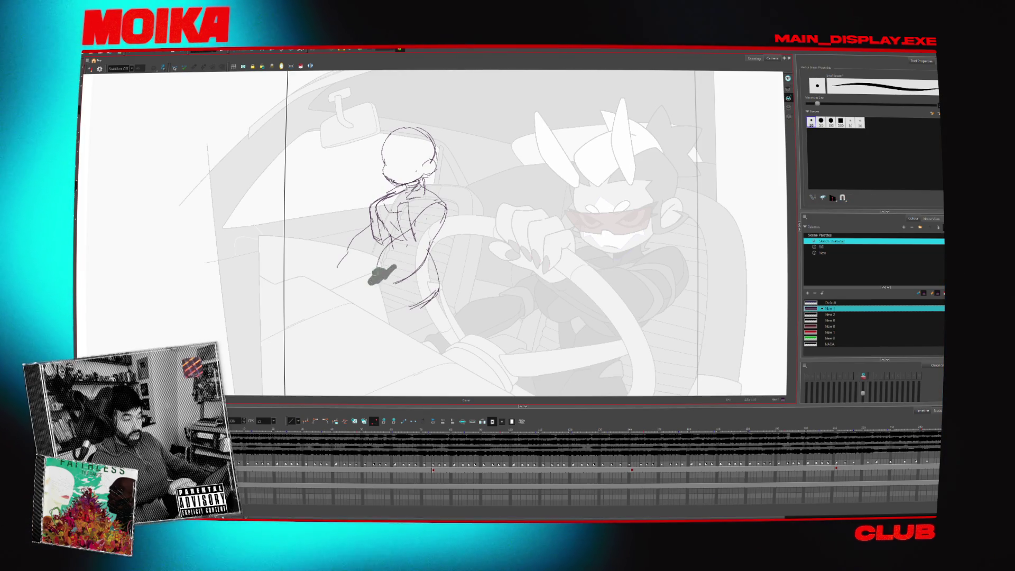
pyautogui.hotkey('alt', 'b')
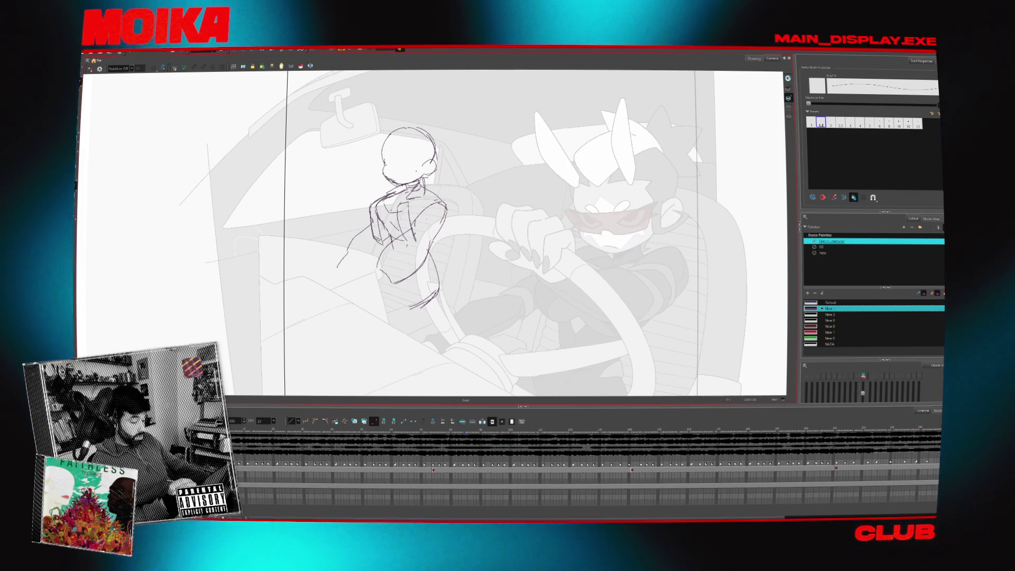
pyautogui.moveTo(377, 271); pyautogui.dragTo(362, 279)
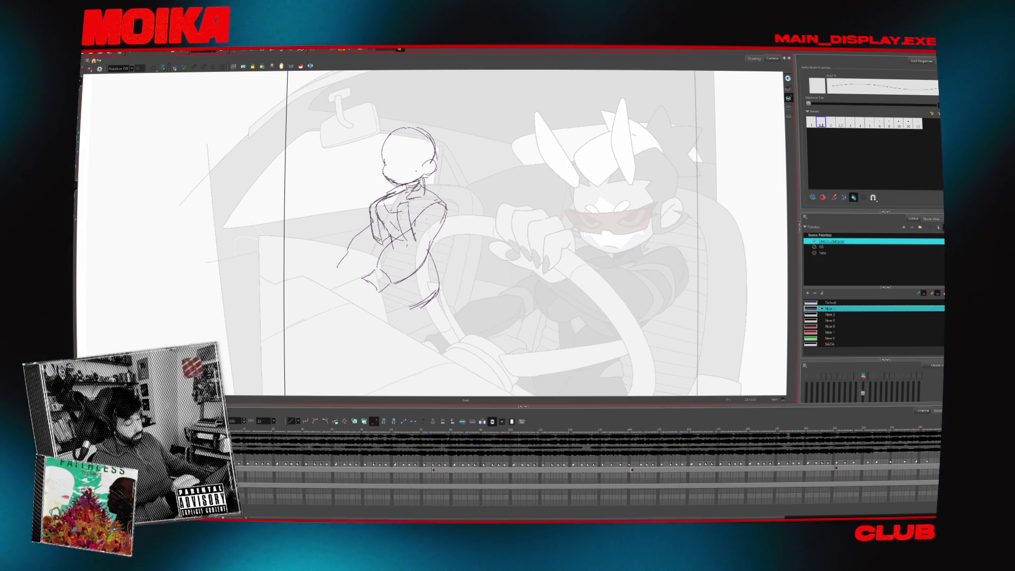
pyautogui.moveTo(357, 257); pyautogui.dragTo(379, 253)
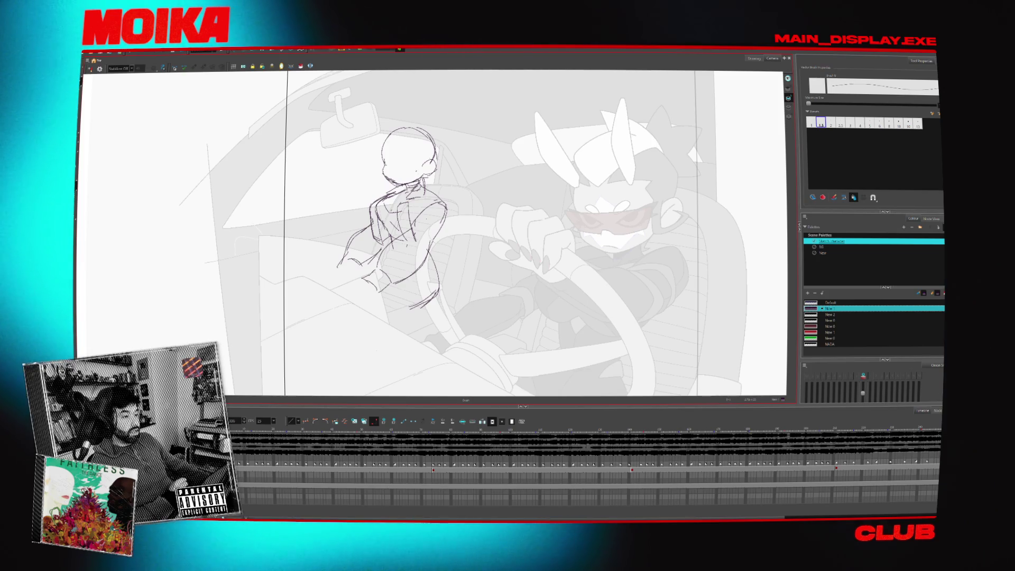
pyautogui.hotkey('alt', 's')
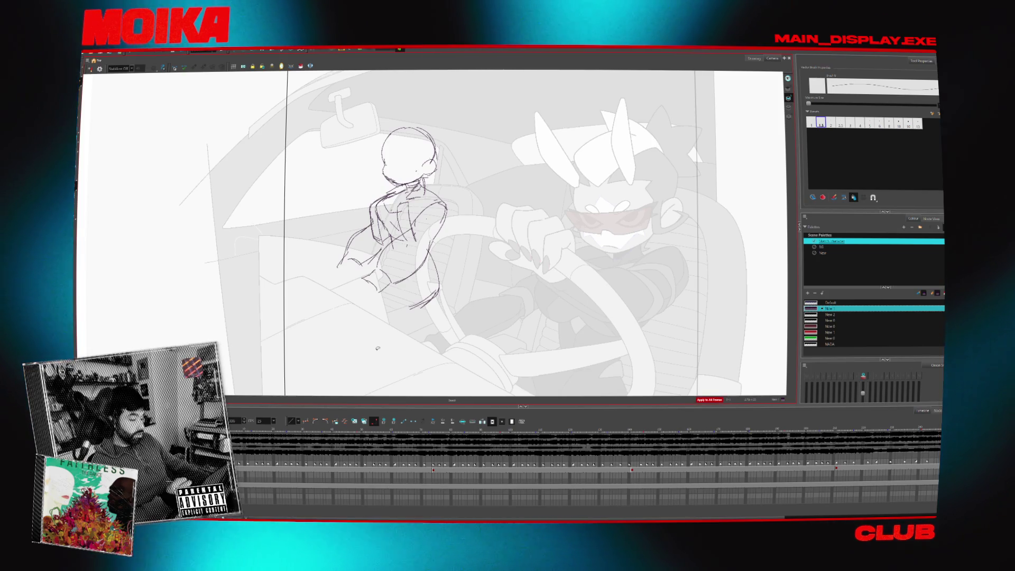
# Select the right arm strokes, then sketch the leg line and a pointed shoe tip at lower left
pyautogui.moveTo(378, 348); pyautogui.dragTo(352, 337)
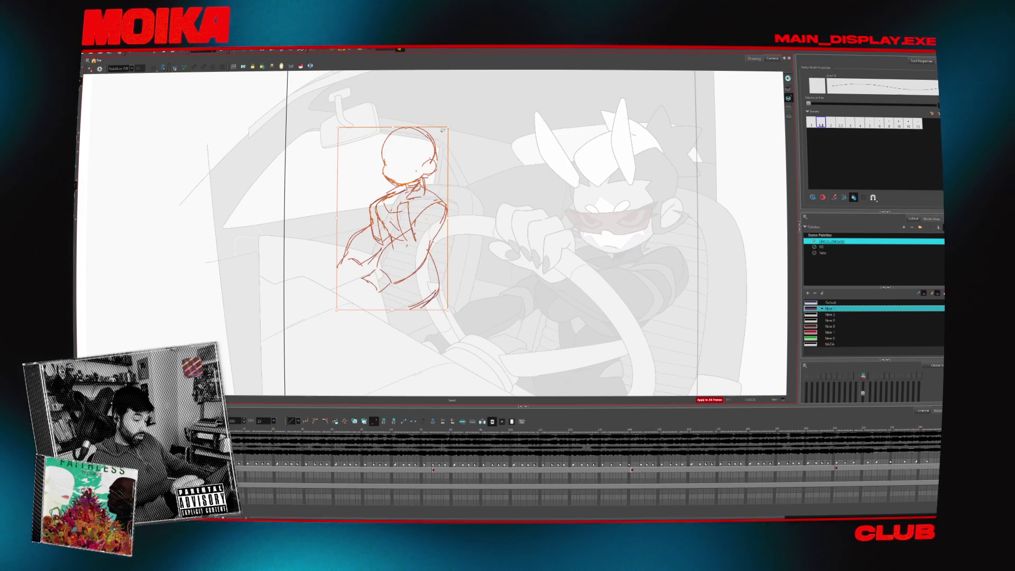
pyautogui.click(447, 207)
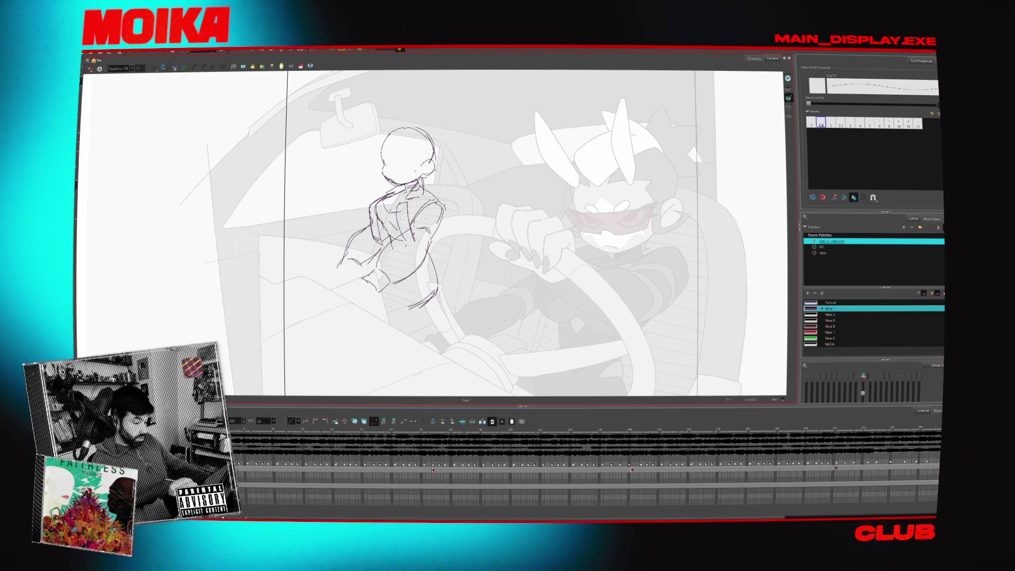
pyautogui.moveTo(370, 283); pyautogui.dragTo(370, 302)
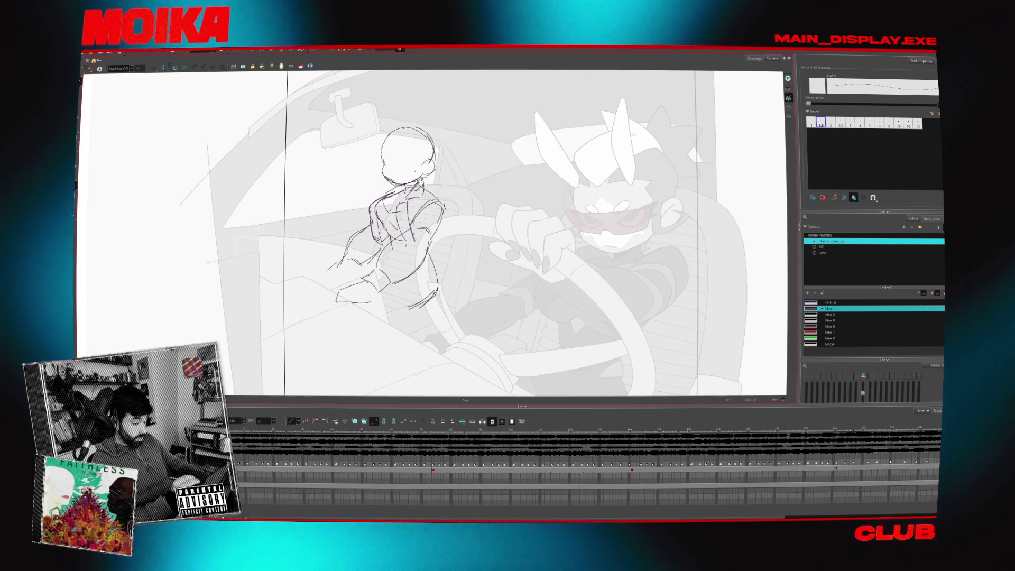
pyautogui.moveTo(343, 262); pyautogui.dragTo(318, 277)
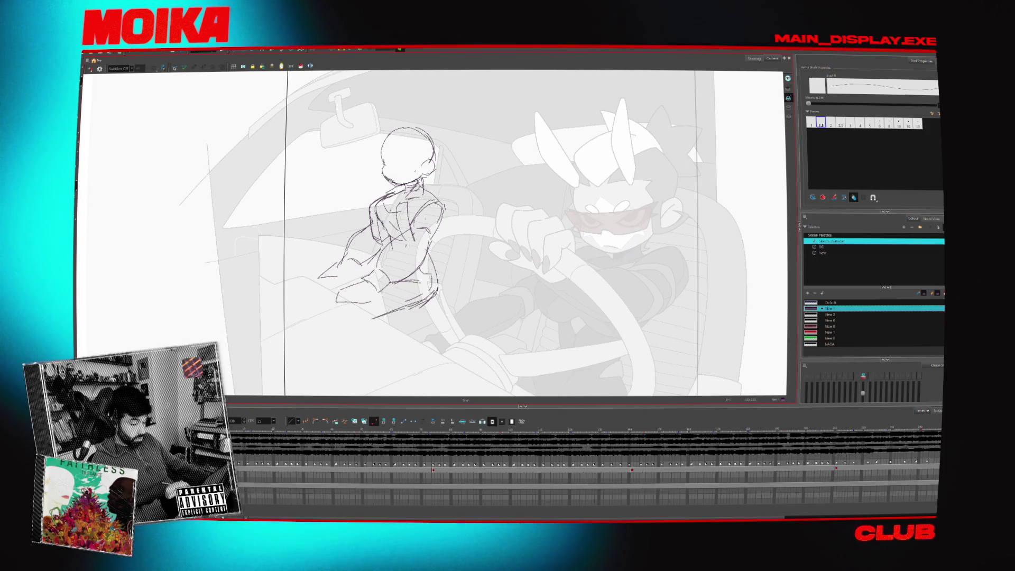
# Extend the lower line with a sweeping leg arc, then select and deselect the whole sketch
pyautogui.moveTo(439, 300)
pyautogui.mouseDown()
pyautogui.moveTo(357, 322)
pyautogui.moveTo(308, 294)
pyautogui.moveTo(455, 143)
pyautogui.mouseUp()
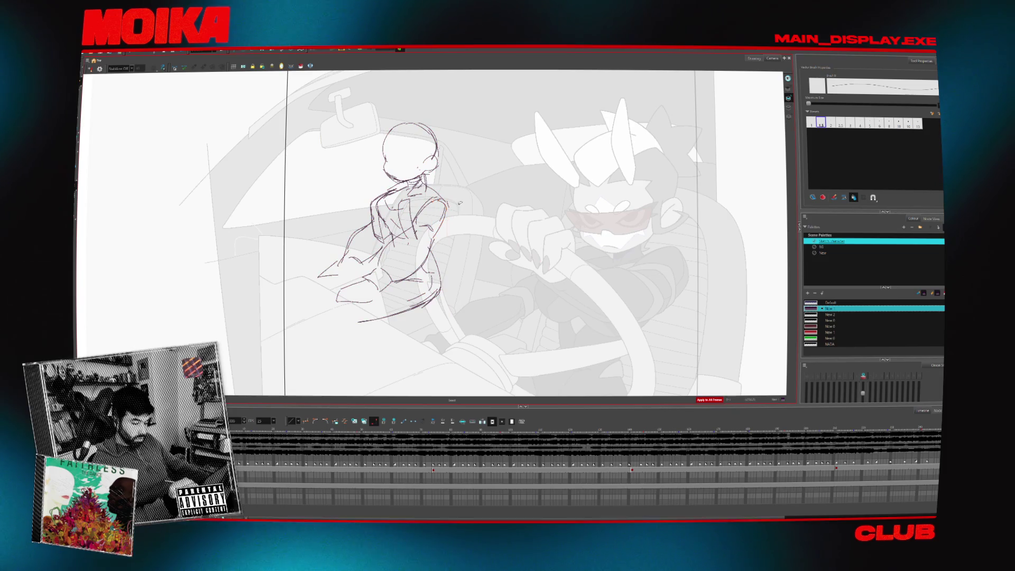
pyautogui.click(444, 225)
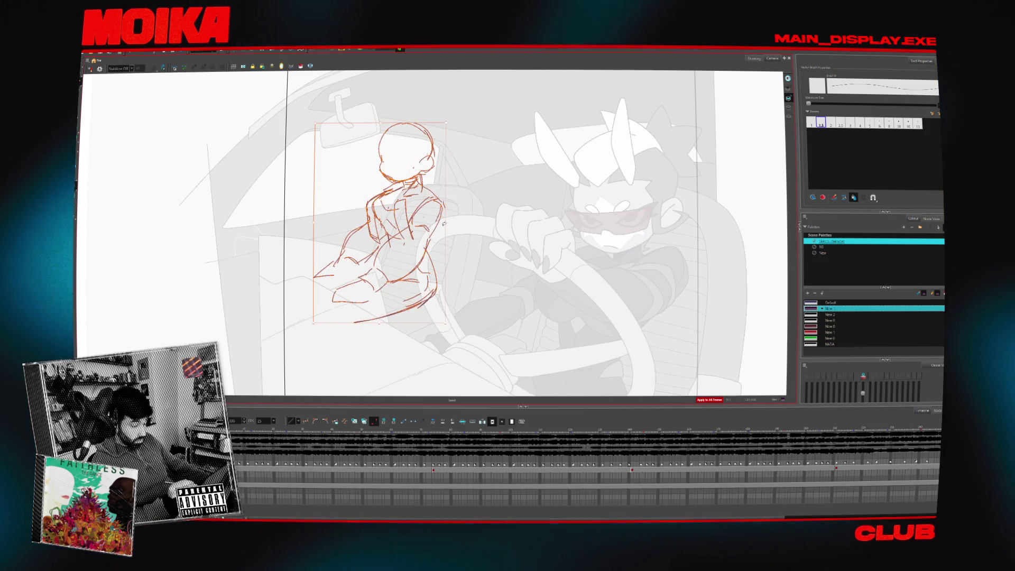
pyautogui.click(471, 139)
# Add rough hair strokes on the head's left edge and a mark inside the face, then select them
pyautogui.hotkey('alt', 'b')
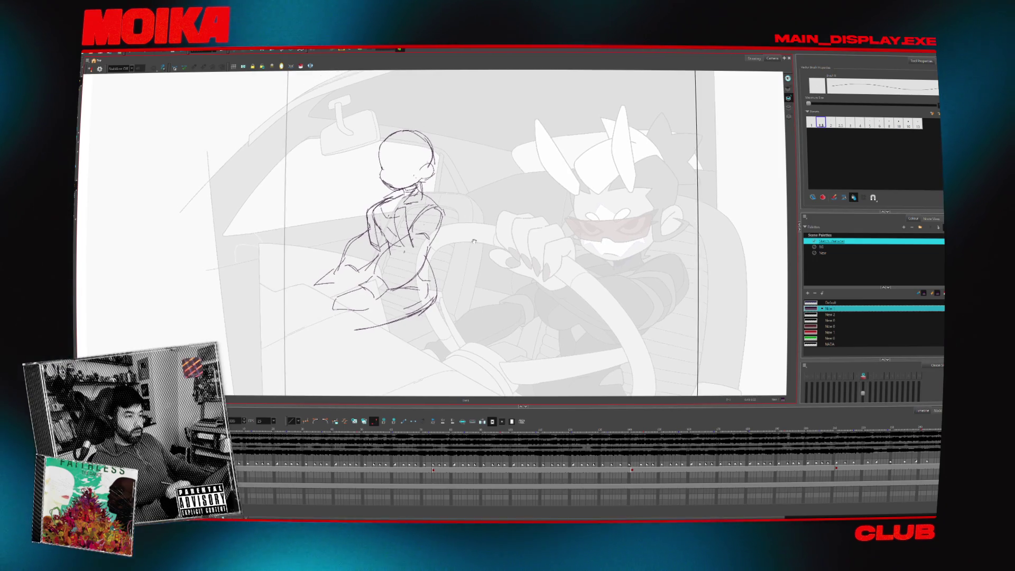
pyautogui.moveTo(380, 144); pyautogui.dragTo(379, 162)
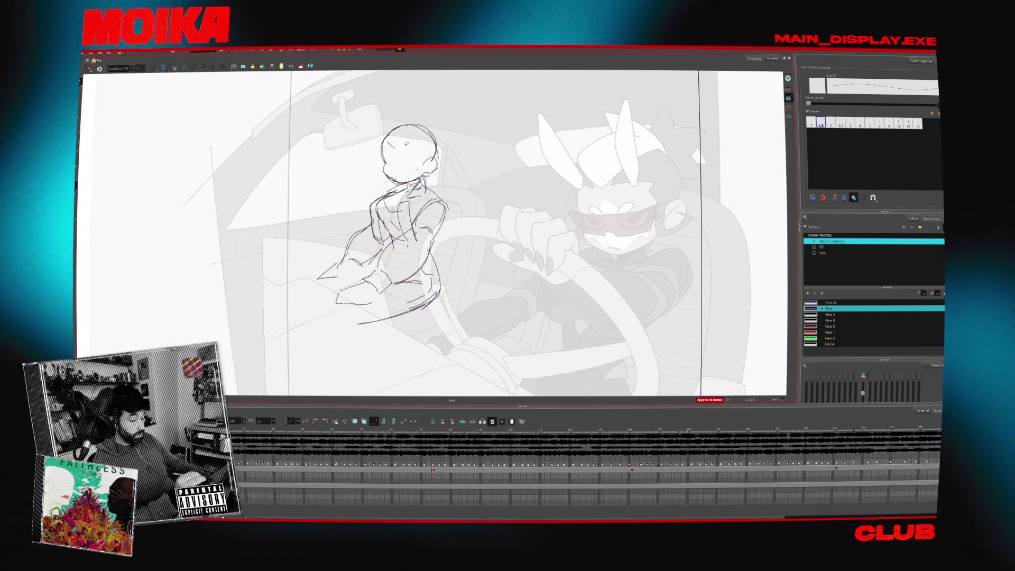
pyautogui.moveTo(398, 146)
pyautogui.mouseDown()
pyautogui.moveTo(412, 140)
pyautogui.moveTo(423, 167)
pyautogui.mouseUp()
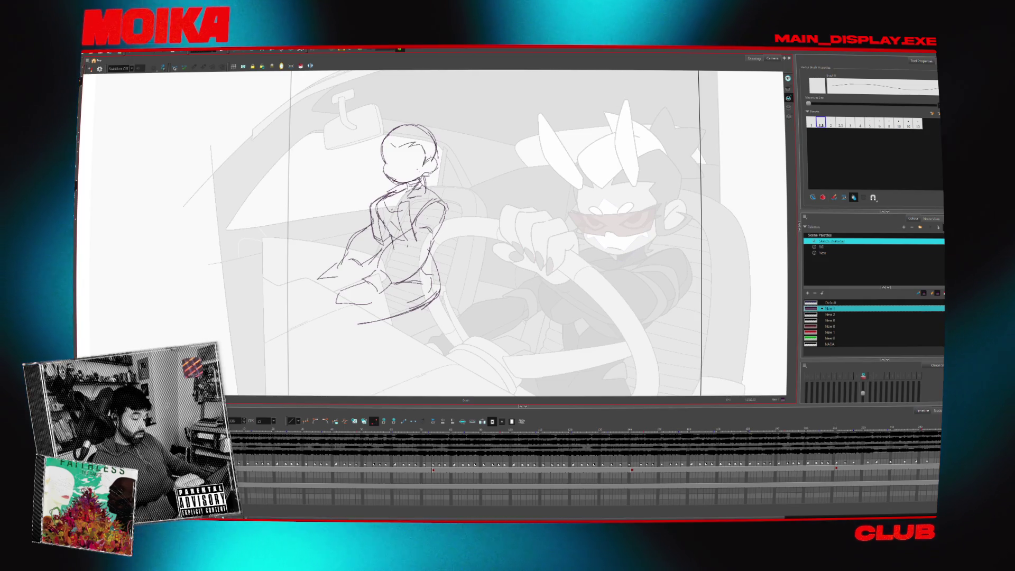
pyautogui.hotkey('alt', 's')
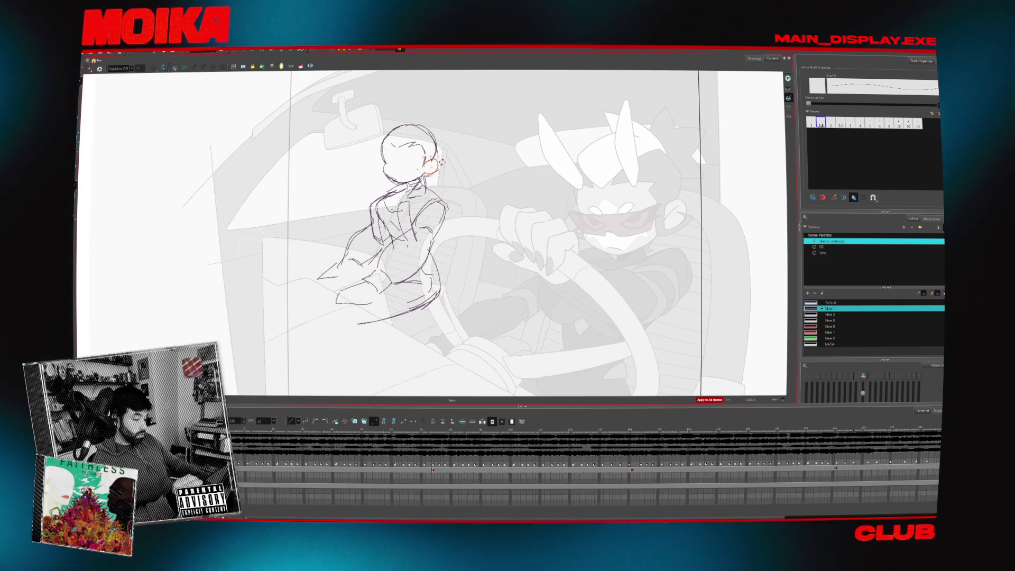
pyautogui.moveTo(377, 118); pyautogui.dragTo(445, 184)
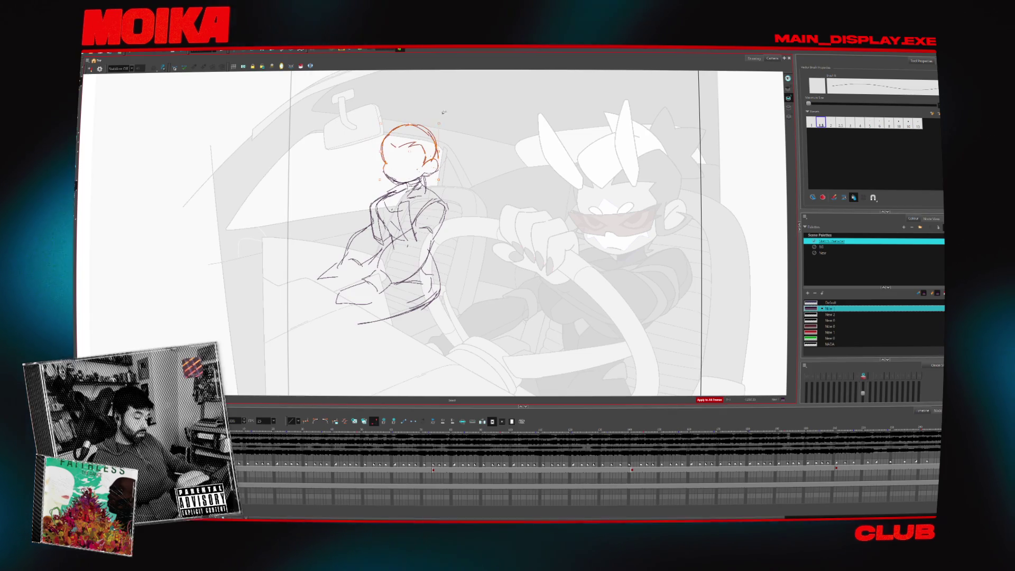
# Add a hair bun behind the passenger's head and fresh collar fold lines, erasing and redrawing as needed
pyautogui.press('4')
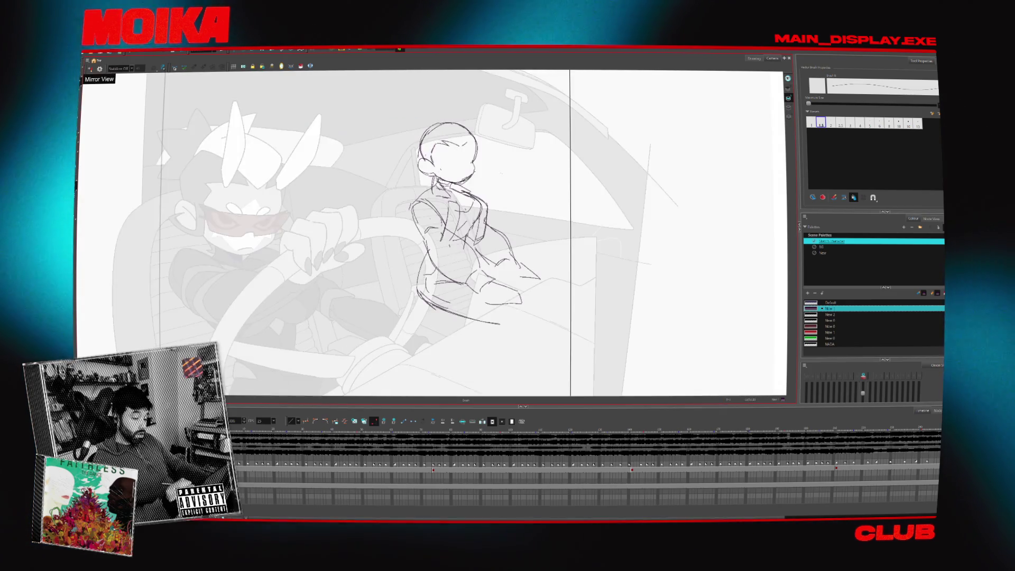
pyautogui.press('4')
pyautogui.hotkey('alt', 'b')
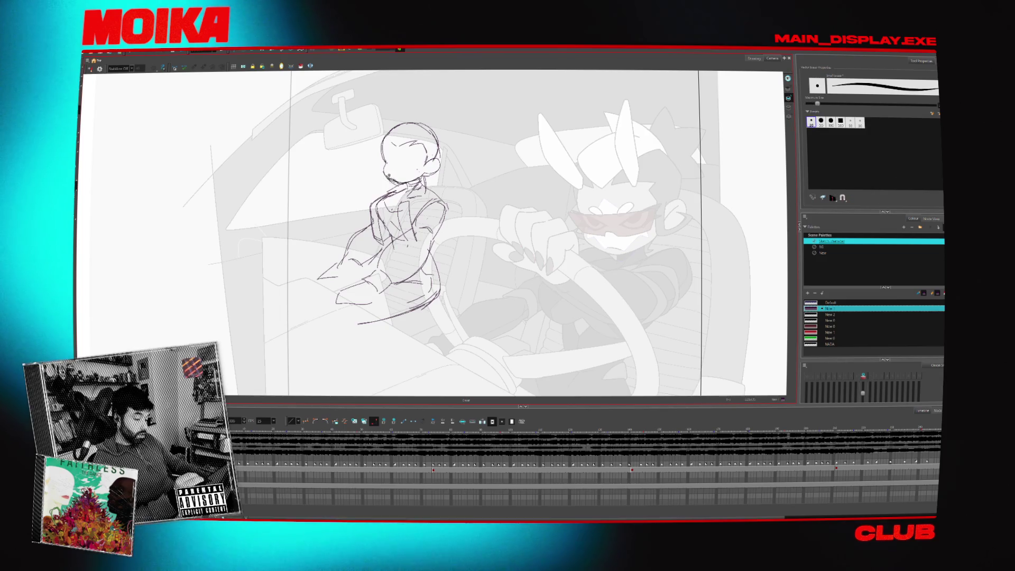
pyautogui.hotkey('alt', '/')
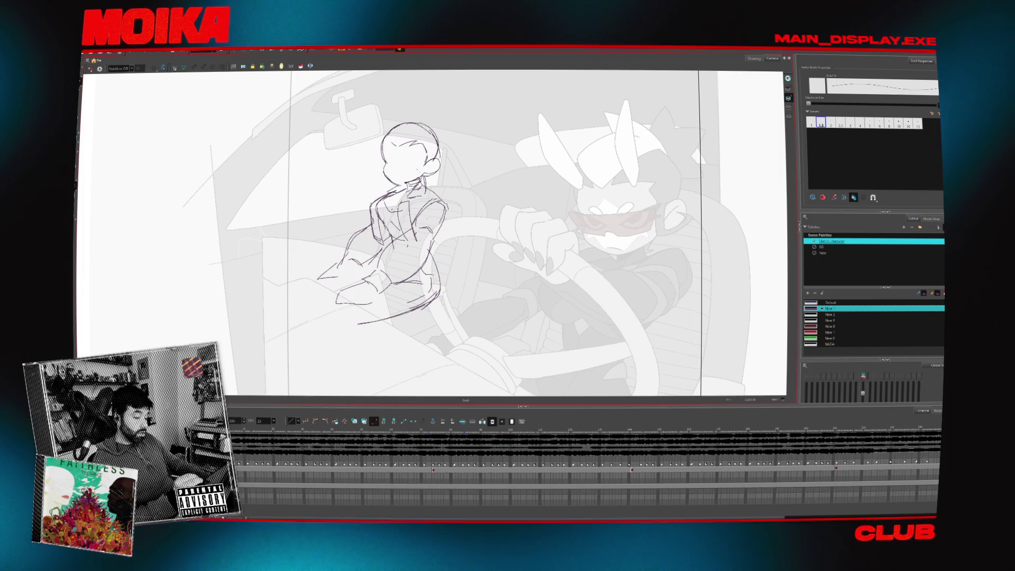
pyautogui.hotkey('alt', 'b')
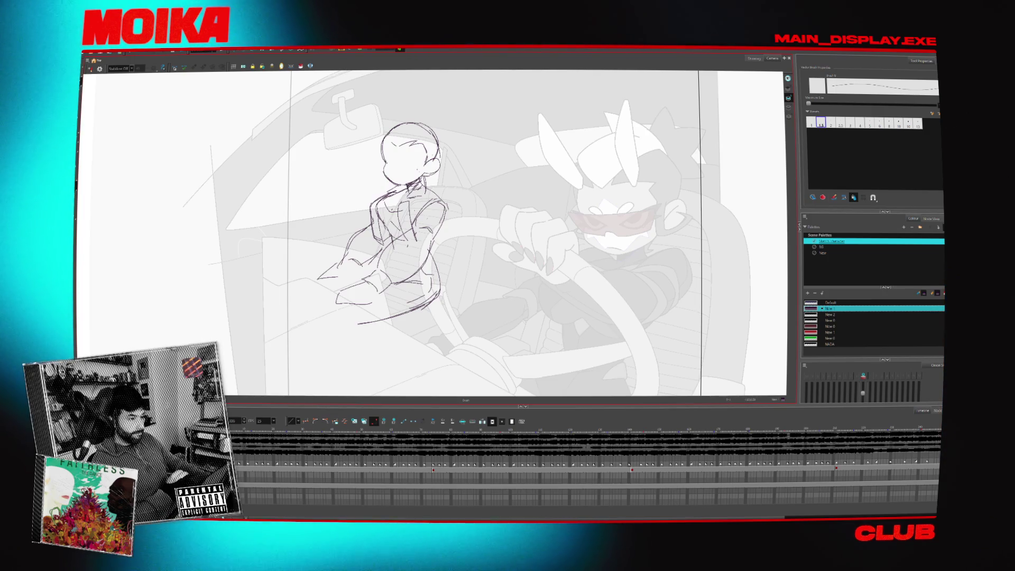
pyautogui.hotkey('alt', 's')
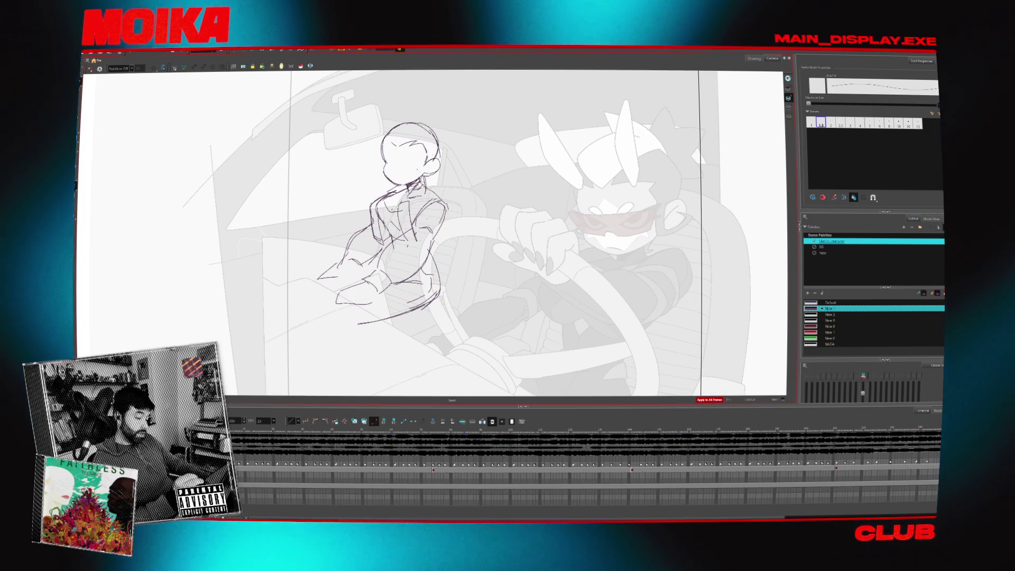
pyautogui.hotkey('alt', 'e')
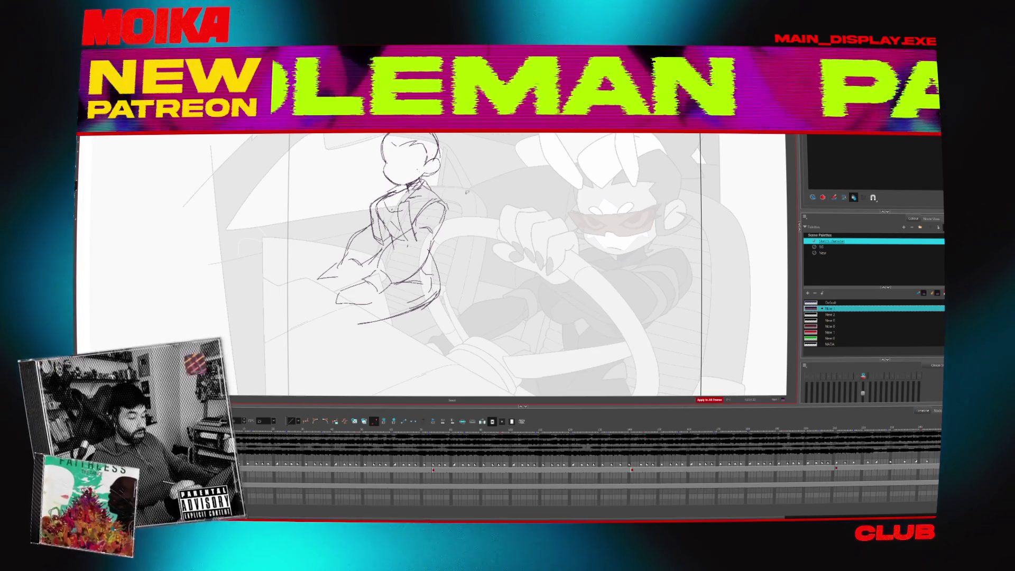
pyautogui.hotkey('alt', 'e')
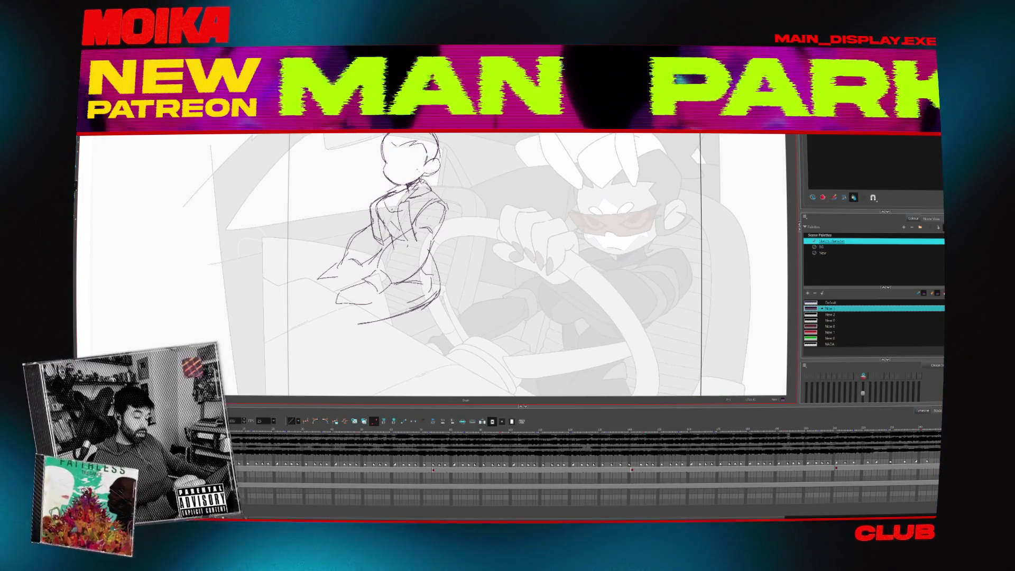
pyautogui.hotkey('alt', 'b')
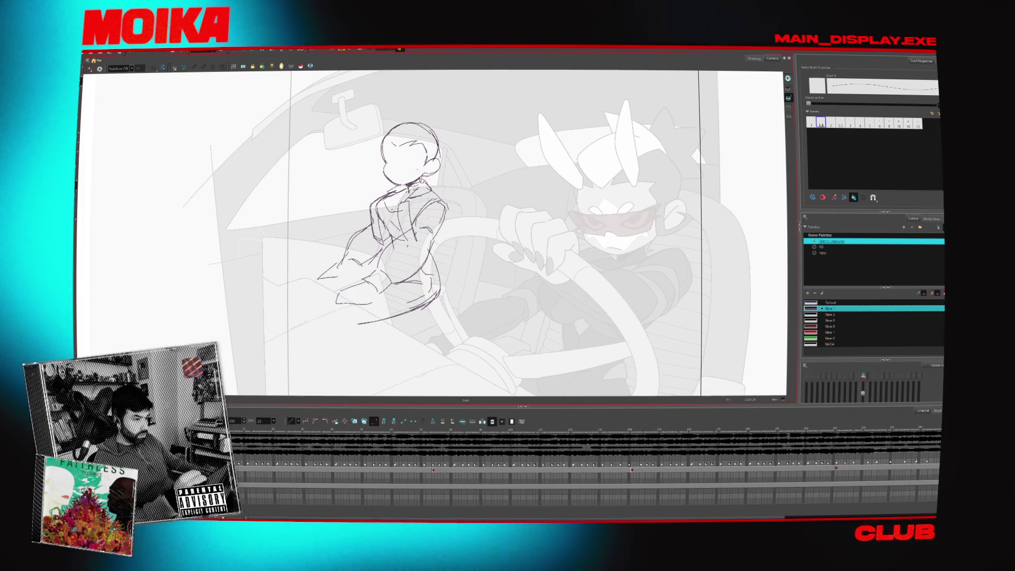
pyautogui.hotkey('alt', 'e')
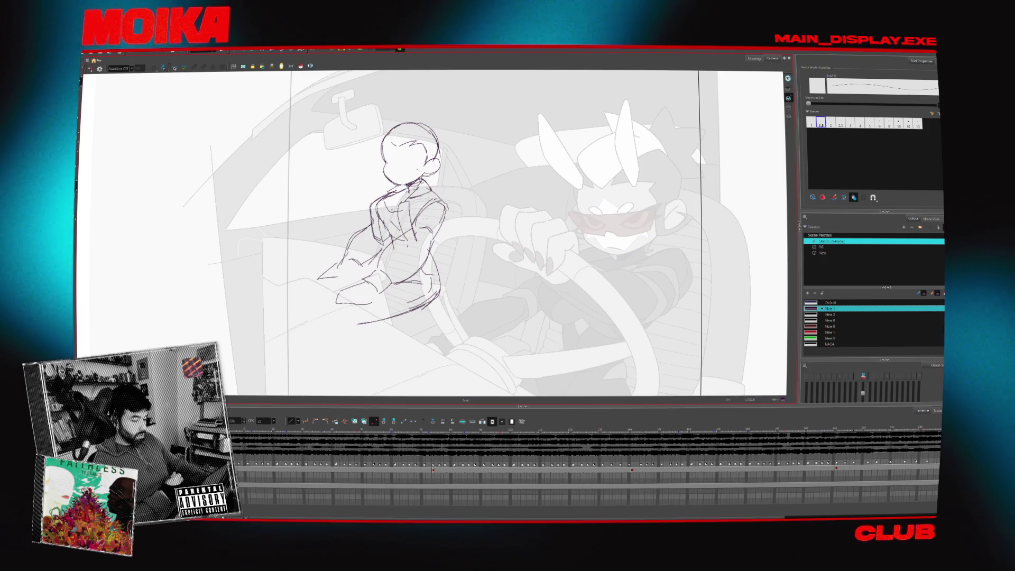
pyautogui.hotkey('alt', 'e')
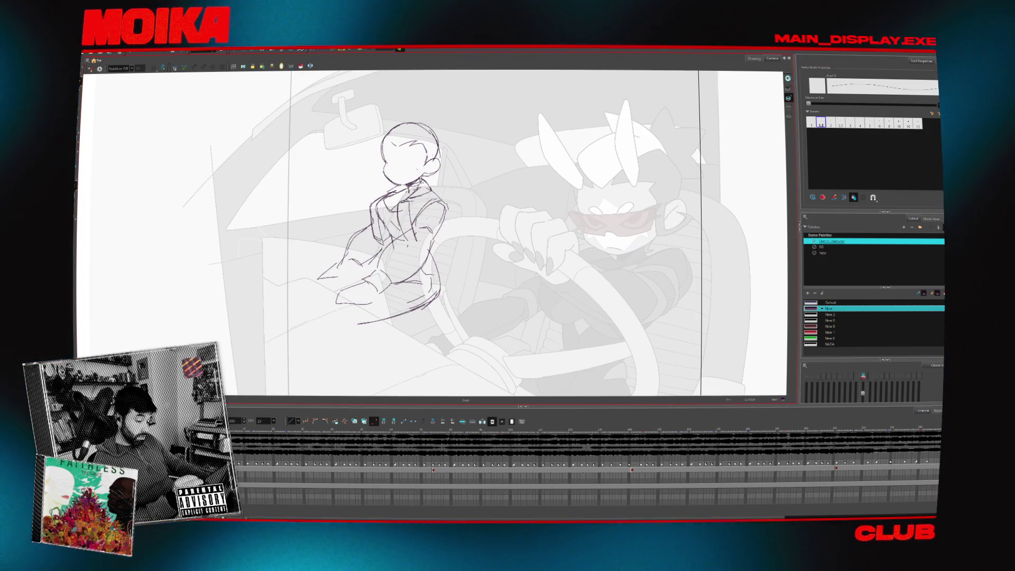
pyautogui.hotkey('alt', 'e')
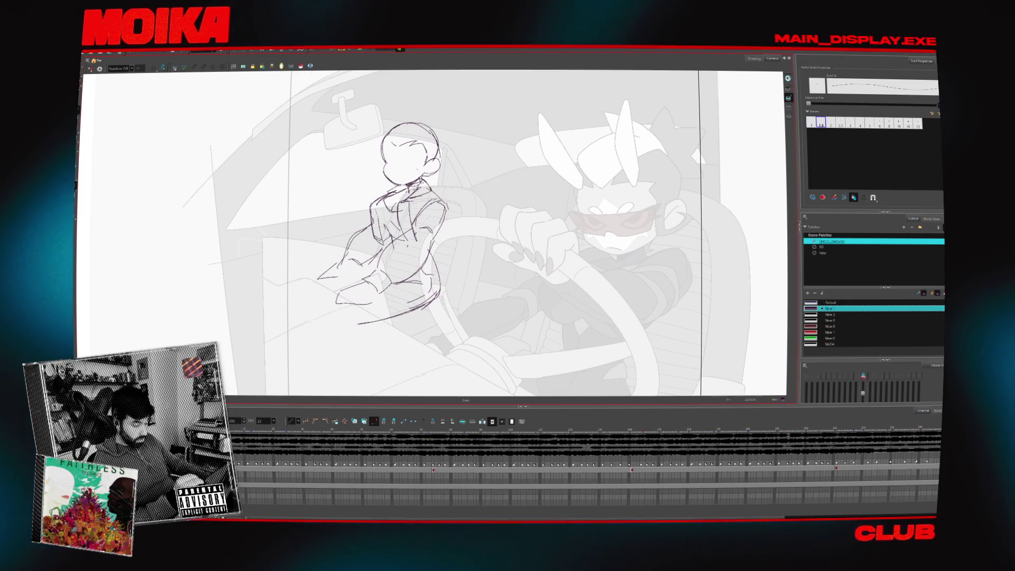
# Check the sketch in mirror view and shift the view of the car scene slightly
pyautogui.press('4')
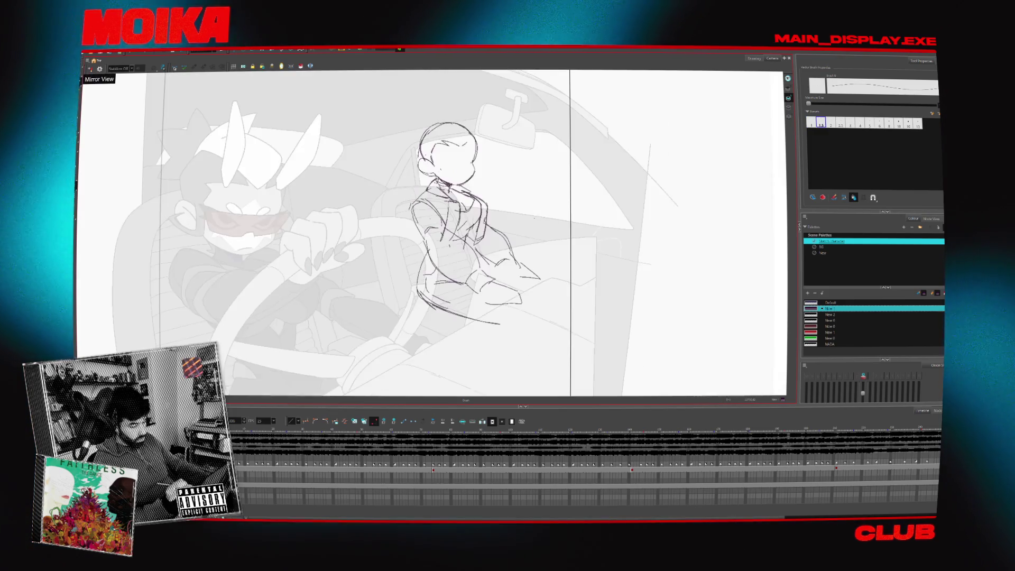
pyautogui.press('4')
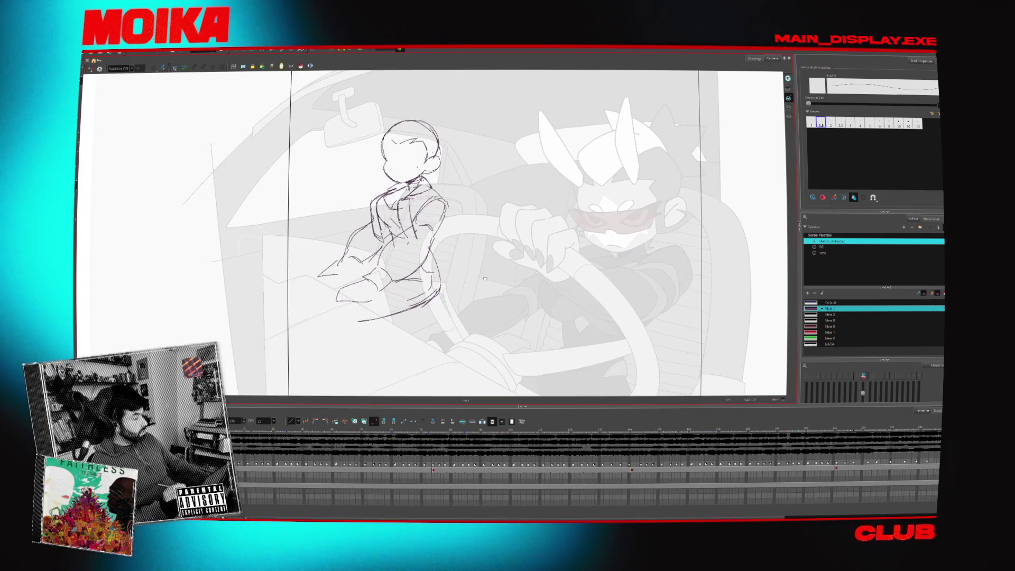
pyautogui.scroll(-1, 455, 299)
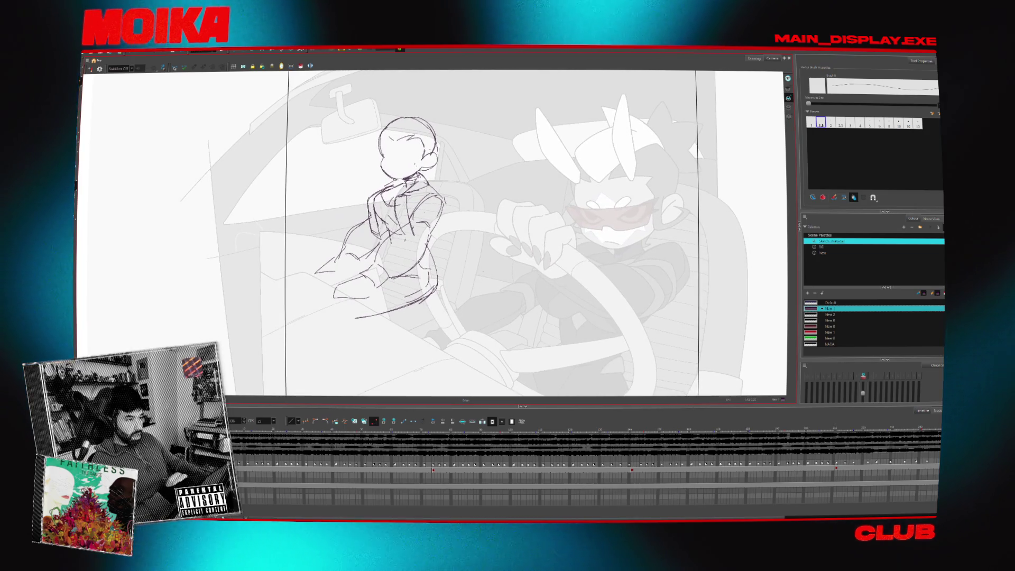
pyautogui.moveTo(431, 317); pyautogui.dragTo(444, 309)
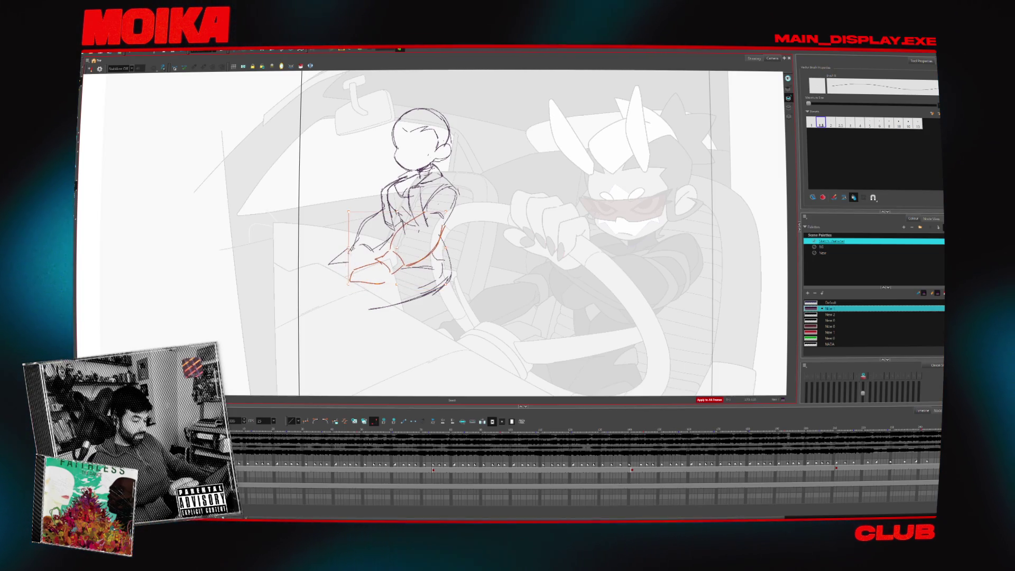
pyautogui.press('4')
pyautogui.hotkey('alt', 'b')
pyautogui.press('4')
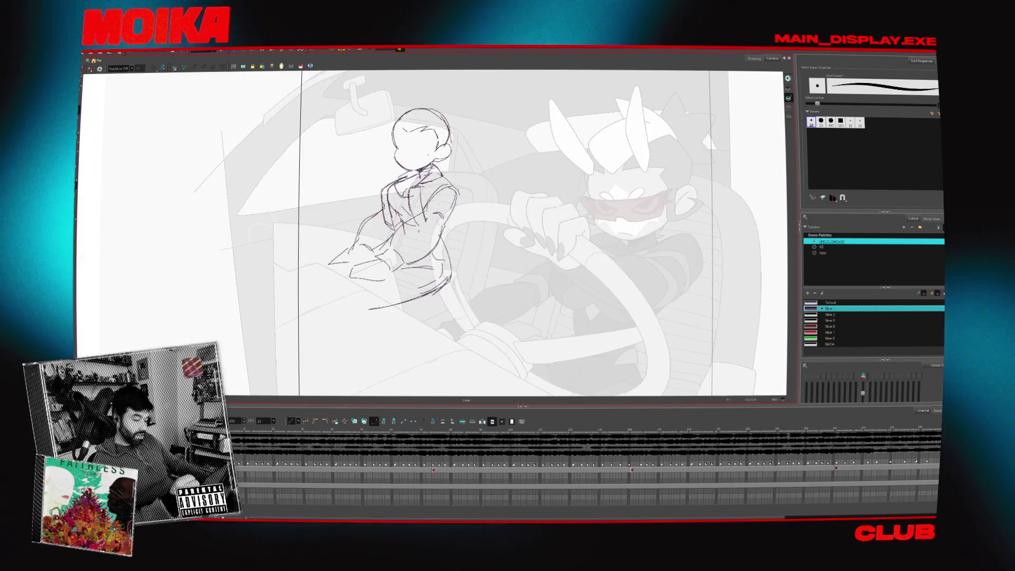
# Redraw the passenger's forearm and hand strokes, checking them in mirrored view
pyautogui.moveTo(437, 211); pyautogui.dragTo(406, 234)
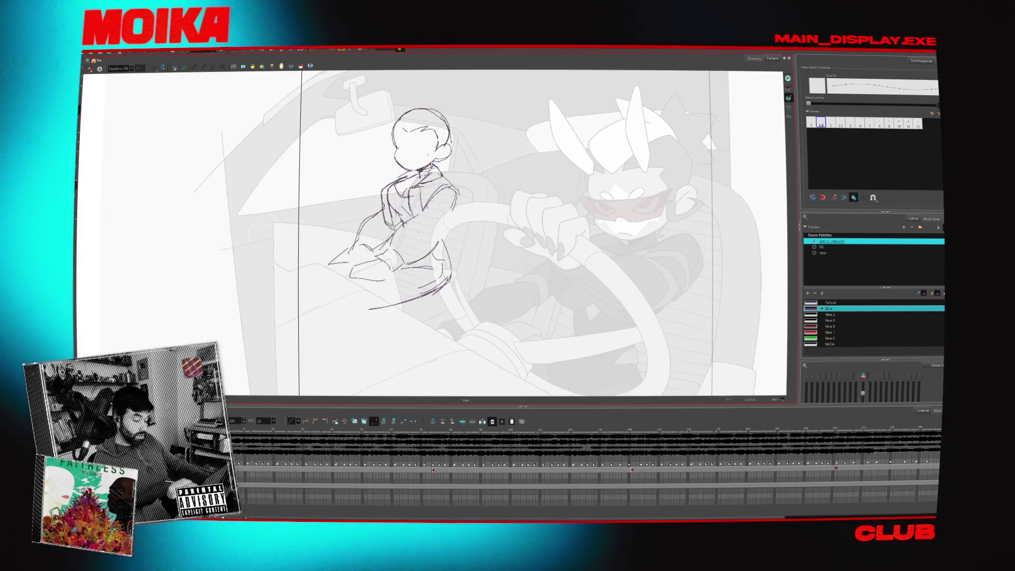
pyautogui.press('4')
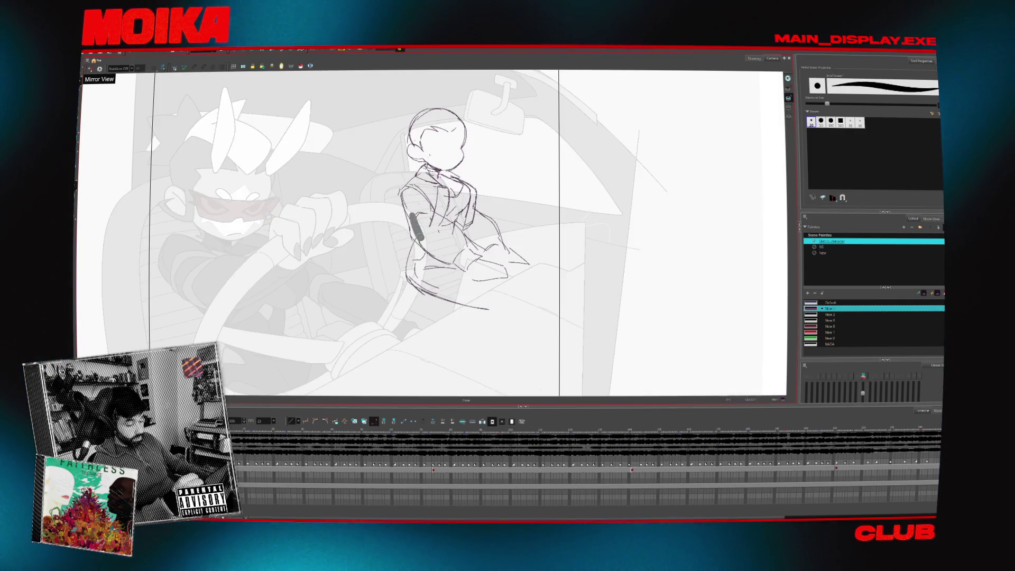
pyautogui.press('4')
pyautogui.hotkey('alt', 'b')
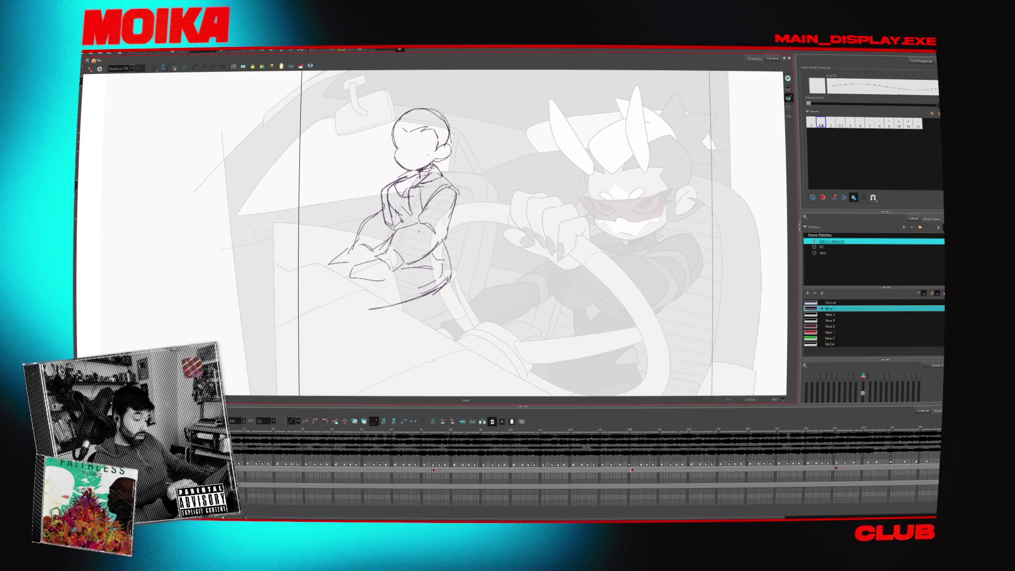
pyautogui.press('4')
pyautogui.press('4')
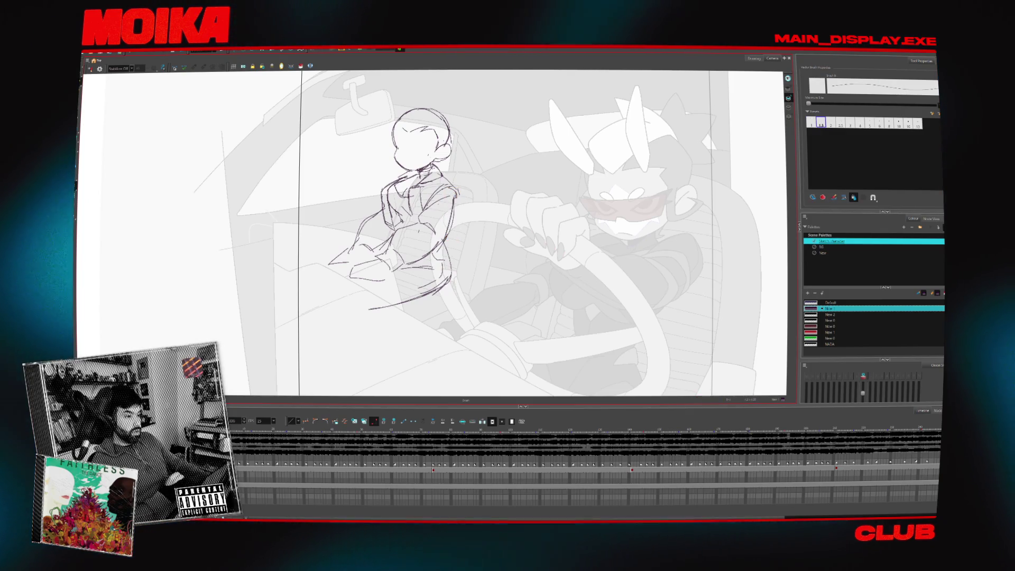
# Add pencil strokes down the passenger's arm, then select and nudge them into place
pyautogui.press('4')
pyautogui.moveTo(439, 228); pyautogui.dragTo(447, 286)
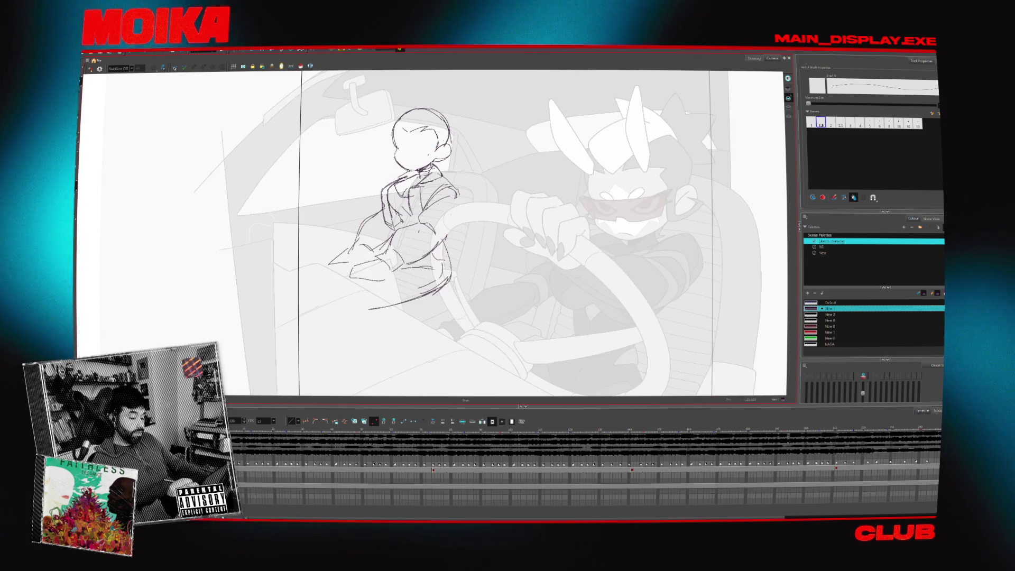
pyautogui.press('4')
pyautogui.click(433, 217)
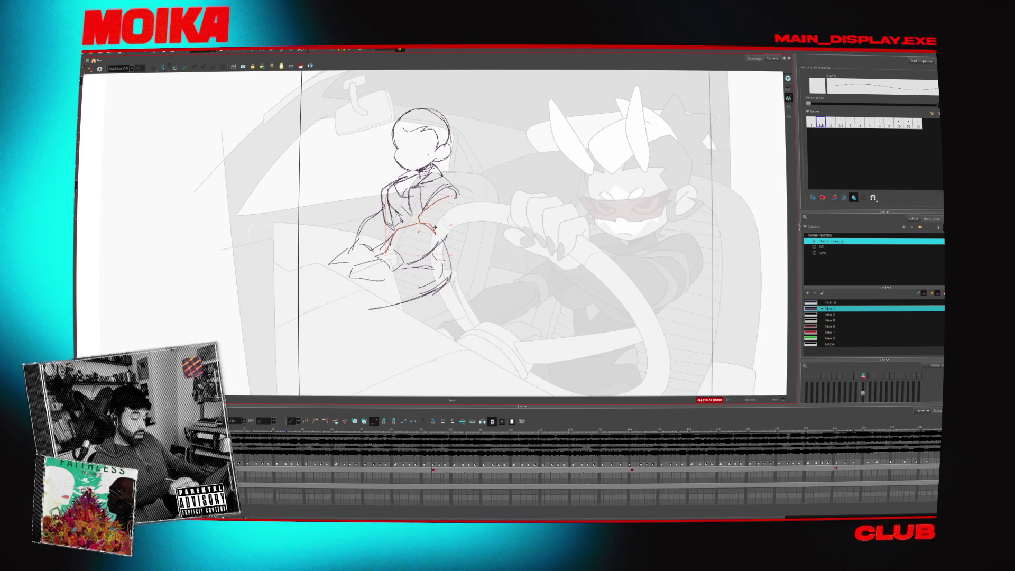
pyautogui.moveTo(435, 228); pyautogui.dragTo(463, 221)
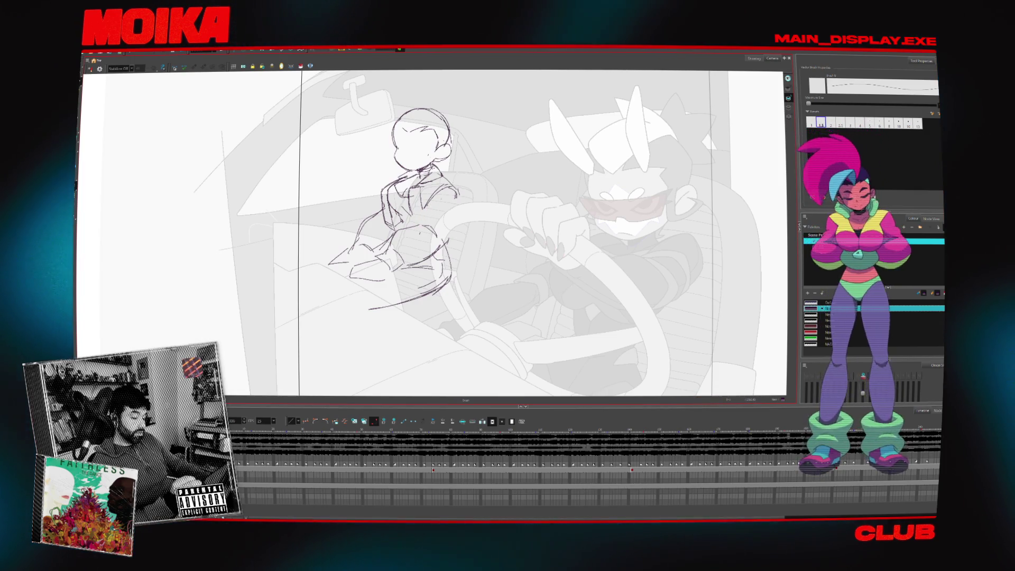
pyautogui.press('4')
pyautogui.press('4')
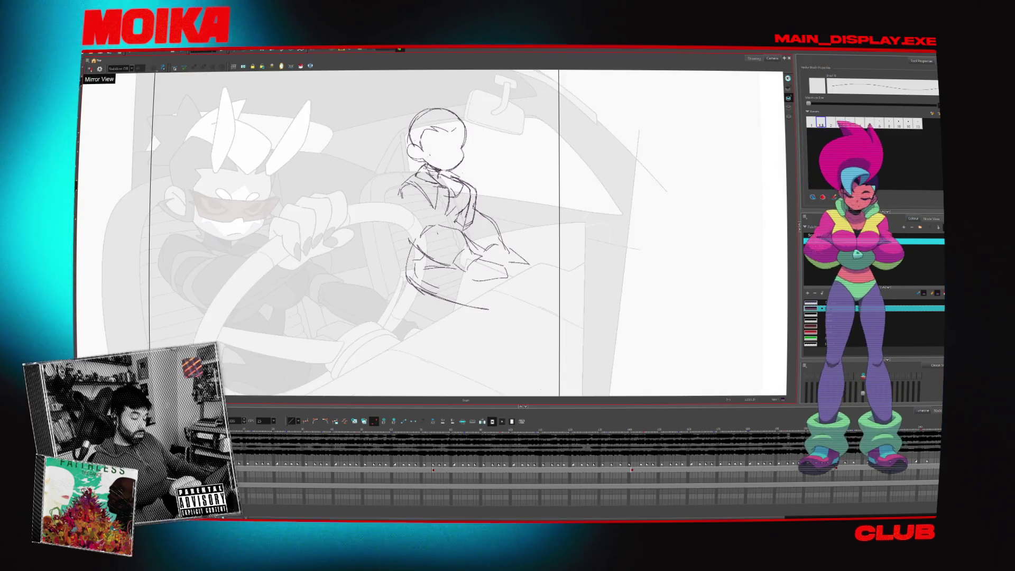
# Toggle mirror view several times, step a frame forward and back, and dismiss the error message
pyautogui.click(90, 69)
pyautogui.click(89, 69)
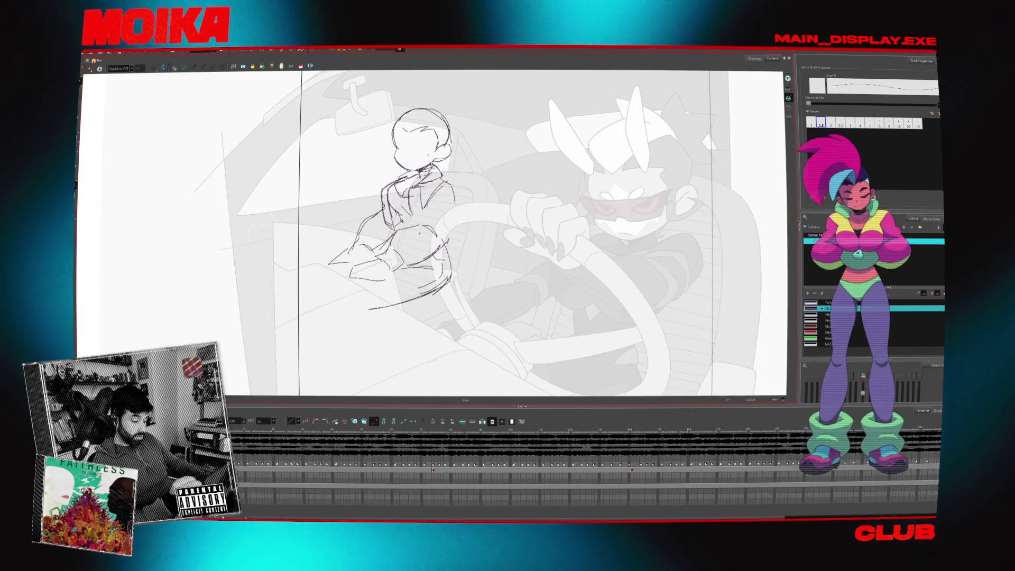
pyautogui.click(90, 69)
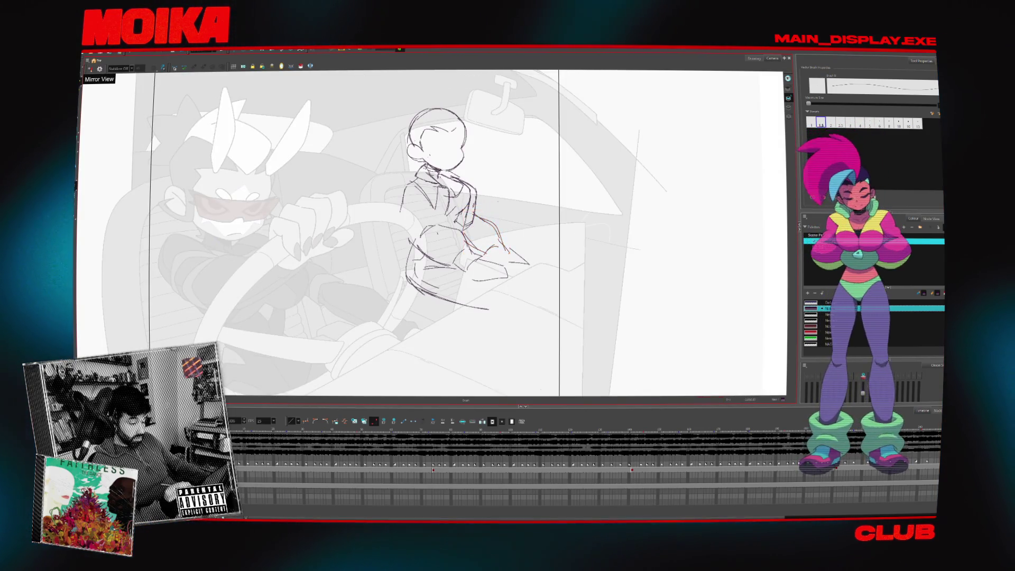
pyautogui.click(90, 69)
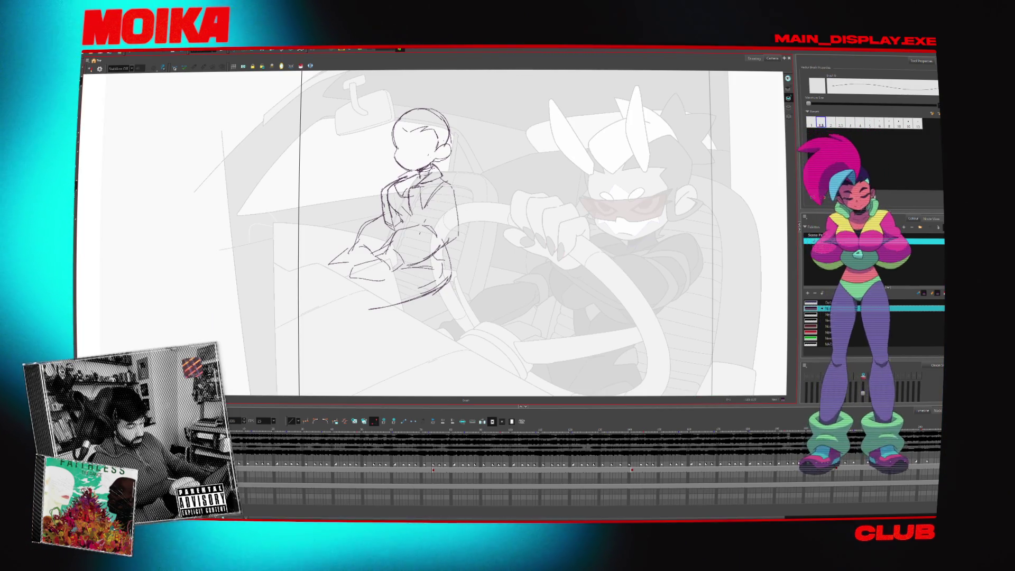
pyautogui.click(90, 69)
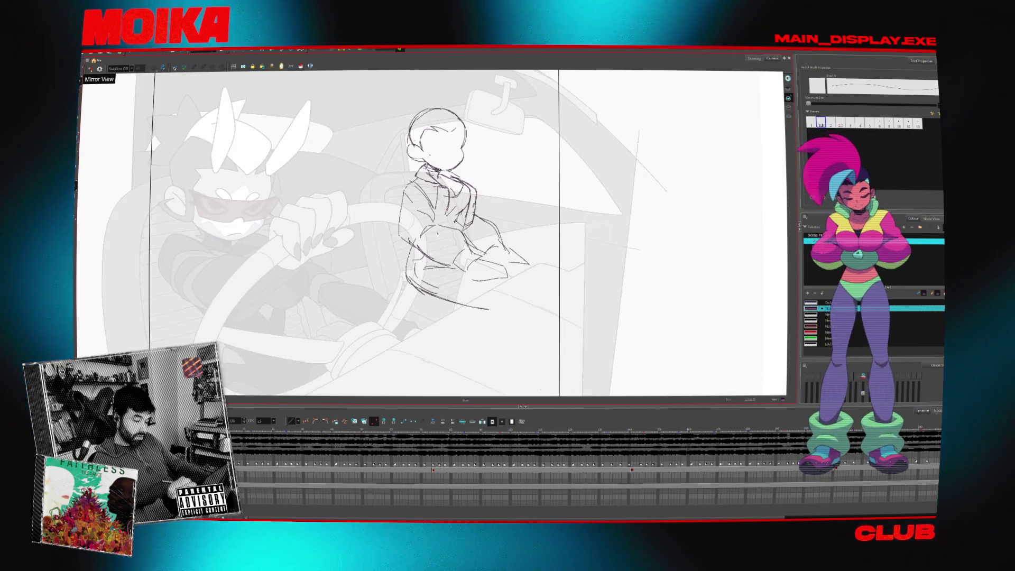
pyautogui.click(90, 69)
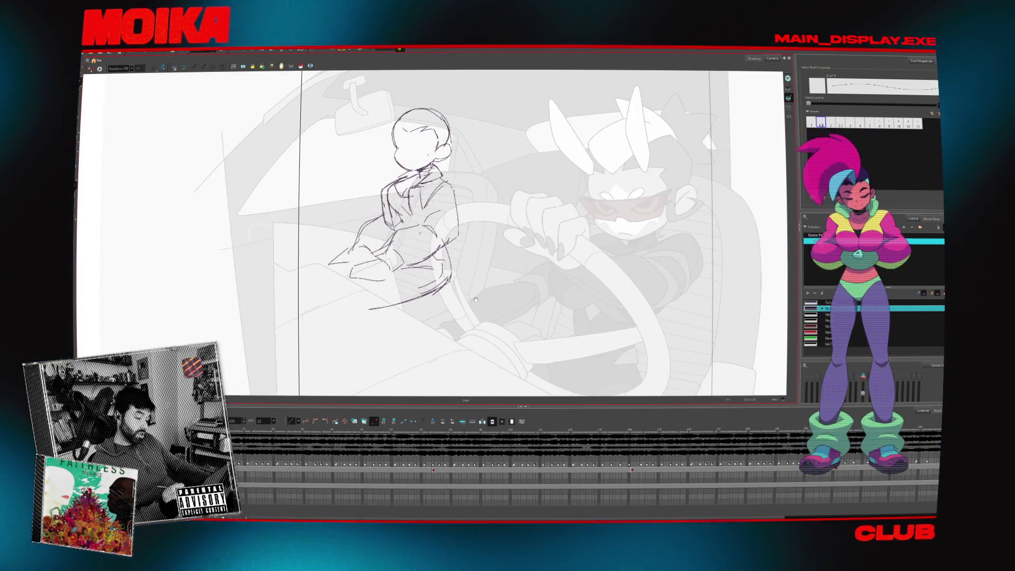
pyautogui.press('Return')
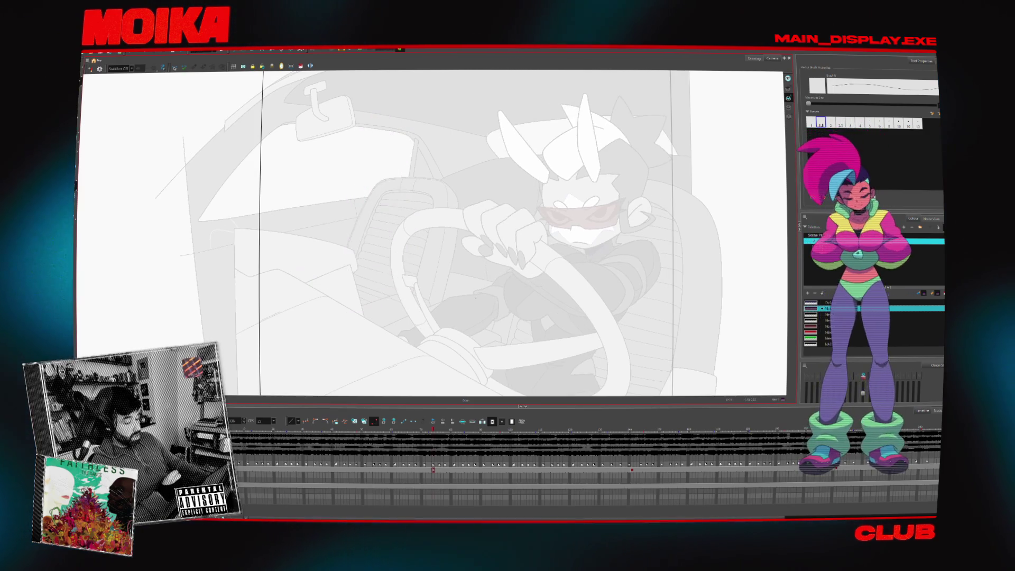
pyautogui.press(',')
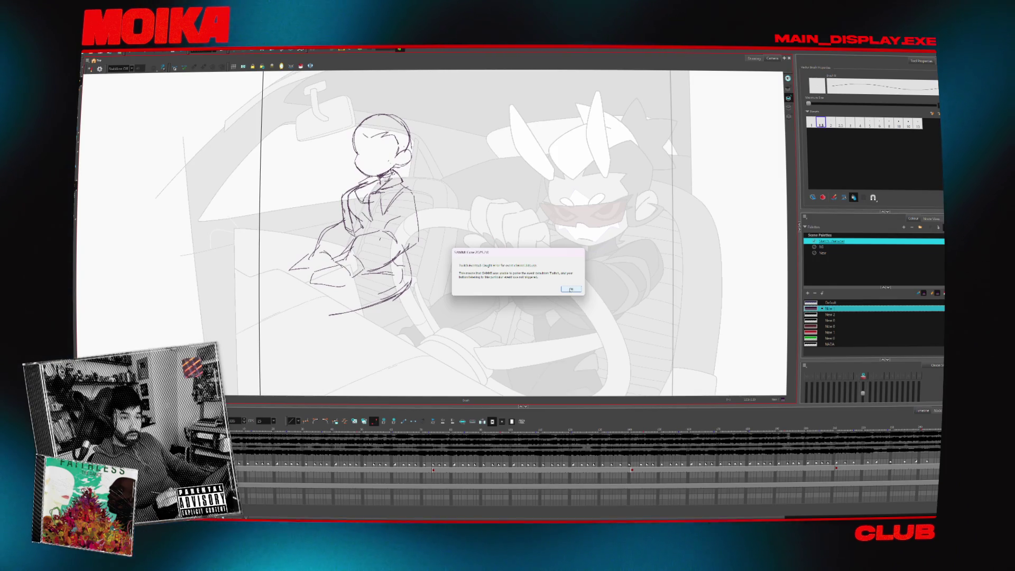
pyautogui.click(571, 290)
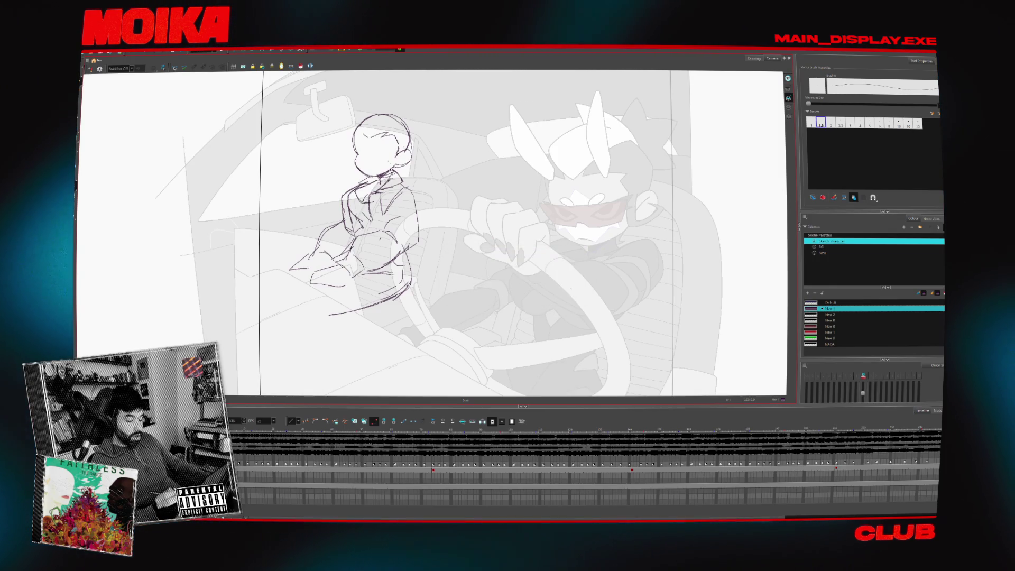
# Select the whole passenger sketch and its chest strokes, then switch to the browser
pyautogui.hotkey('alt', 's')
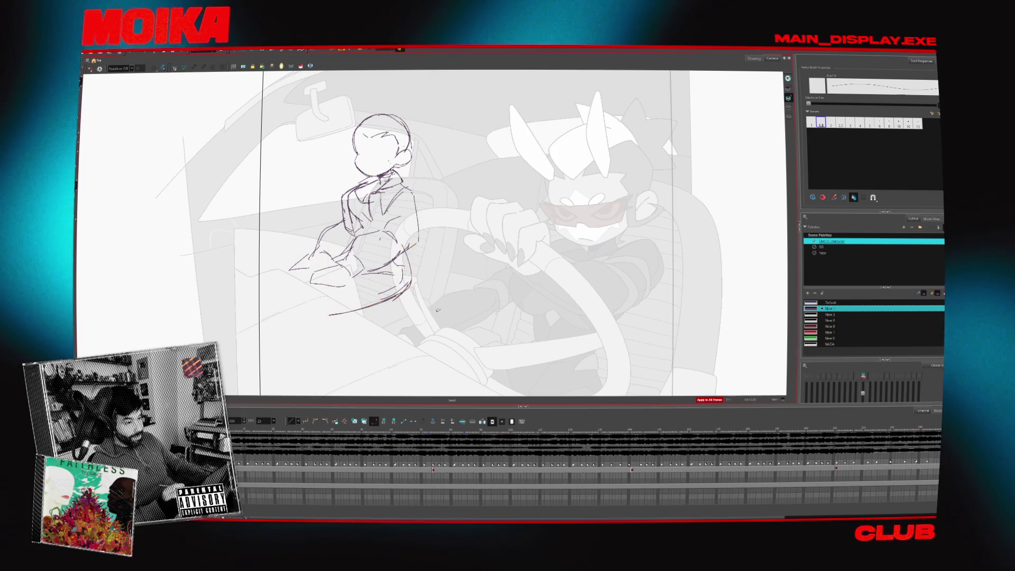
pyautogui.hotkey('ctrl', 'a')
pyautogui.click(470, 176)
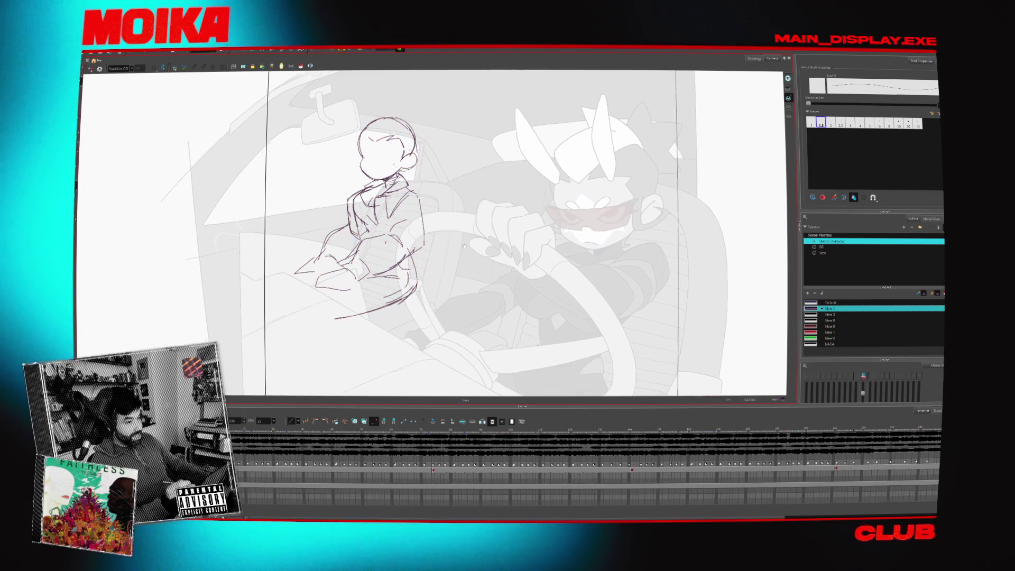
pyautogui.moveTo(470, 176); pyautogui.dragTo(508, 198)
pyautogui.click(397, 223)
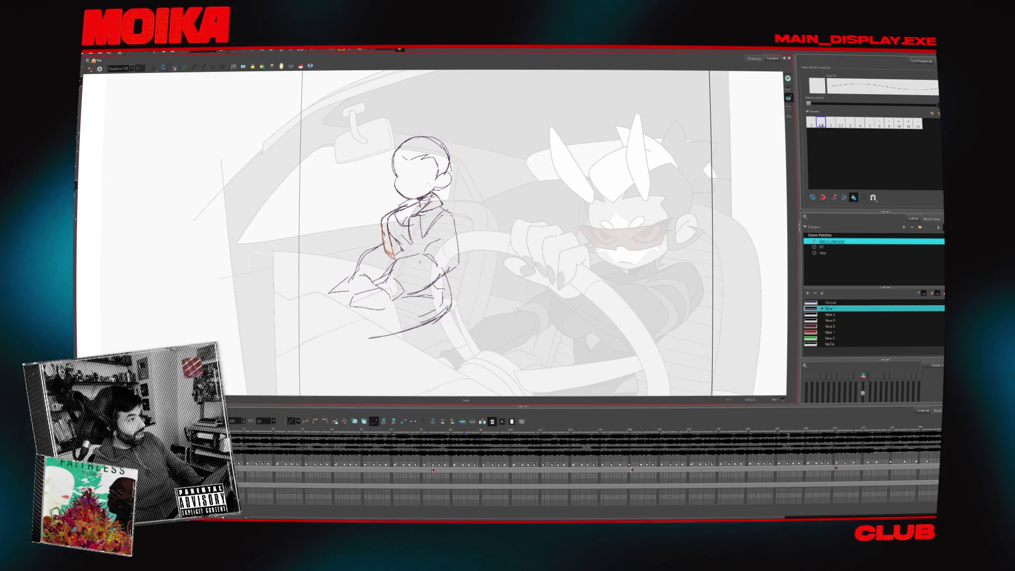
pyautogui.hotkey('alt', 'Tab')
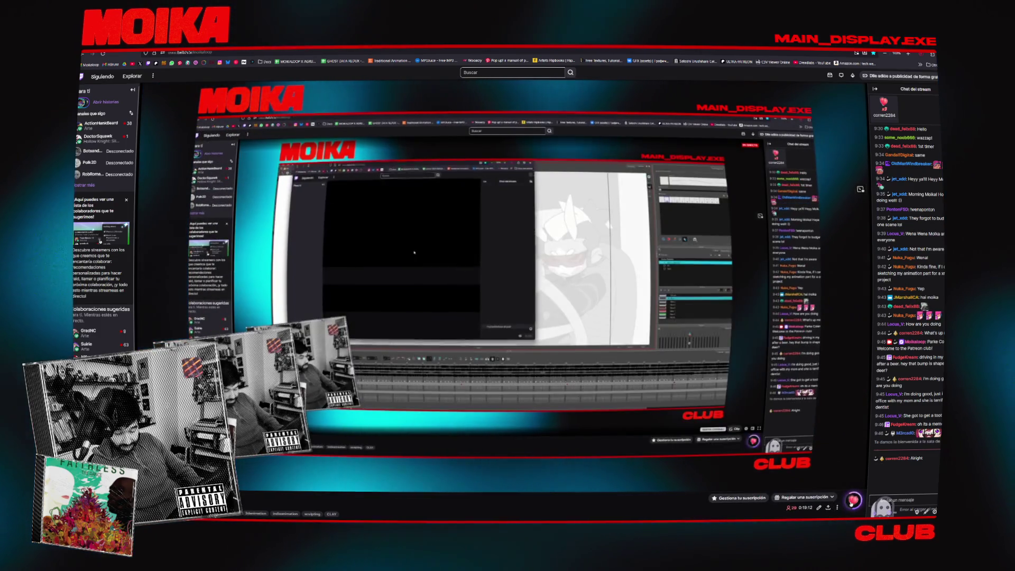
# Open Configuración from the Twitch account menu, then return to the Harmony drawing
pyautogui.click(936, 76)
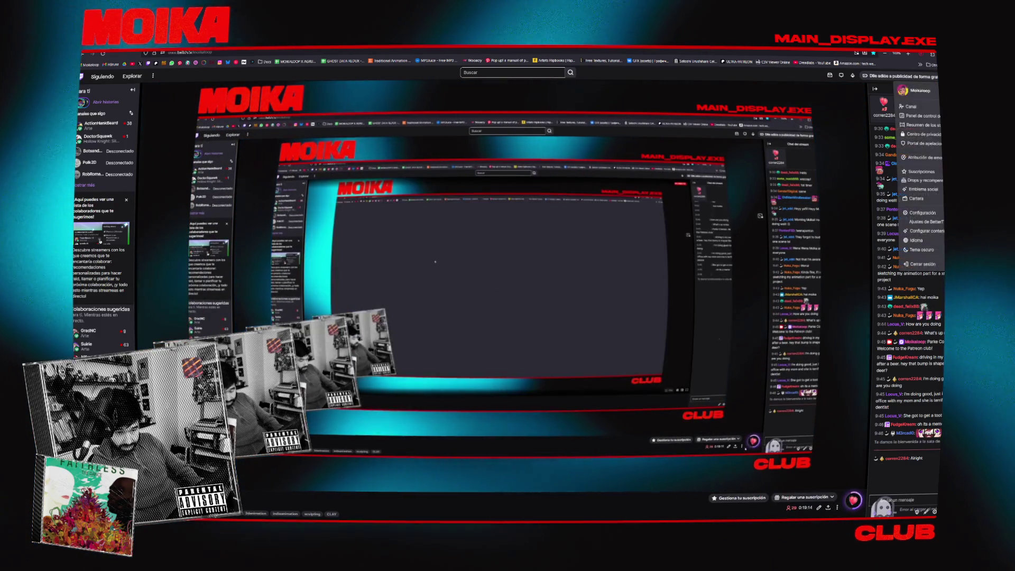
pyautogui.click(922, 212)
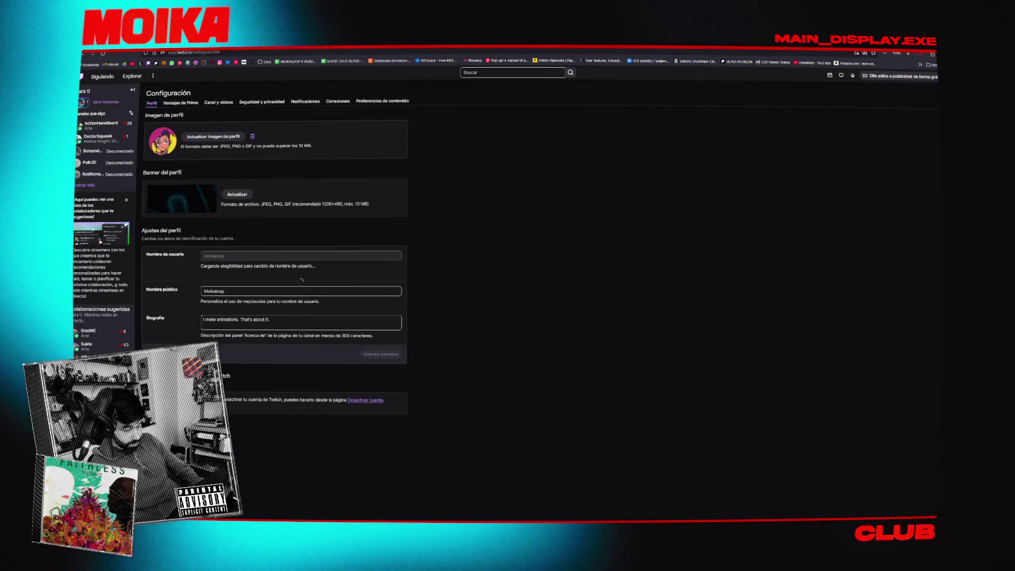
pyautogui.hotkey('alt', 'Tab')
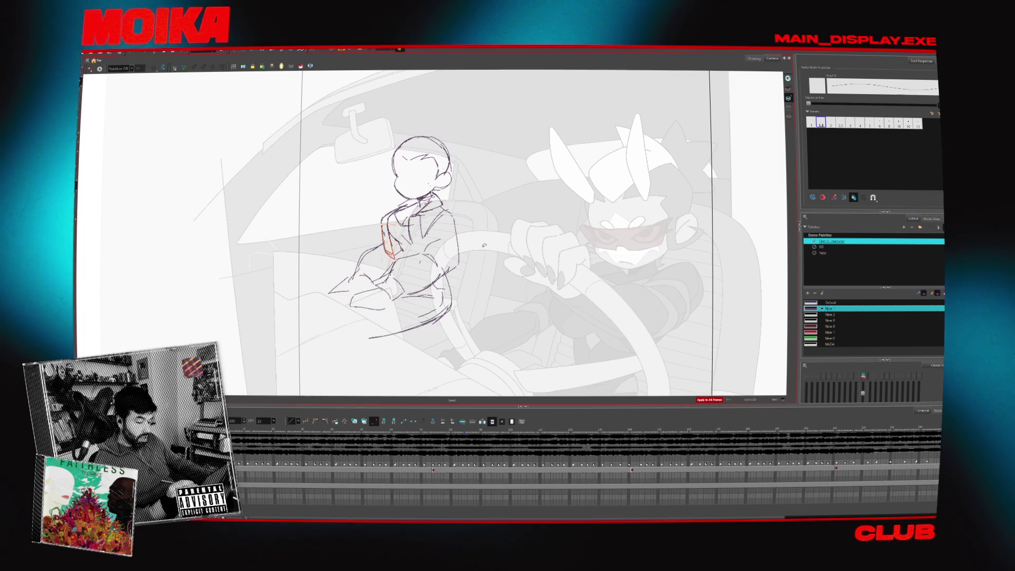
# Clear the selection, mirror the canvas and play through the following frames
pyautogui.press('4')
pyautogui.press('4')
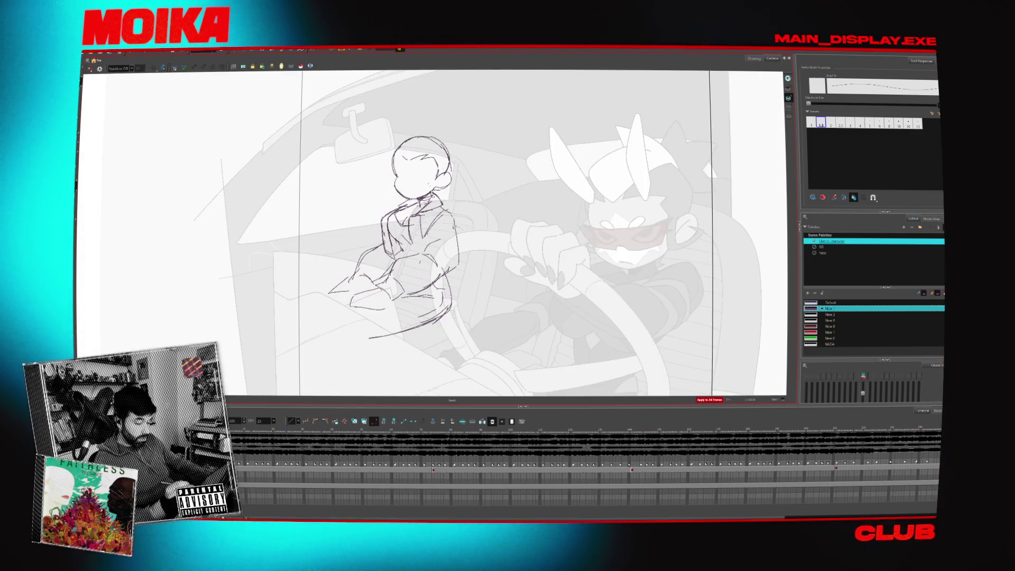
pyautogui.moveTo(443, 267); pyautogui.dragTo(457, 275)
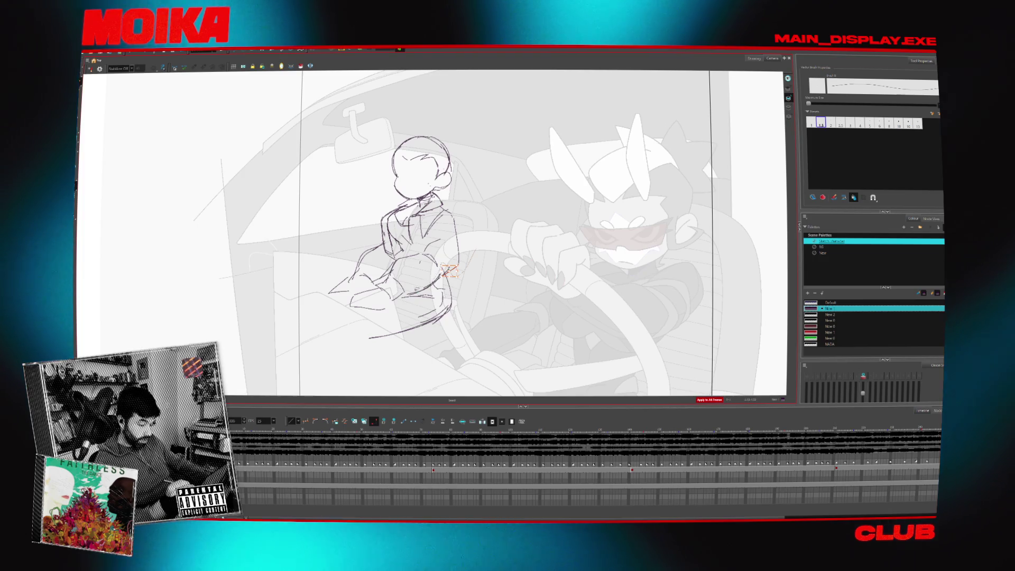
pyautogui.click(90, 68)
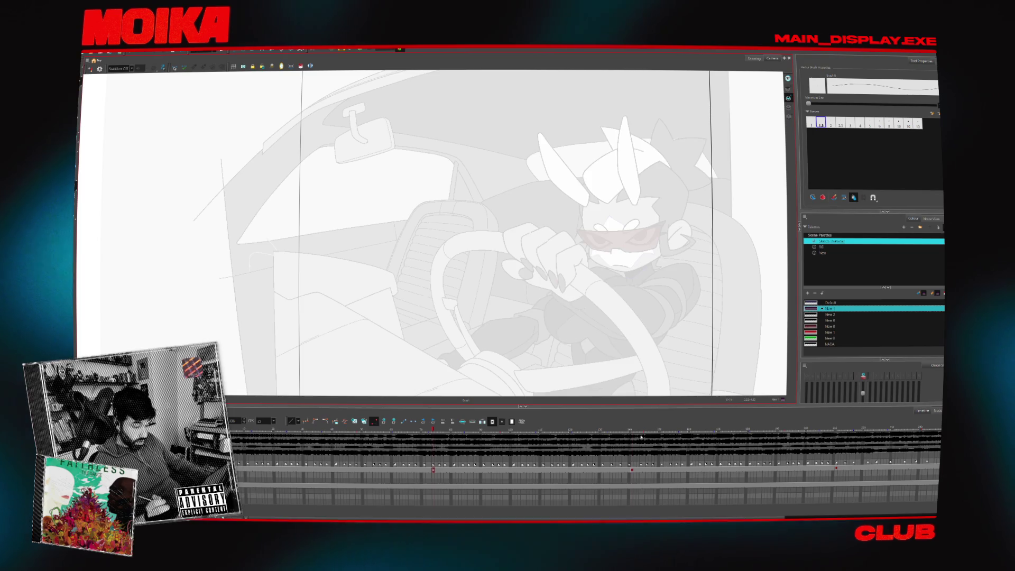
pyautogui.press('Return')
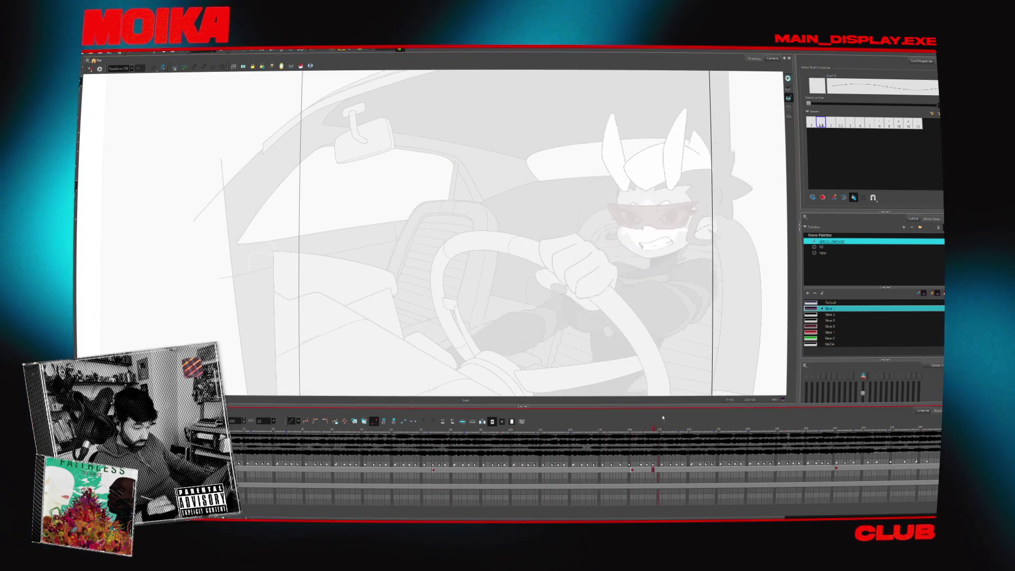
# Scrub the Timeline back and forth to the frame with the driver's forward punch
pyautogui.click(635, 470)
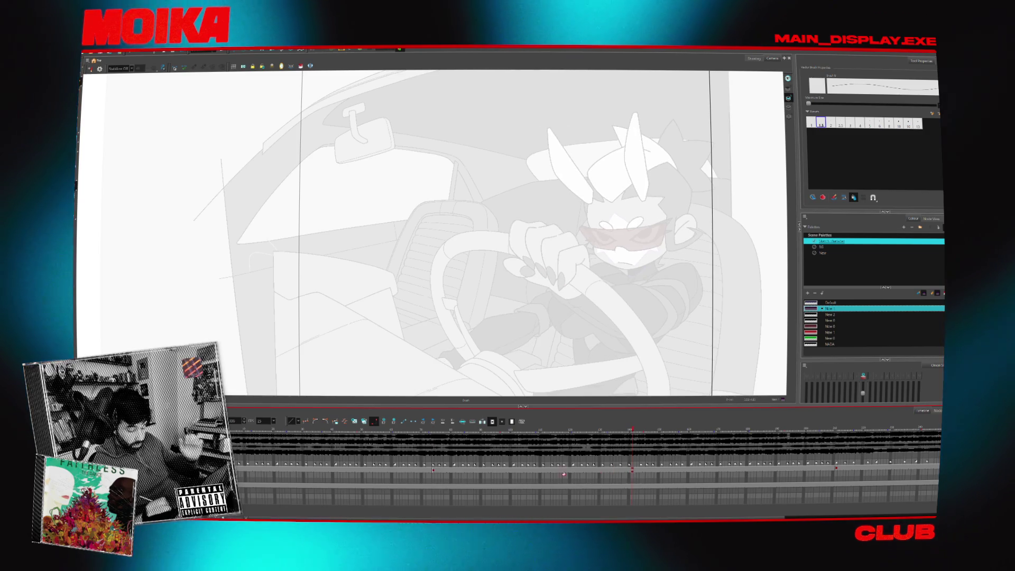
pyautogui.click(433, 471)
pyautogui.click(628, 469)
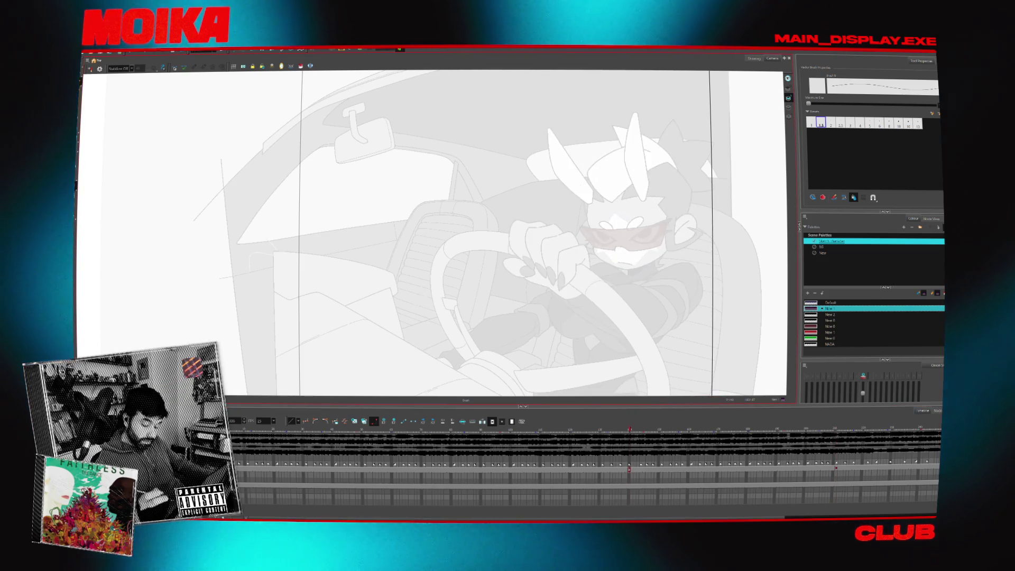
pyautogui.click(632, 442)
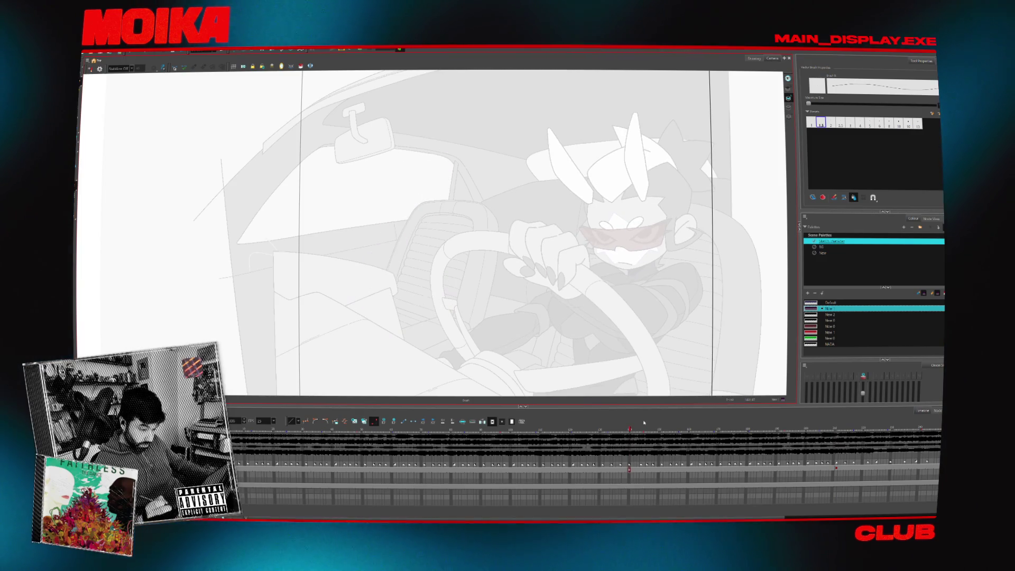
pyautogui.click(642, 473)
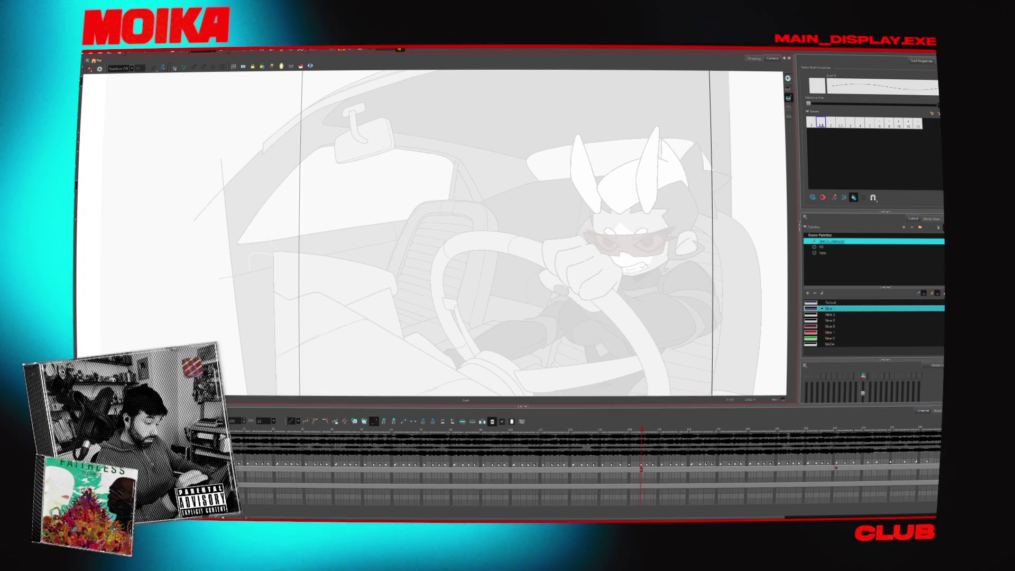
# Sketch a rough head circle below the rear-view mirror and a short curve left of the seat
pyautogui.moveTo(314, 247); pyautogui.dragTo(331, 255)
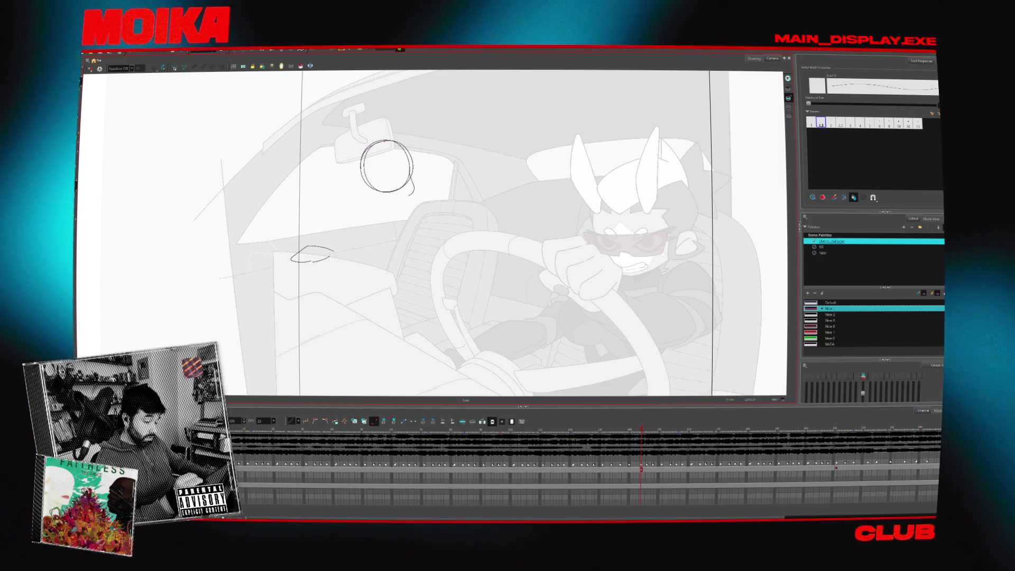
pyautogui.moveTo(358, 181); pyautogui.dragTo(362, 186)
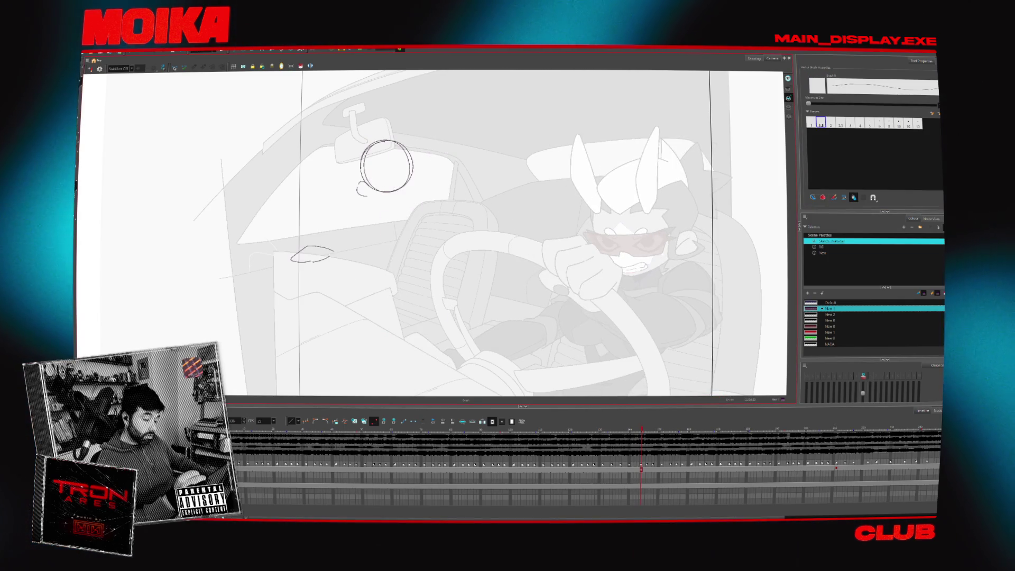
pyautogui.moveTo(364, 189); pyautogui.dragTo(389, 199)
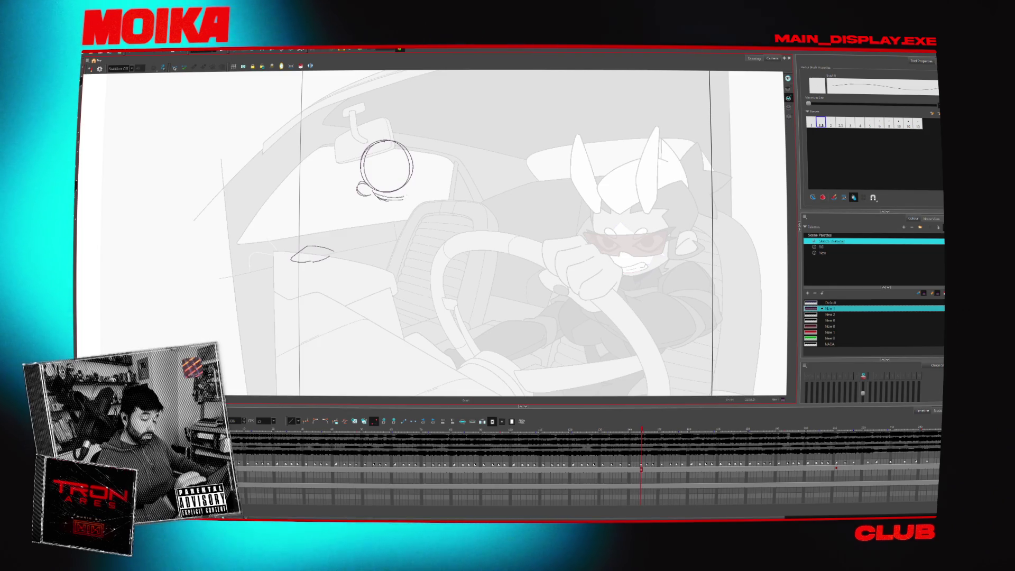
pyautogui.moveTo(413, 171); pyautogui.dragTo(405, 199)
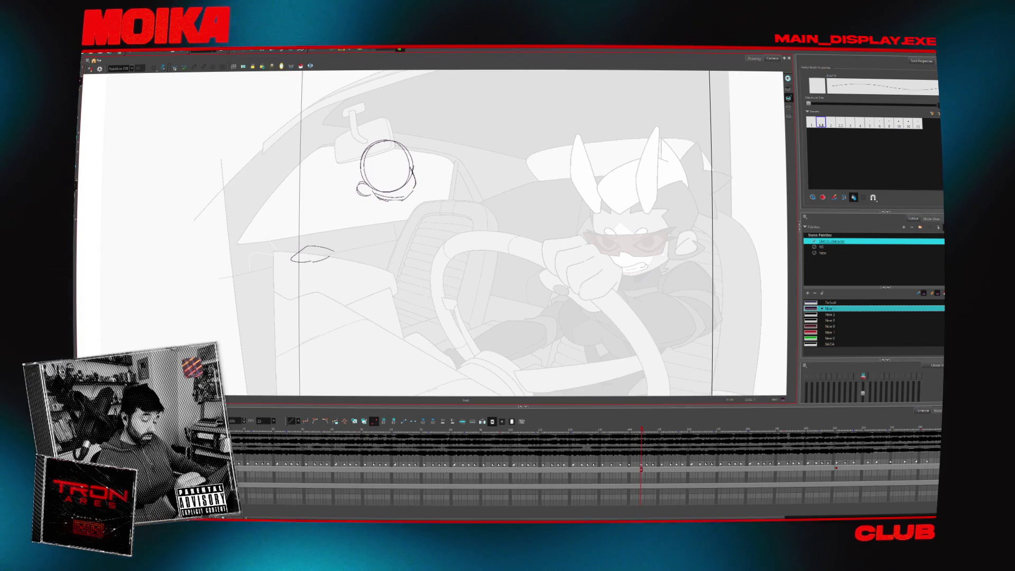
pyautogui.moveTo(360, 200); pyautogui.dragTo(376, 180)
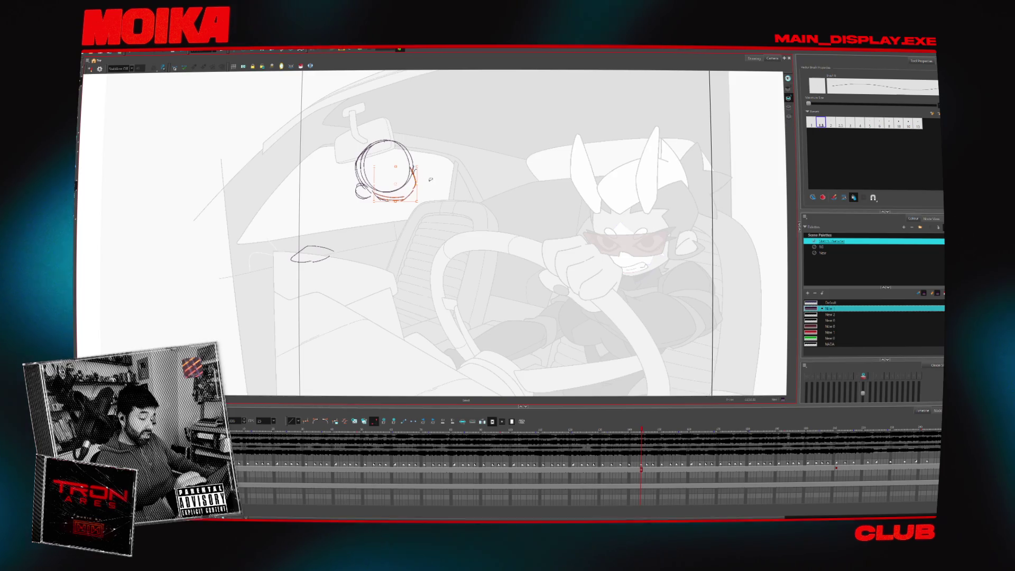
# Reset the canvas rotation and sketch a raised hand beside the head circle
pyautogui.press('v')
pyautogui.hotkey('alt', 'b')
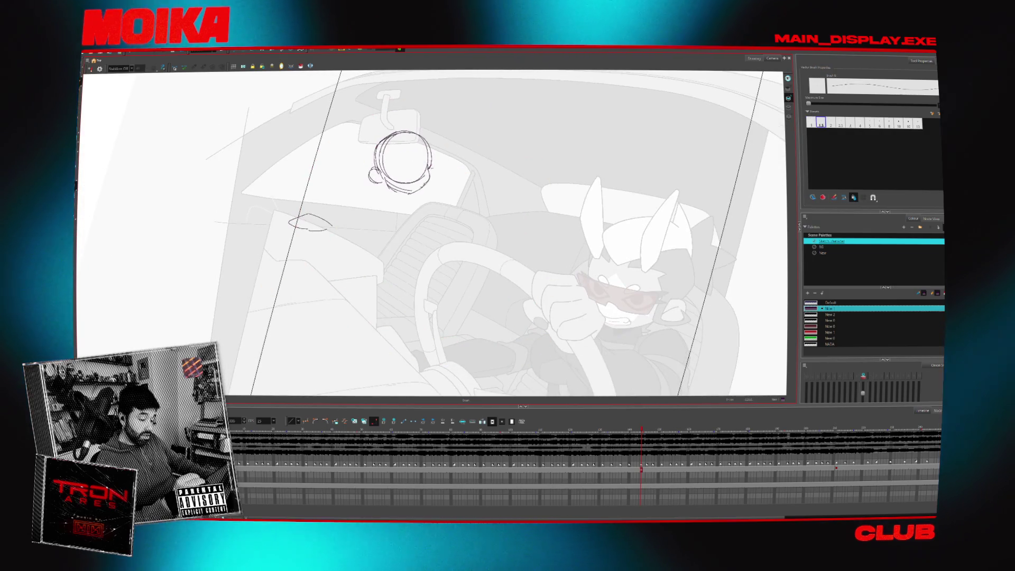
pyautogui.hotkey('shift', 'x')
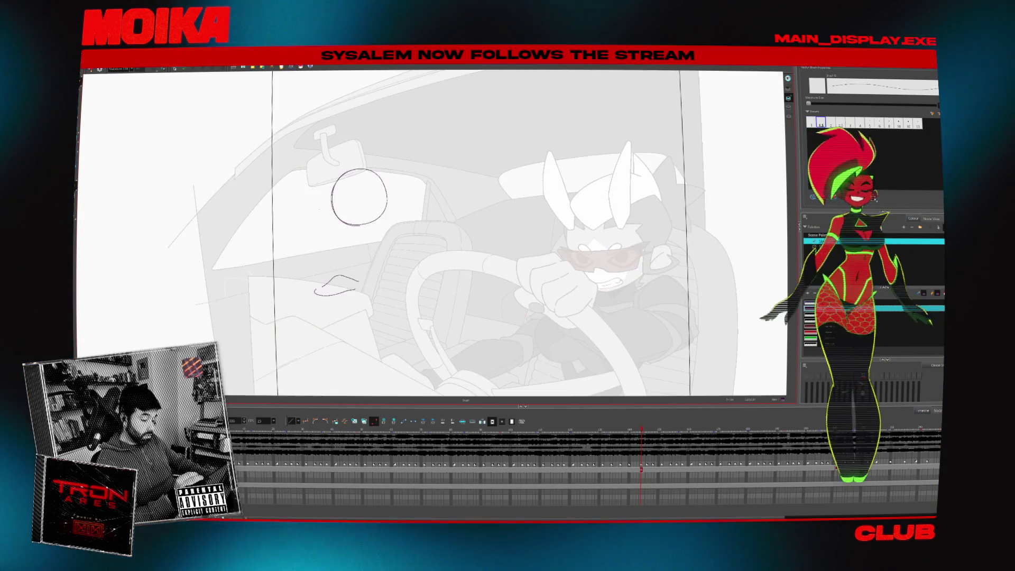
pyautogui.moveTo(334, 211); pyautogui.dragTo(317, 233)
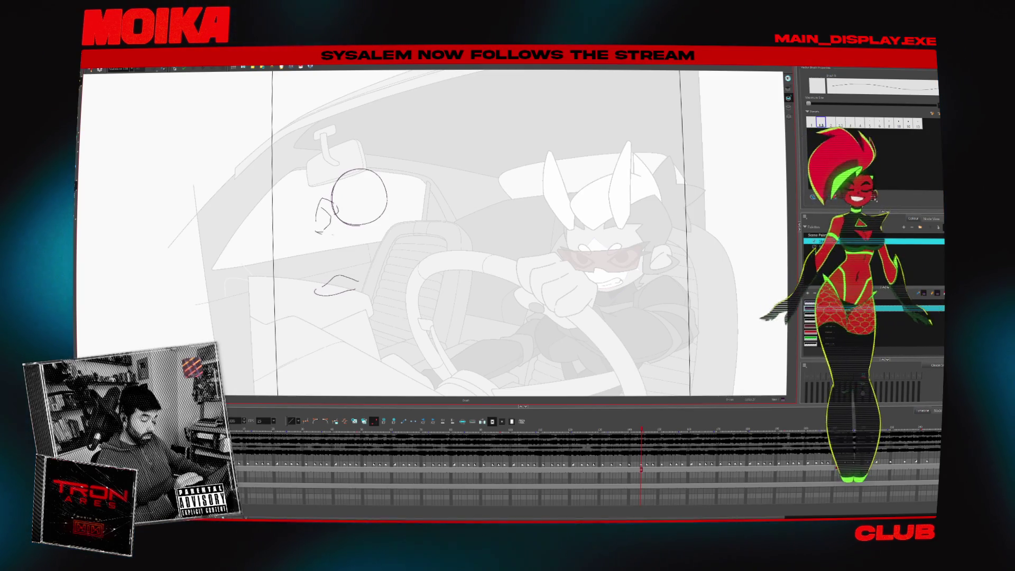
pyautogui.hotkey('ctrl', 'z')
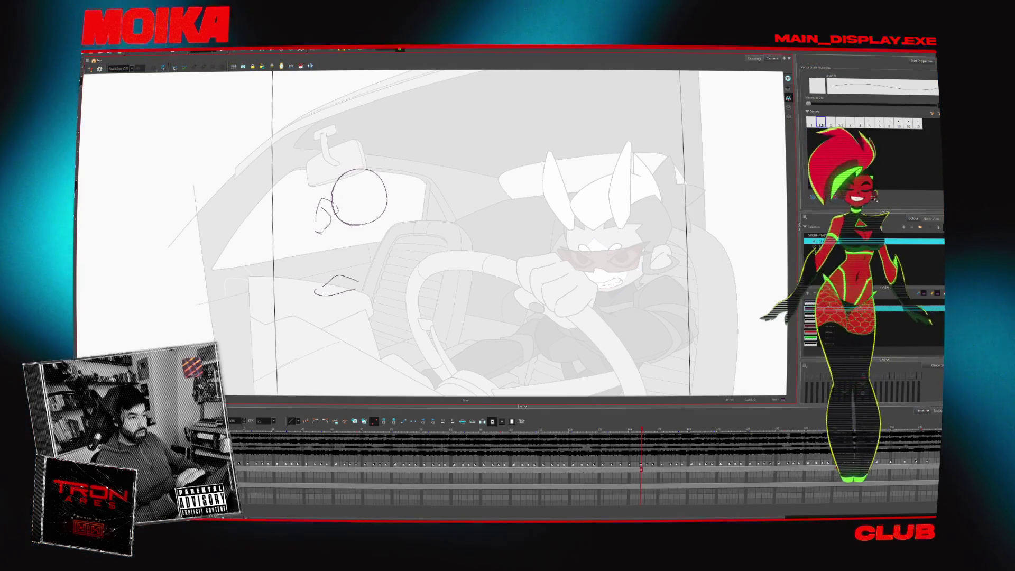
pyautogui.moveTo(330, 214); pyautogui.dragTo(307, 239)
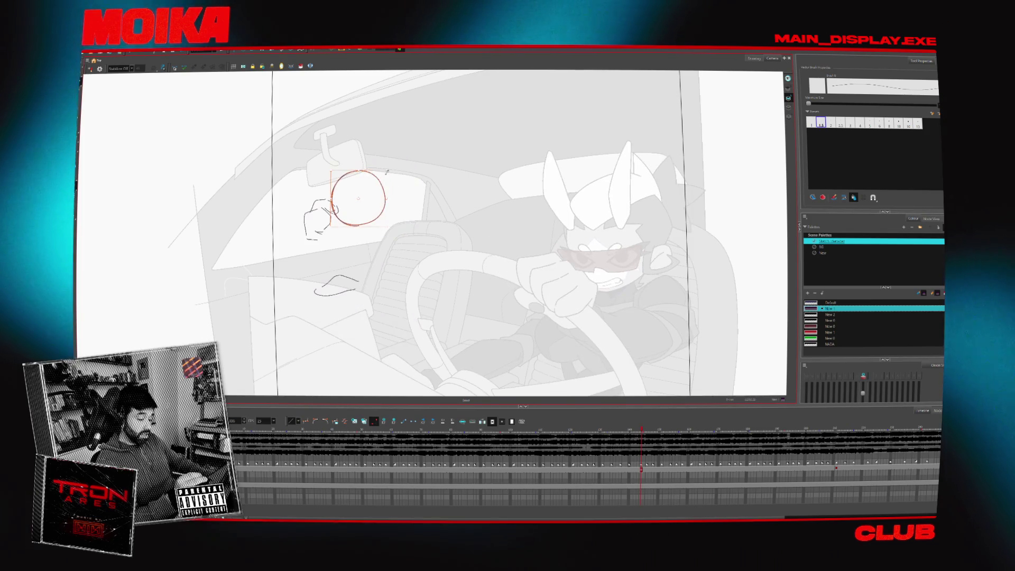
# Add sunglasses strokes inside the head circle and rework its right side
pyautogui.moveTo(360, 176)
pyautogui.mouseDown()
pyautogui.moveTo(365, 213)
pyautogui.moveTo(354, 199)
pyautogui.mouseUp()
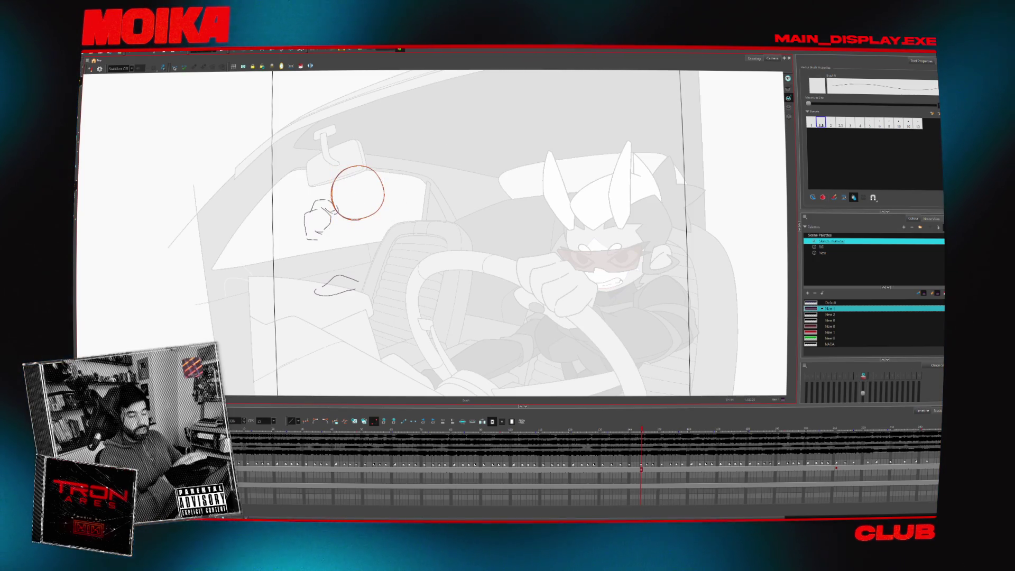
pyautogui.click(386, 167)
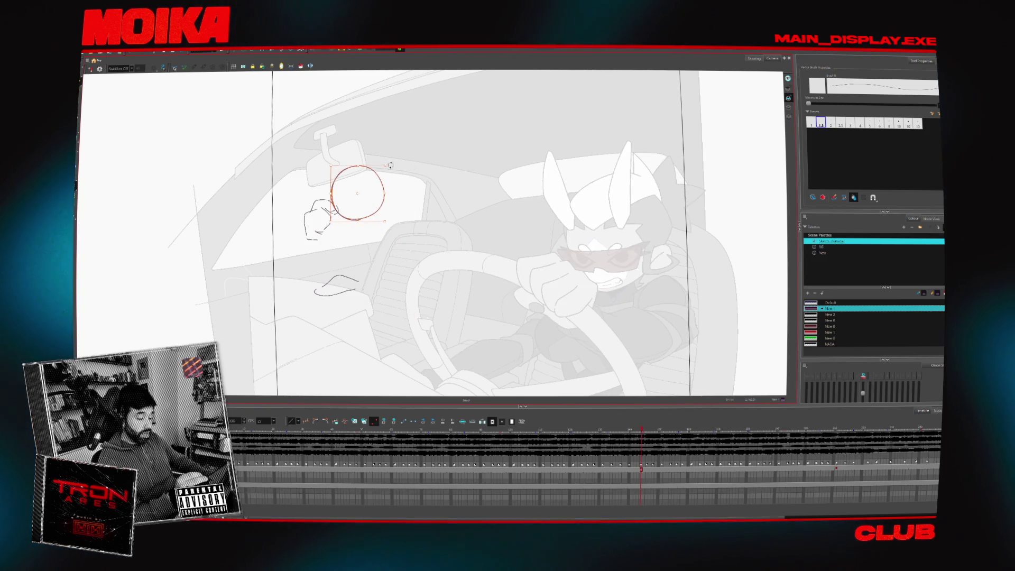
pyautogui.moveTo(383, 179); pyautogui.dragTo(371, 219)
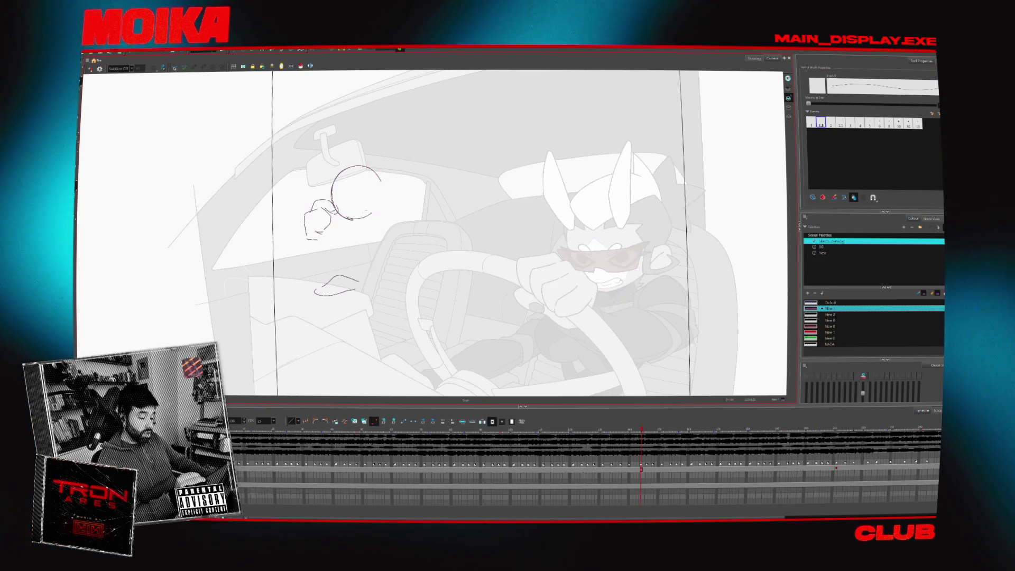
pyautogui.moveTo(379, 175); pyautogui.dragTo(370, 219)
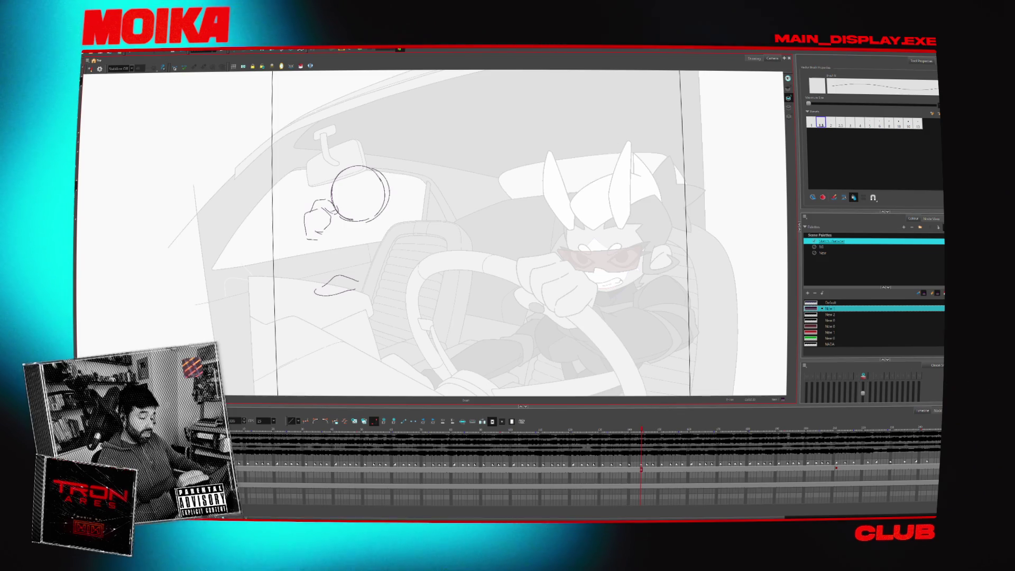
pyautogui.hotkey('ctrl', 'z')
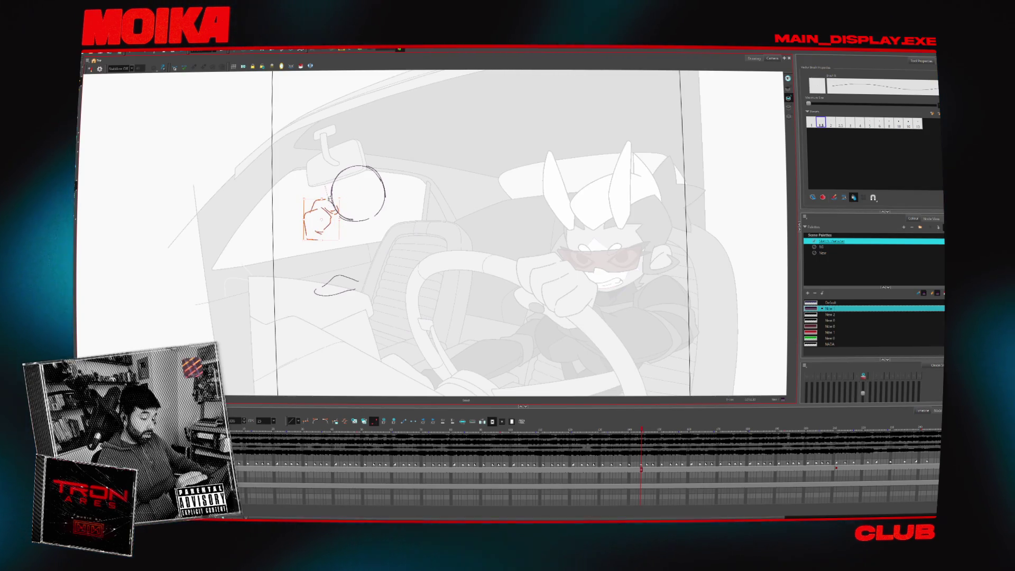
# Tilt and lift the hand beside the head, reinforce the circle's right edge, and compare neighbouring frames
pyautogui.moveTo(328, 223); pyautogui.dragTo(382, 176)
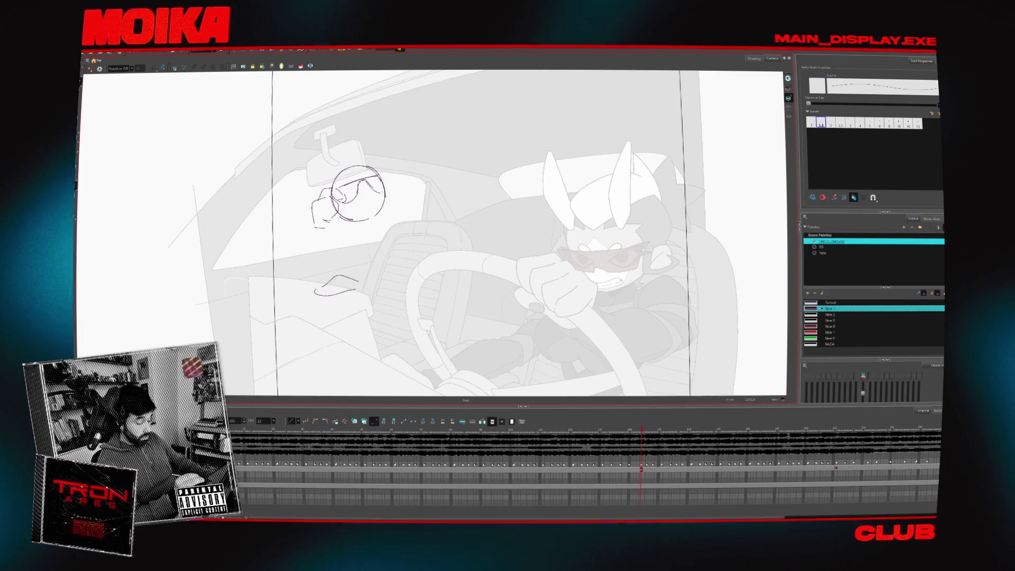
pyautogui.moveTo(388, 176); pyautogui.dragTo(387, 197)
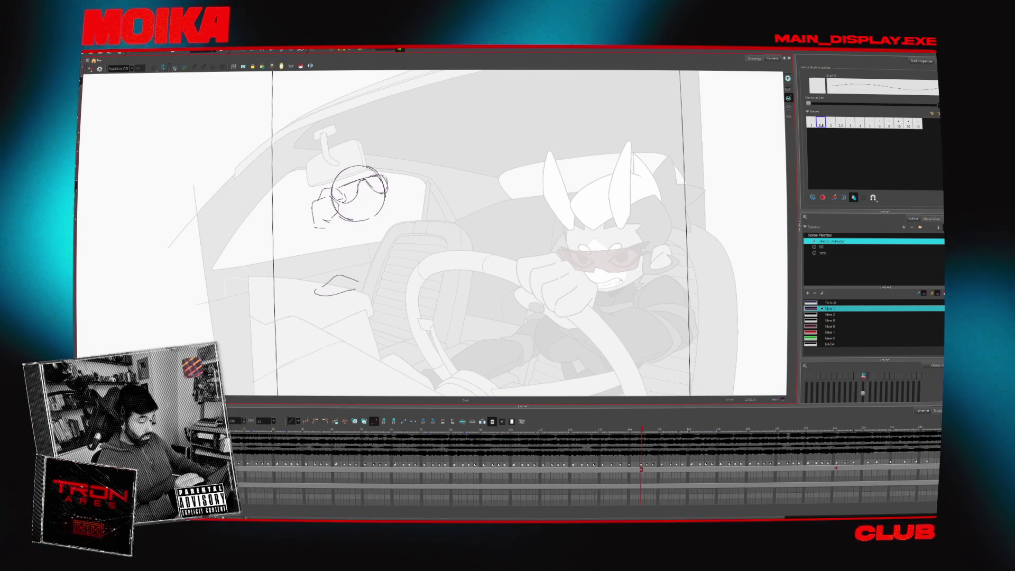
pyautogui.press('.')
pyautogui.press(',')
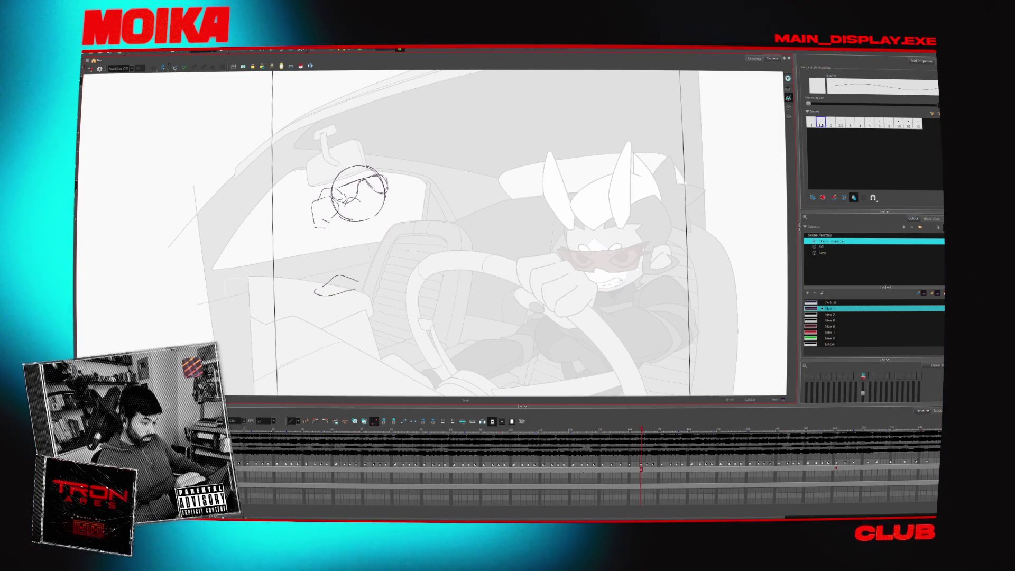
# Pencil rough hair strokes above the passenger's head and undo the fist strokes beside the face
pyautogui.press('4')
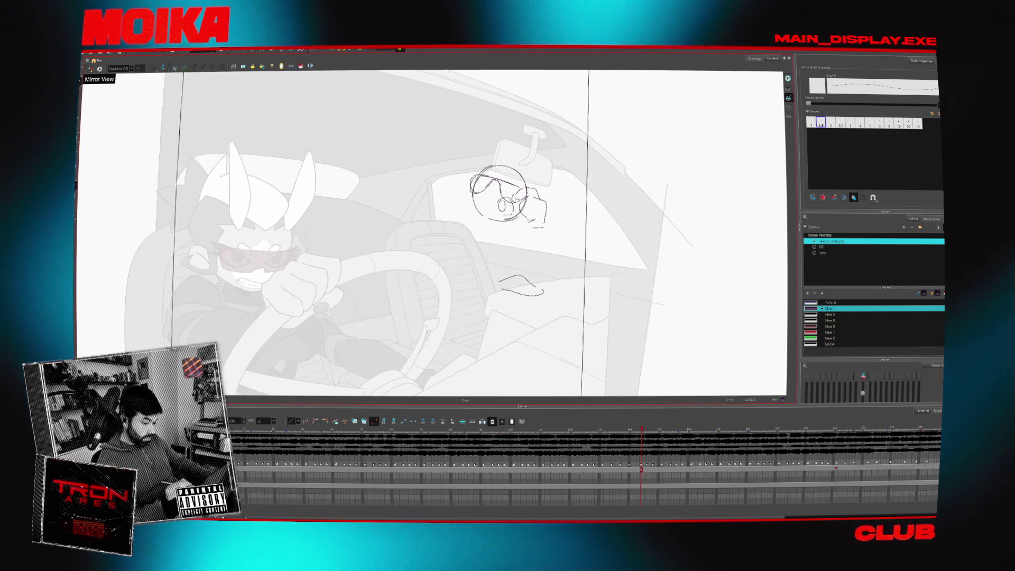
pyautogui.press('4')
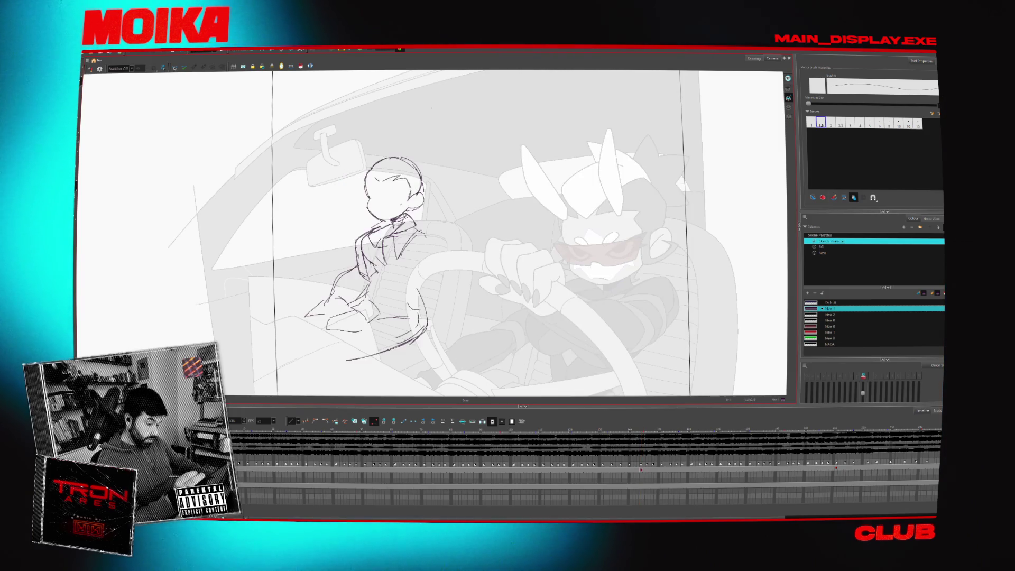
pyautogui.moveTo(369, 131)
pyautogui.mouseDown()
pyautogui.moveTo(354, 165)
pyautogui.moveTo(400, 162)
pyautogui.mouseUp()
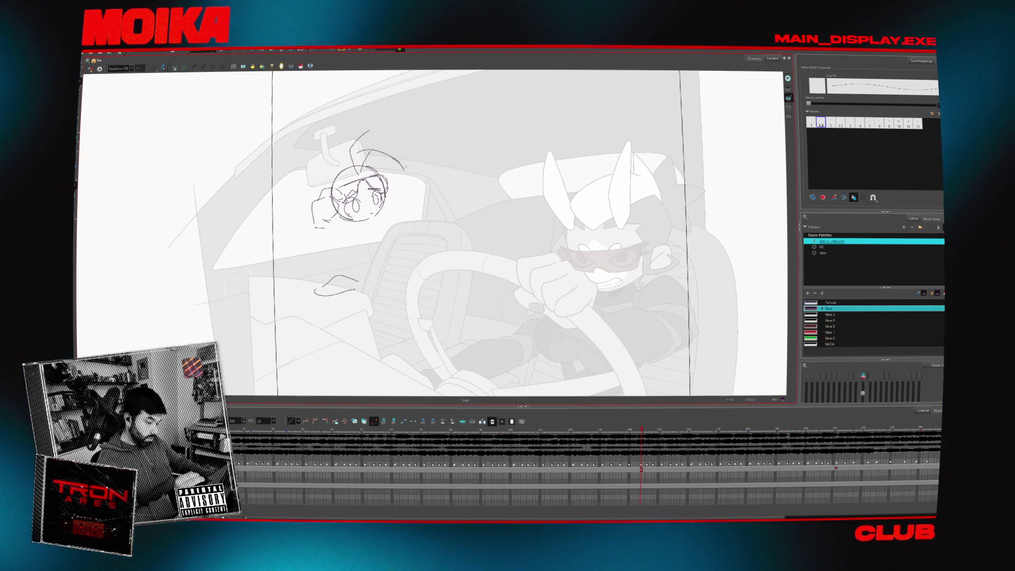
pyautogui.press('4')
pyautogui.press('4')
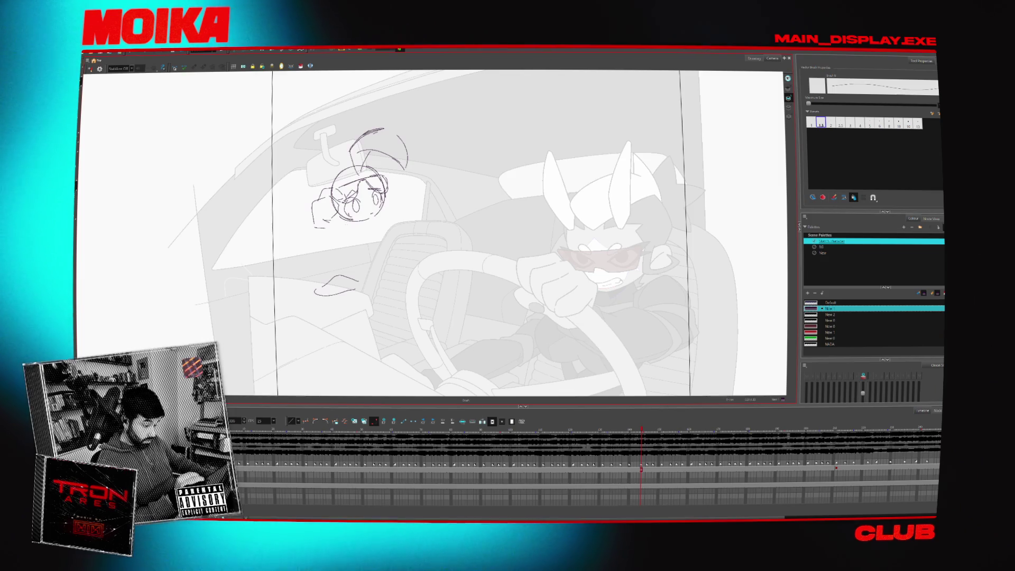
pyautogui.hotkey('ctrl', 'z')
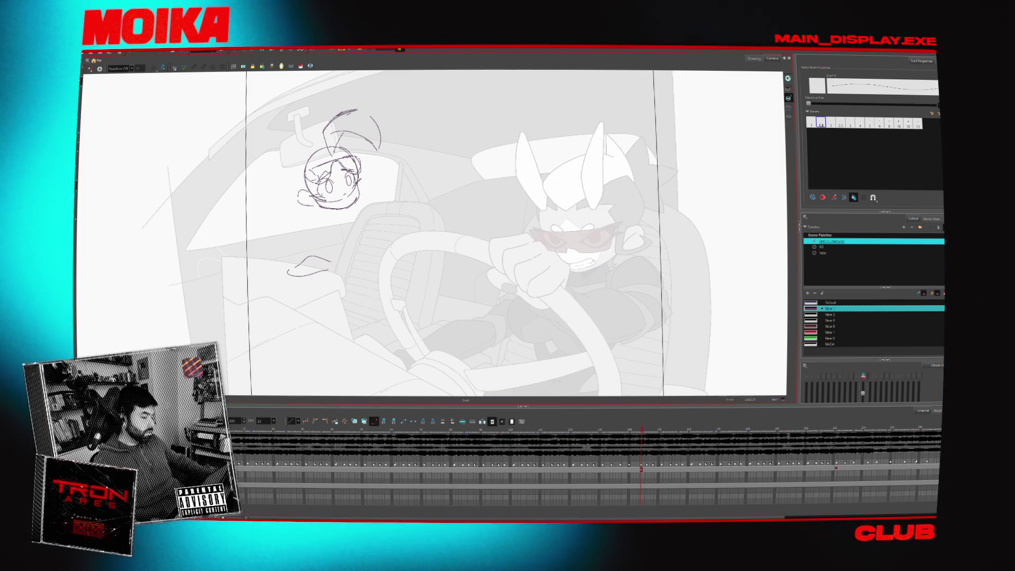
# Remove the stray stroke left of the head, redraw the head's left side, and select the face's right edge
pyautogui.moveTo(306, 191); pyautogui.dragTo(312, 205)
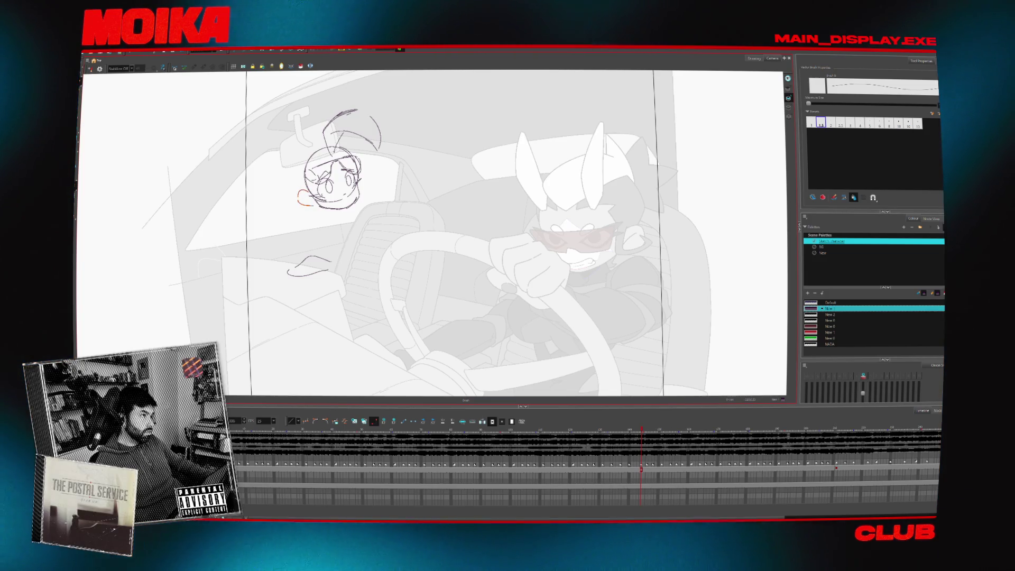
pyautogui.hotkey('ctrl', 'z')
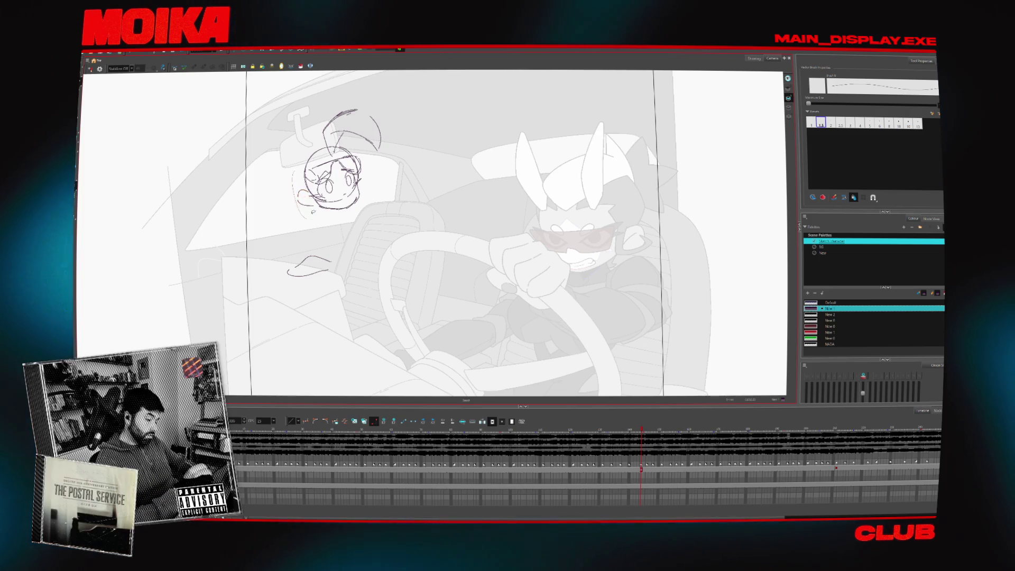
pyautogui.moveTo(309, 160); pyautogui.dragTo(312, 204)
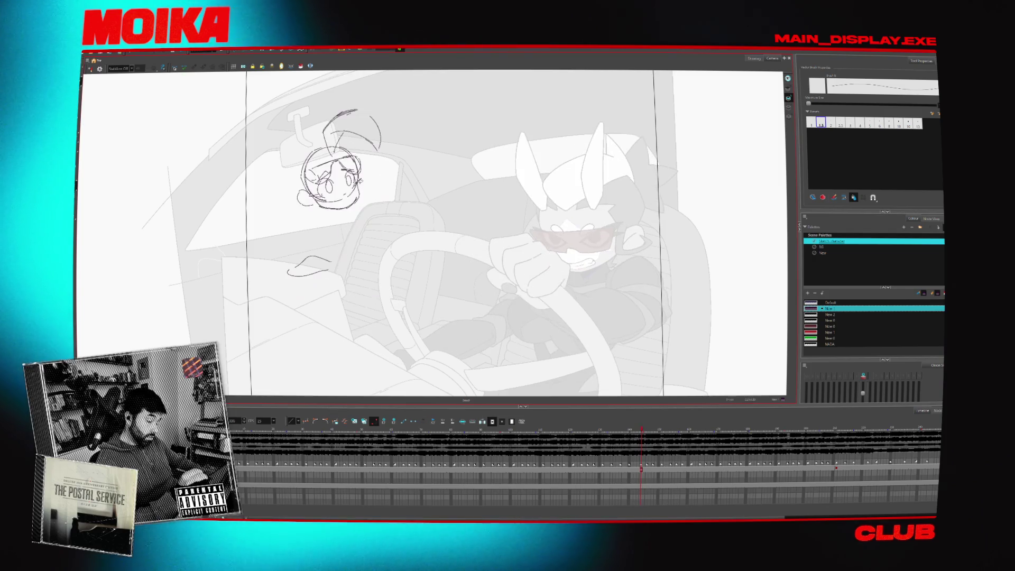
pyautogui.moveTo(357, 179); pyautogui.dragTo(349, 206)
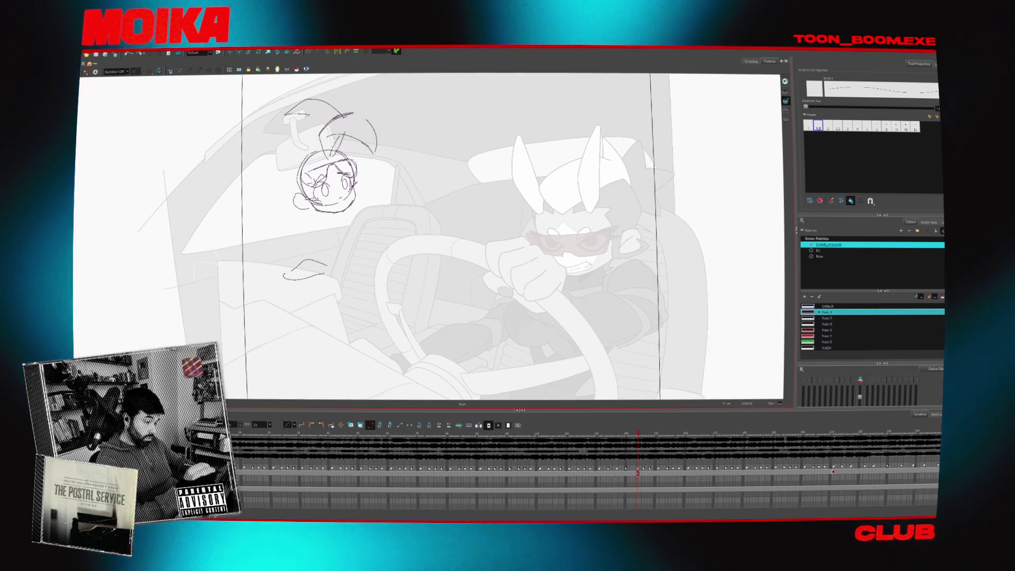
# Draw a long curved hair strand sweeping down the left of the passenger's head
pyautogui.moveTo(291, 118); pyautogui.dragTo(262, 179)
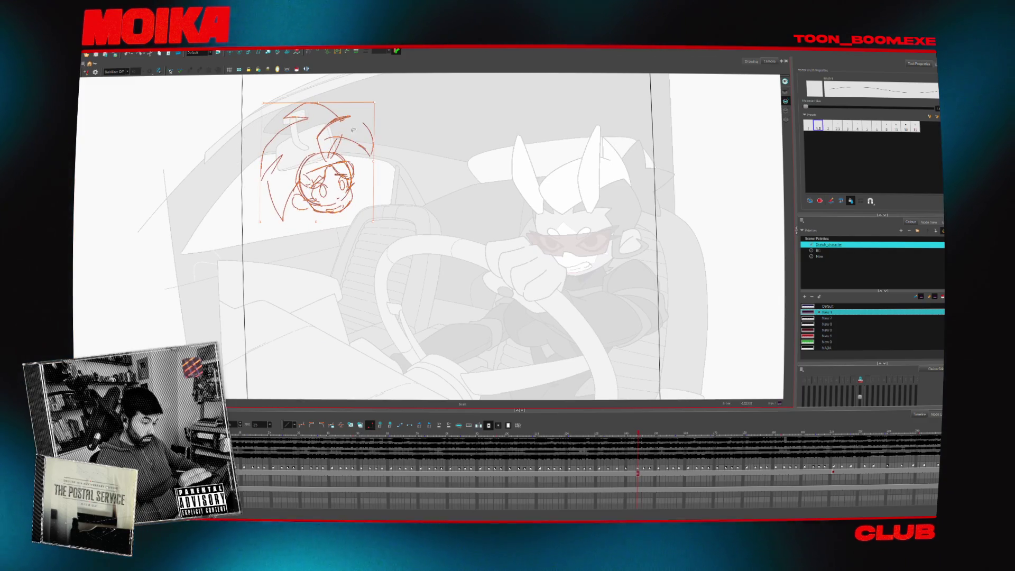
# Return to the head-sketch frame and pencil in the passenger's ear with two short strokes
pyautogui.hscroll(5, 502, 444)
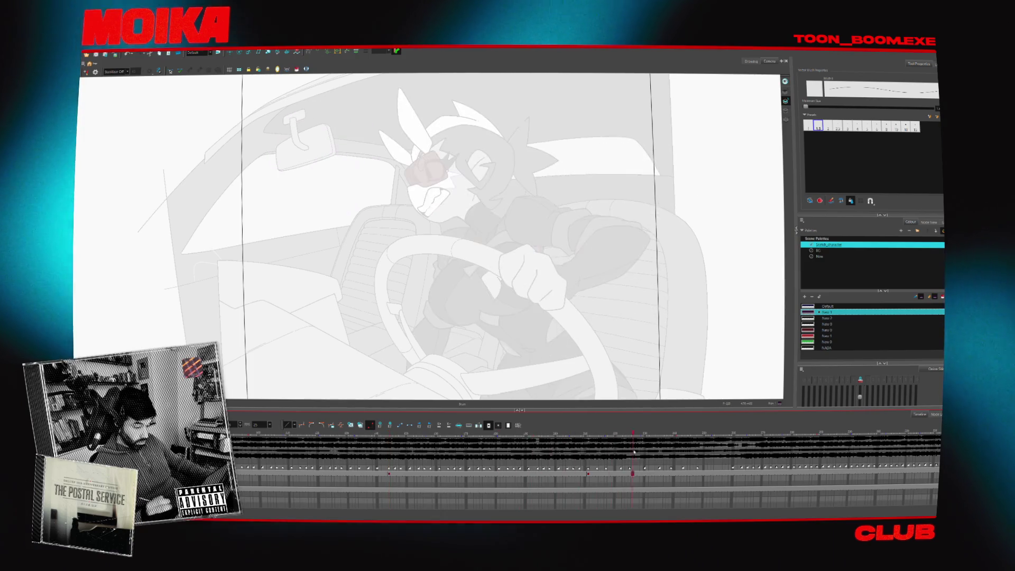
pyautogui.click(540, 434)
pyautogui.moveTo(319, 246); pyautogui.dragTo(329, 252)
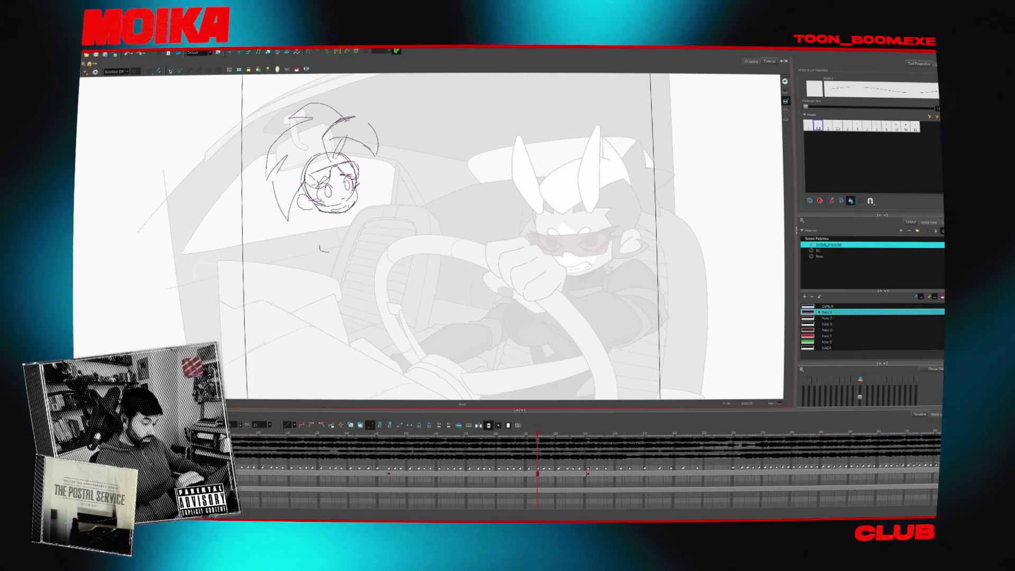
pyautogui.hotkey('ctrl', 'z')
pyautogui.moveTo(371, 171); pyautogui.dragTo(372, 188)
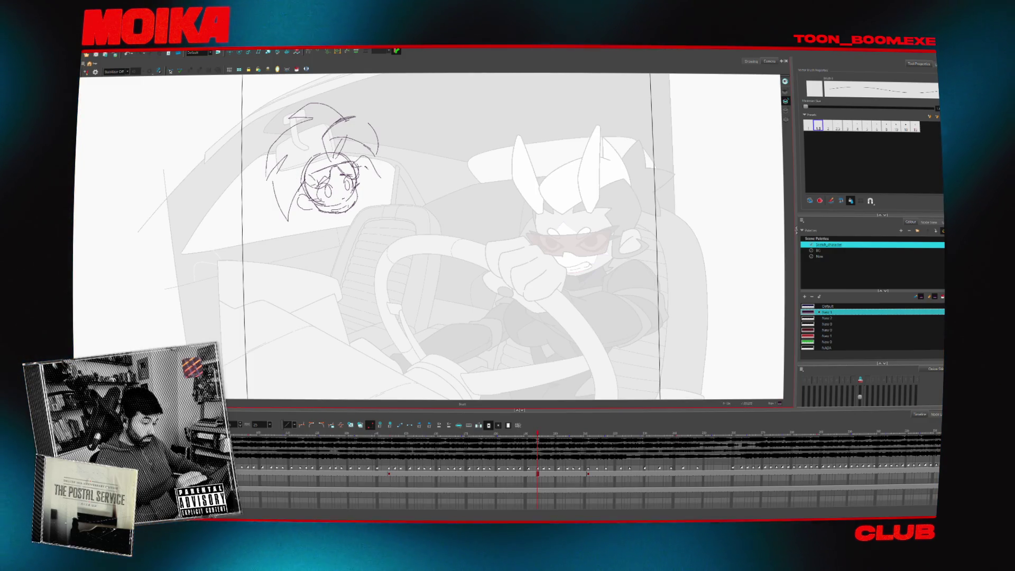
pyautogui.moveTo(374, 174); pyautogui.dragTo(382, 192)
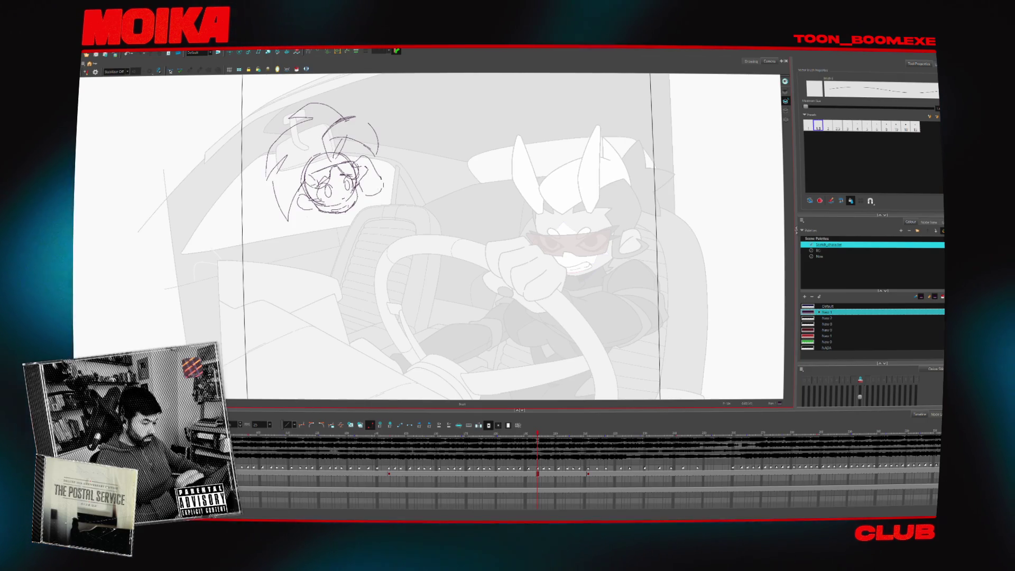
# Sketch a chin line under the head, checking it in Mirror View and restoring it after undos
pyautogui.moveTo(311, 213); pyautogui.dragTo(286, 230)
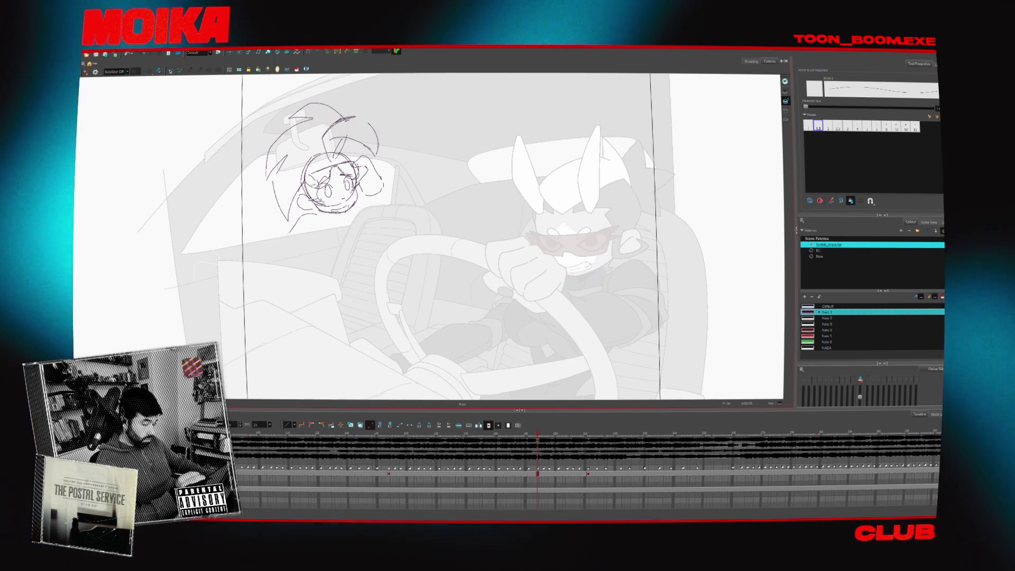
pyautogui.press('4')
pyautogui.press('4')
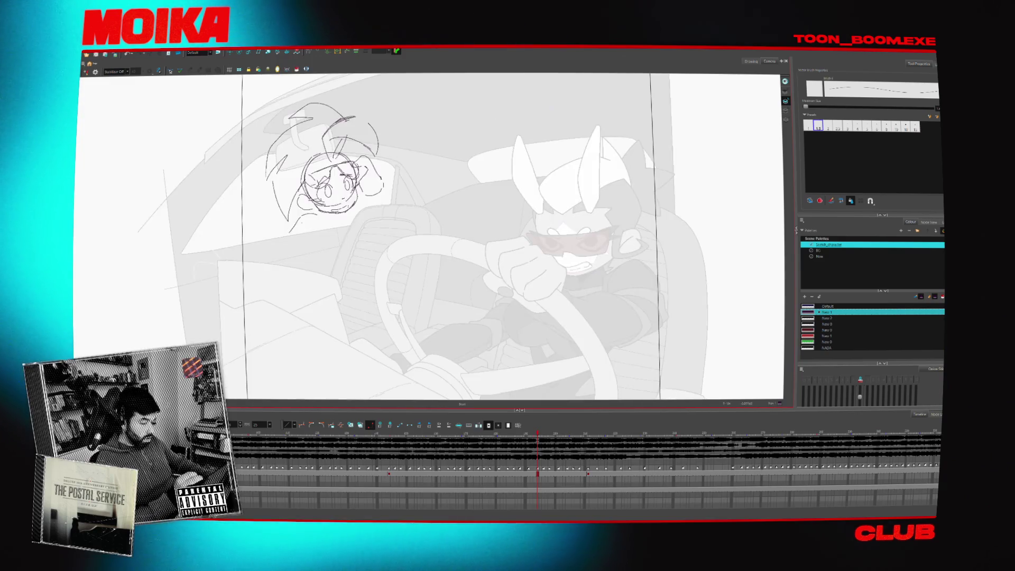
pyautogui.hotkey('ctrl', 'z')
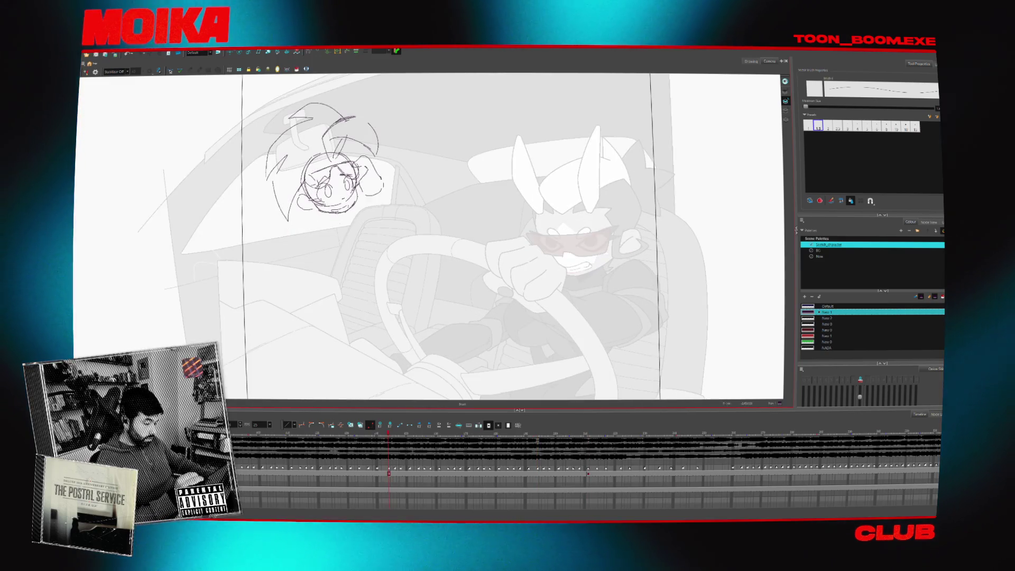
pyautogui.press('4')
pyautogui.press('4')
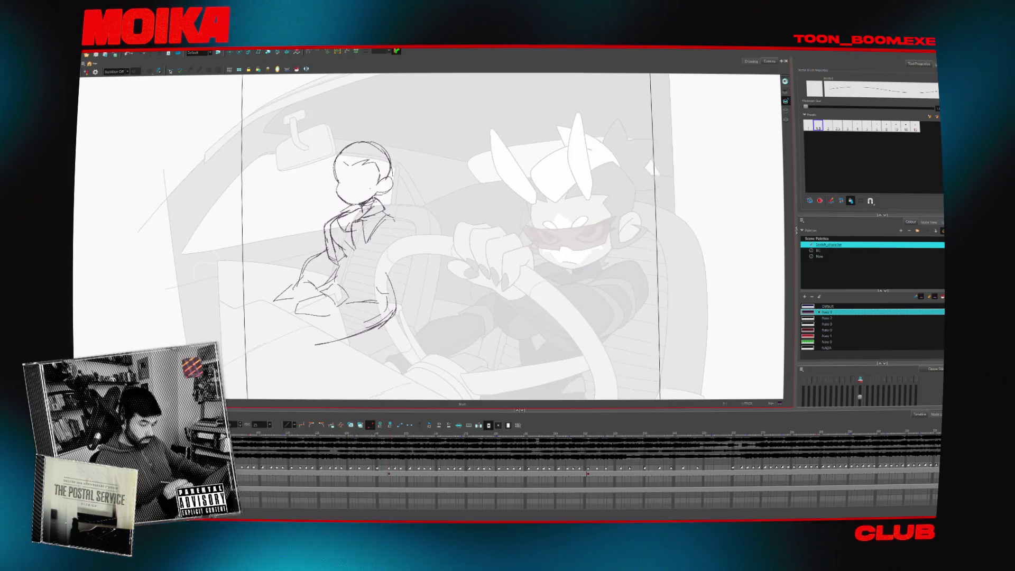
pyautogui.hotkey('ctrl', 'z')
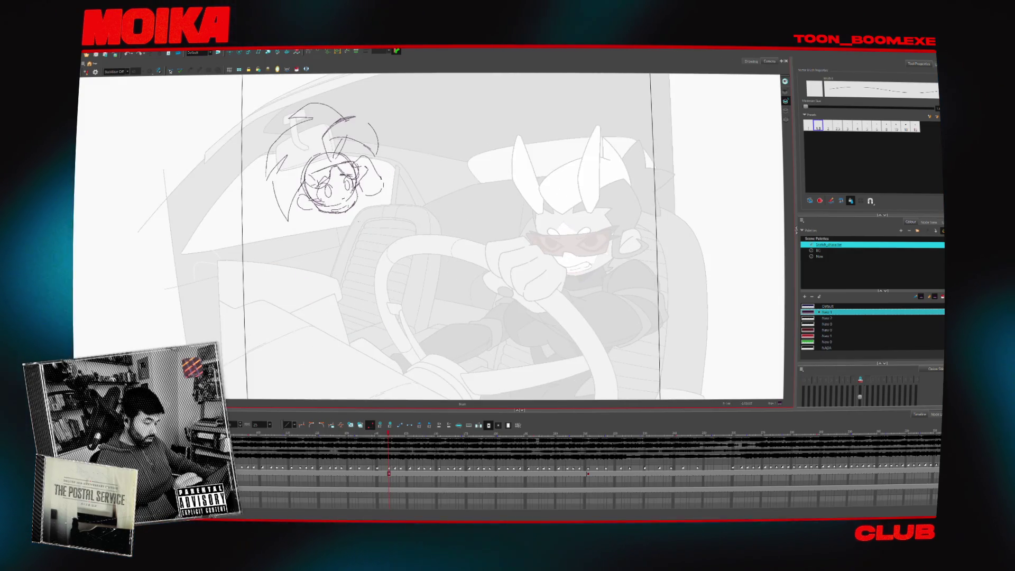
pyautogui.press('4')
pyautogui.press('4')
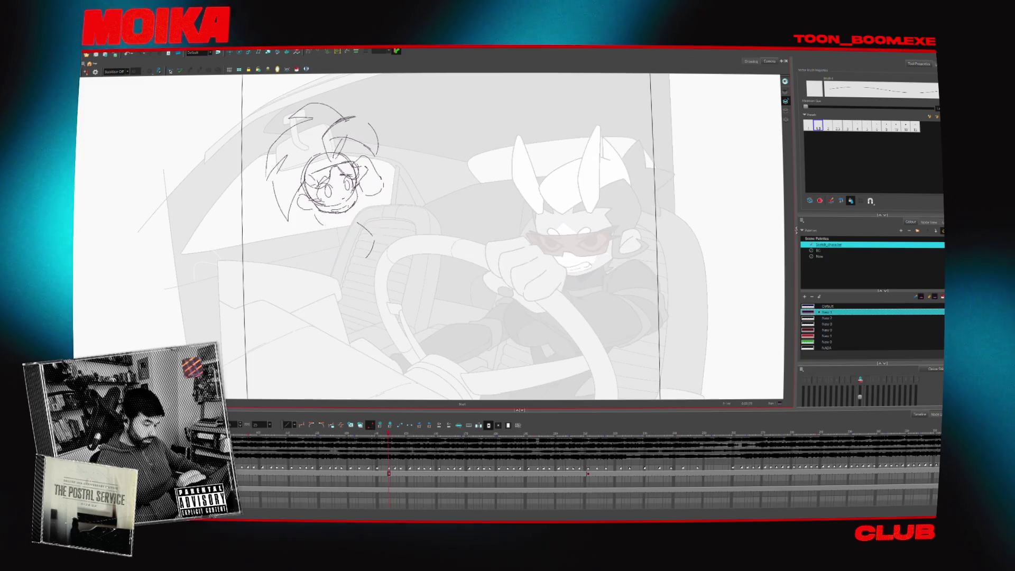
pyautogui.hotkey('ctrl', 'z')
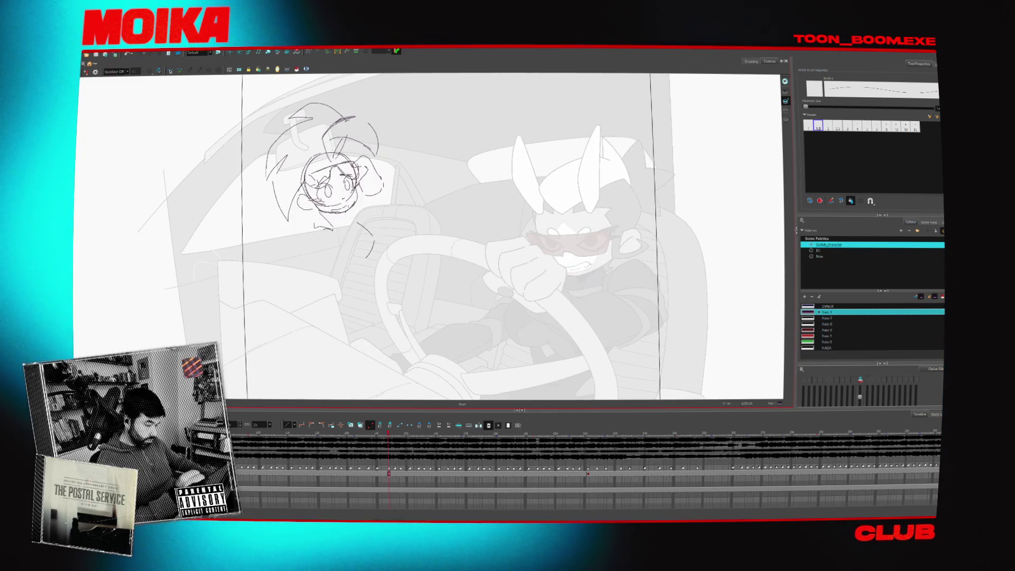
pyautogui.hotkey('ctrl', 'shift', 'z')
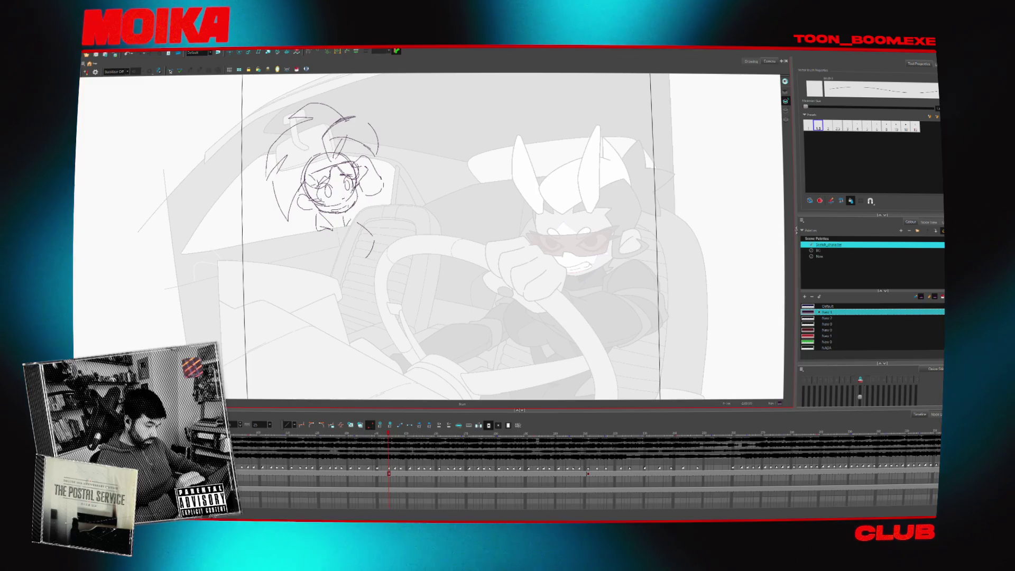
# Try a short line below the face and a cheek colour mark, then undo both
pyautogui.press('4')
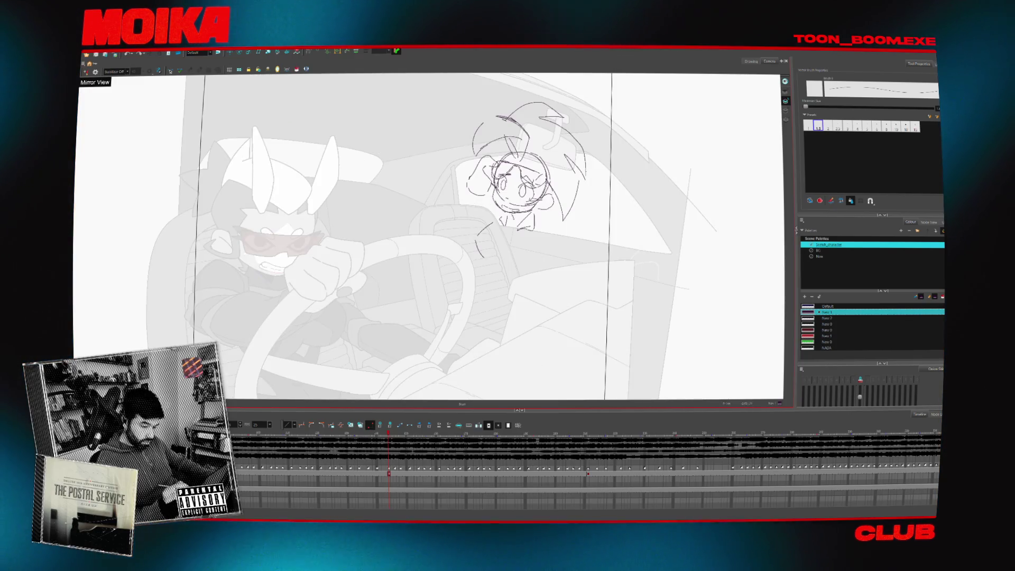
pyautogui.press('4')
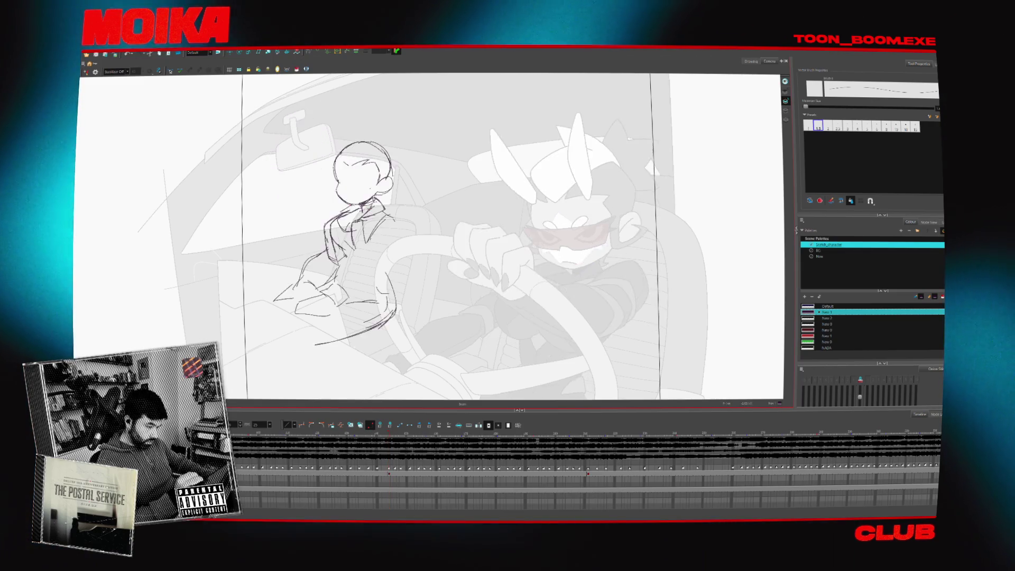
pyautogui.moveTo(335, 234); pyautogui.dragTo(339, 253)
pyautogui.hotkey('ctrl', 'z')
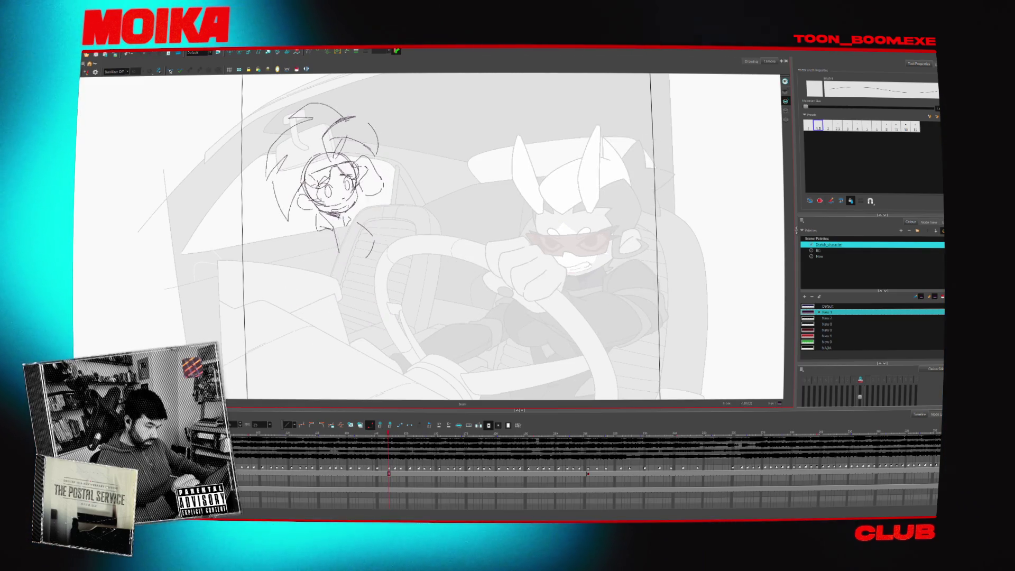
pyautogui.hotkey('ctrl', 'z')
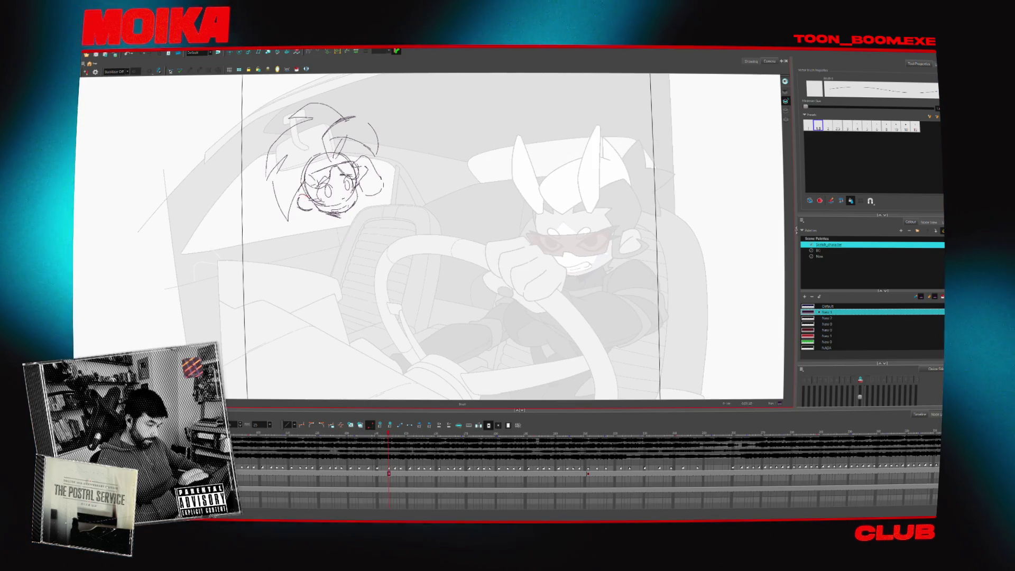
pyautogui.hotkey('ctrl', 'shift', 'm')
pyautogui.moveTo(538, 207); pyautogui.dragTo(553, 201)
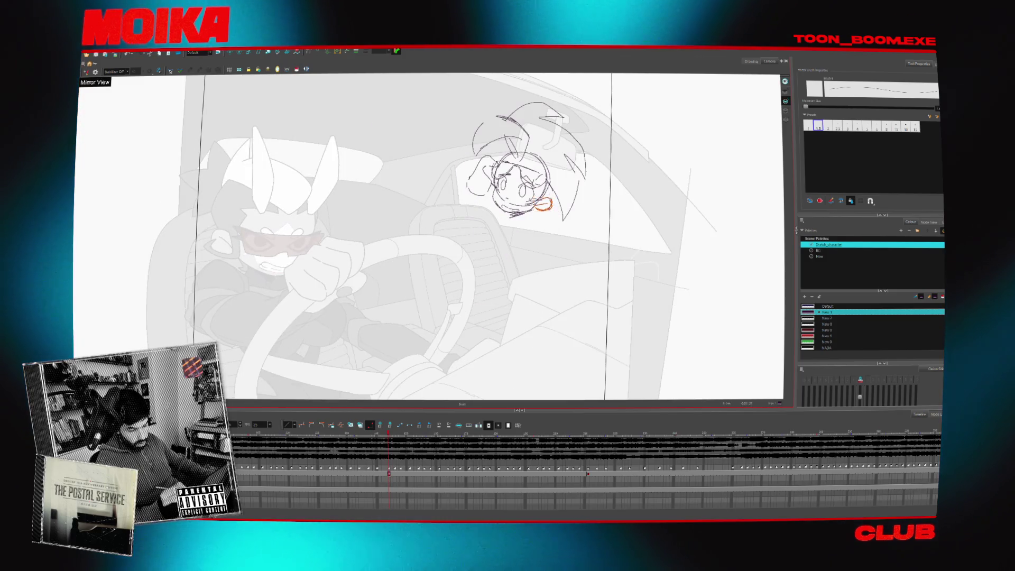
pyautogui.hotkey('ctrl', 'shift', 'm')
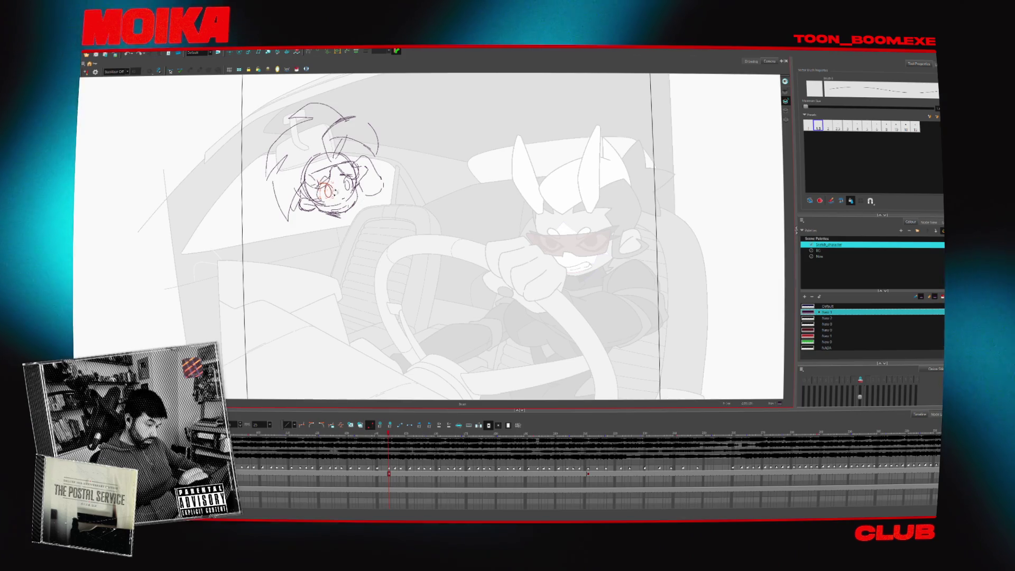
pyautogui.hotkey('ctrl', 'z')
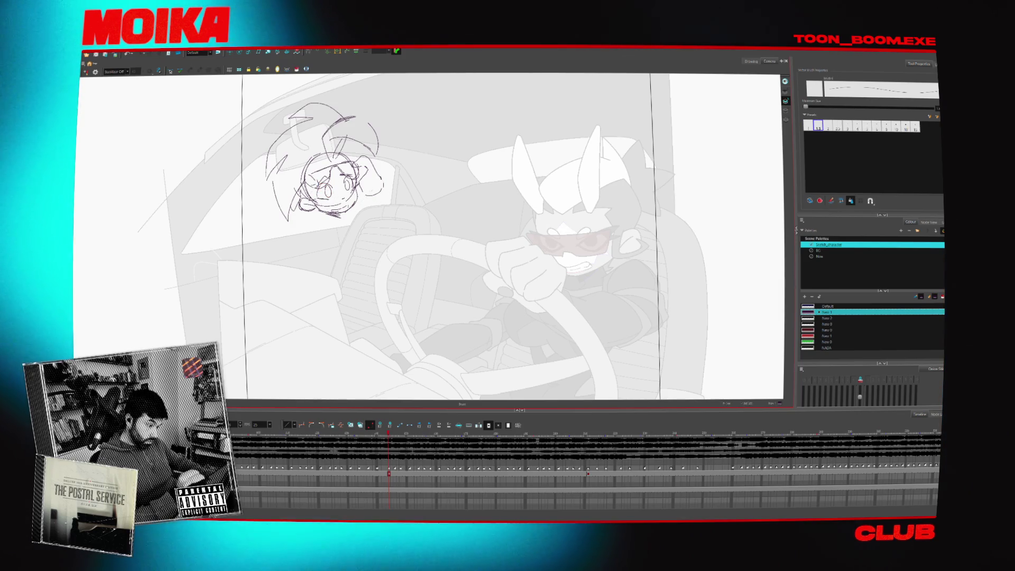
# Refine the raised hand beside the face, checking proportions in Mirror View and undoing stray strokes
pyautogui.press('4')
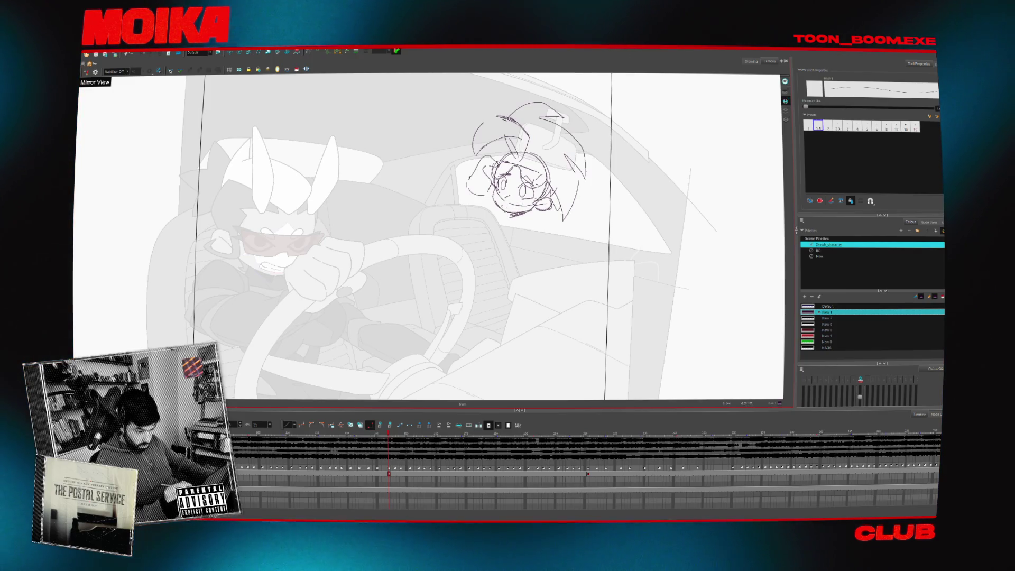
pyautogui.press('4')
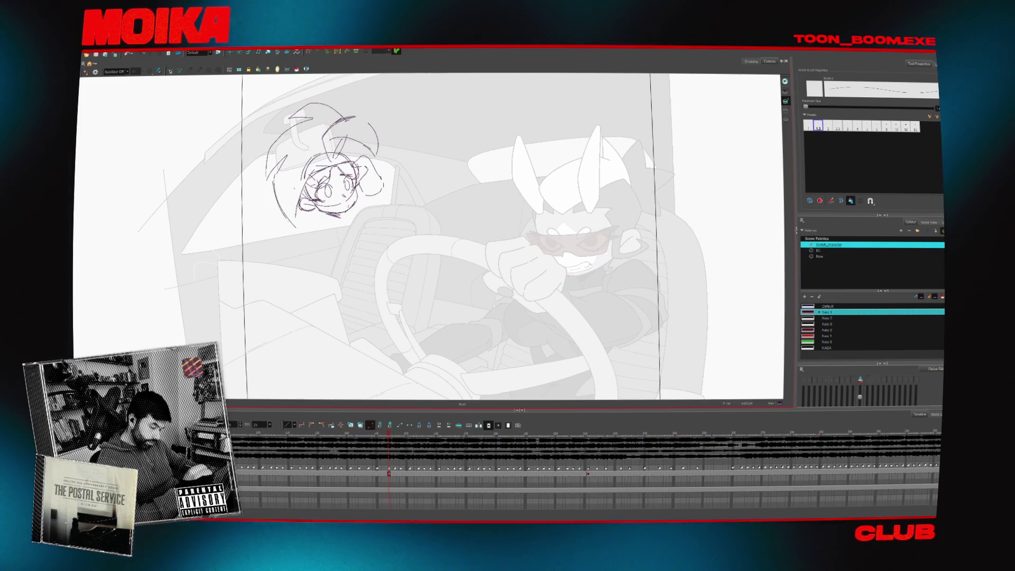
pyautogui.press('4')
pyautogui.press('4')
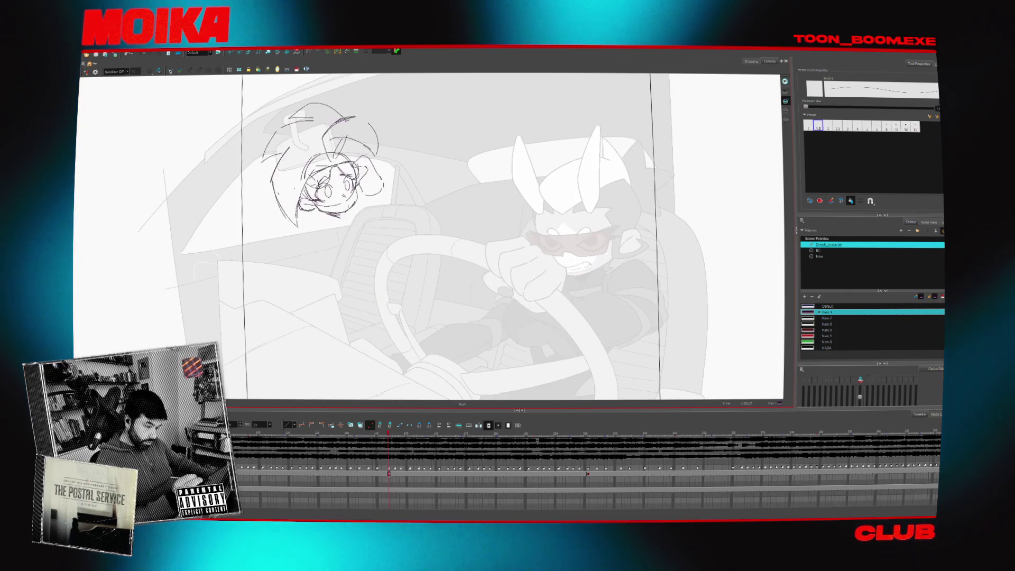
pyautogui.press('4')
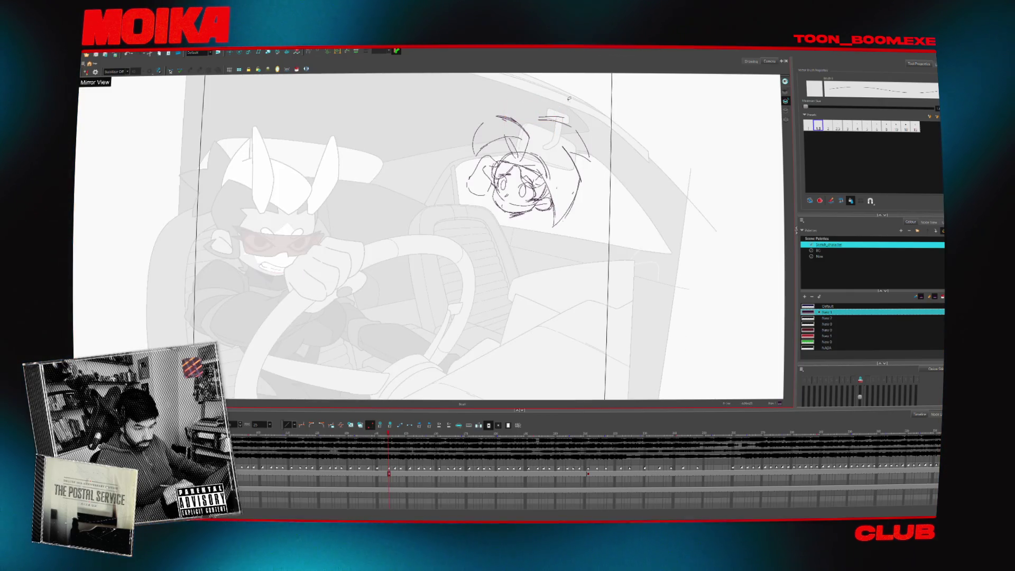
pyautogui.hotkey('ctrl', 'z')
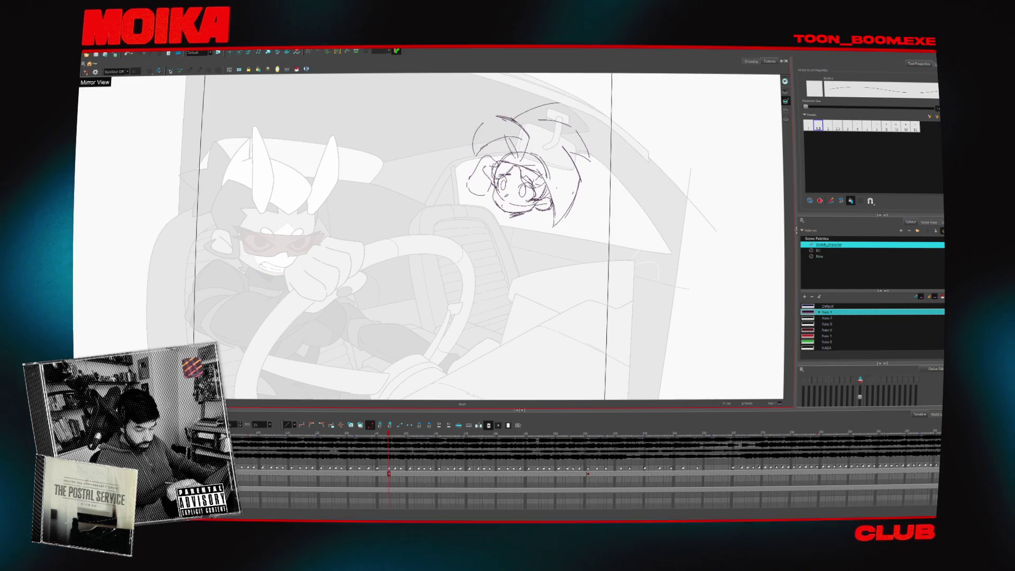
pyautogui.press('4')
pyautogui.hotkey('ctrl', 'z')
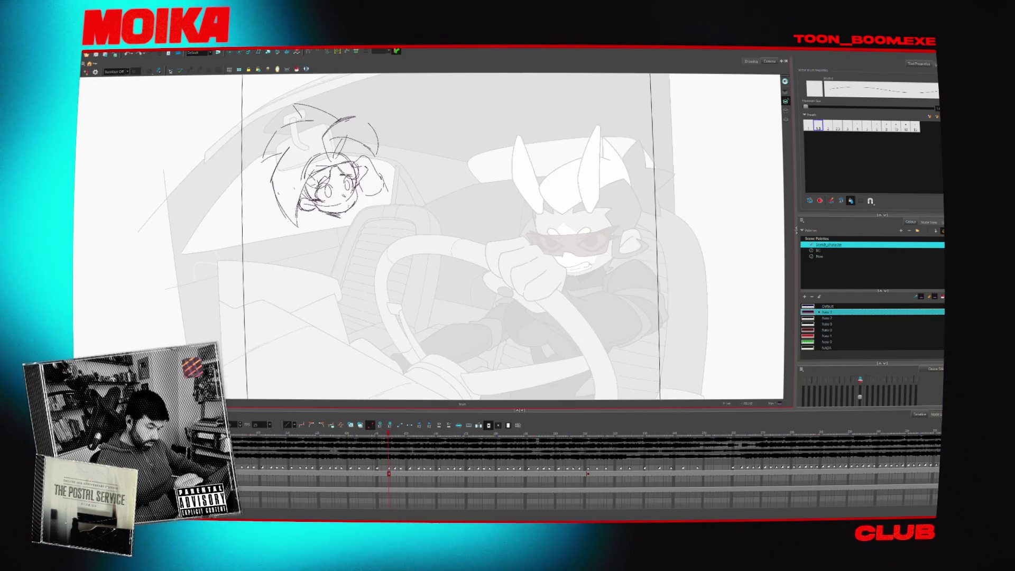
pyautogui.press('4')
pyautogui.press('4')
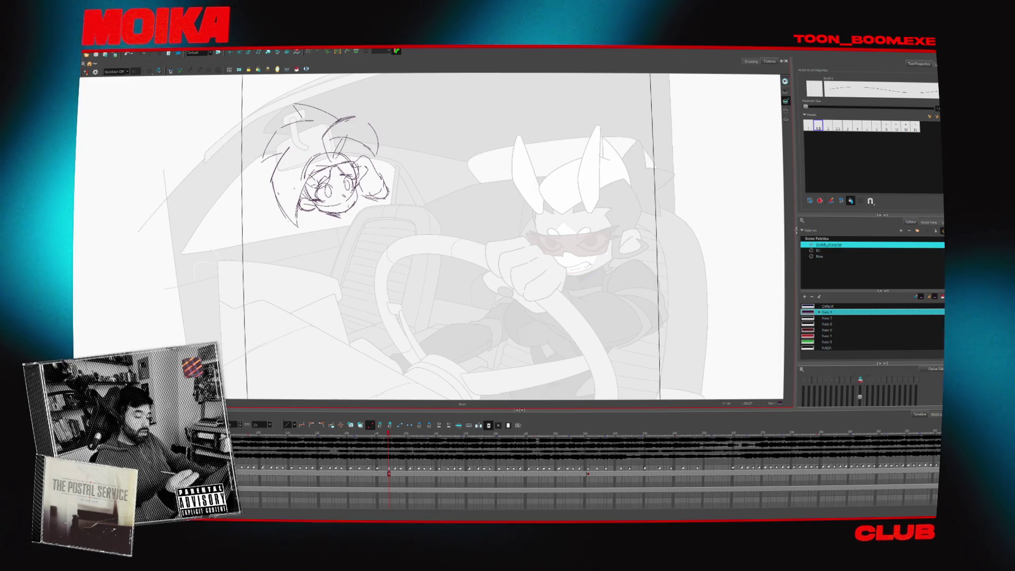
pyautogui.press('4')
pyautogui.press('.')
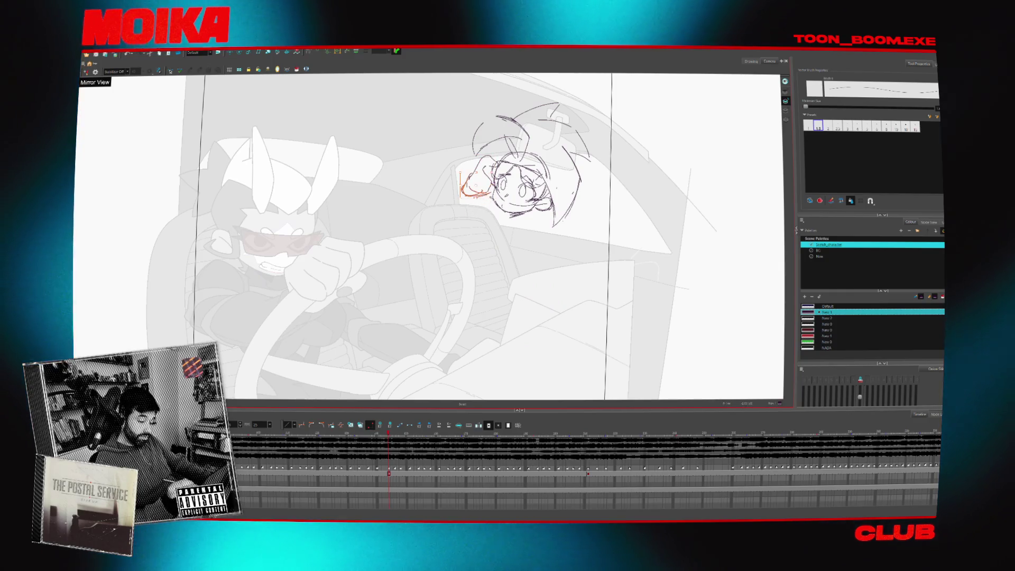
pyautogui.press('4')
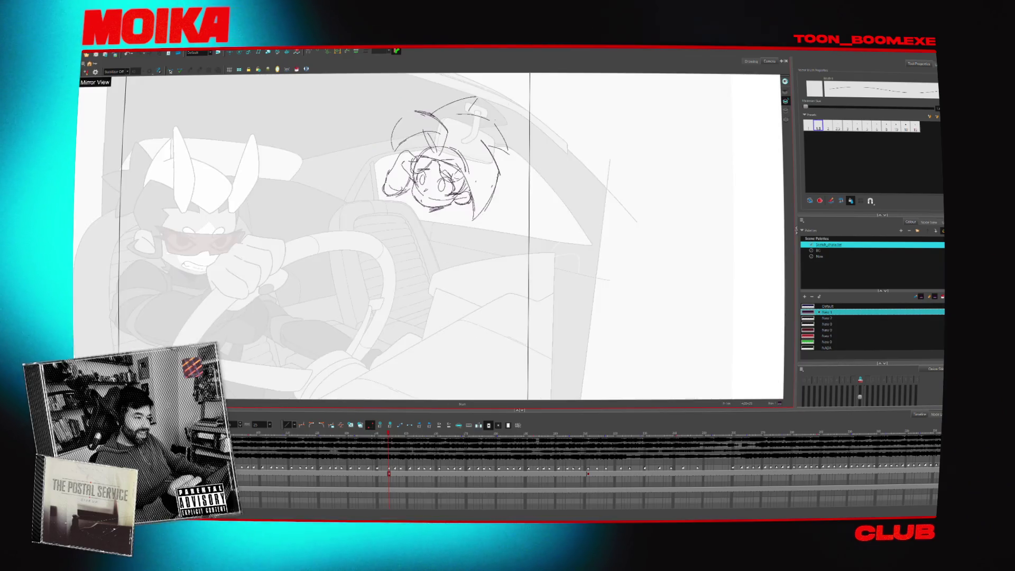
pyautogui.hotkey('ctrl', 'z')
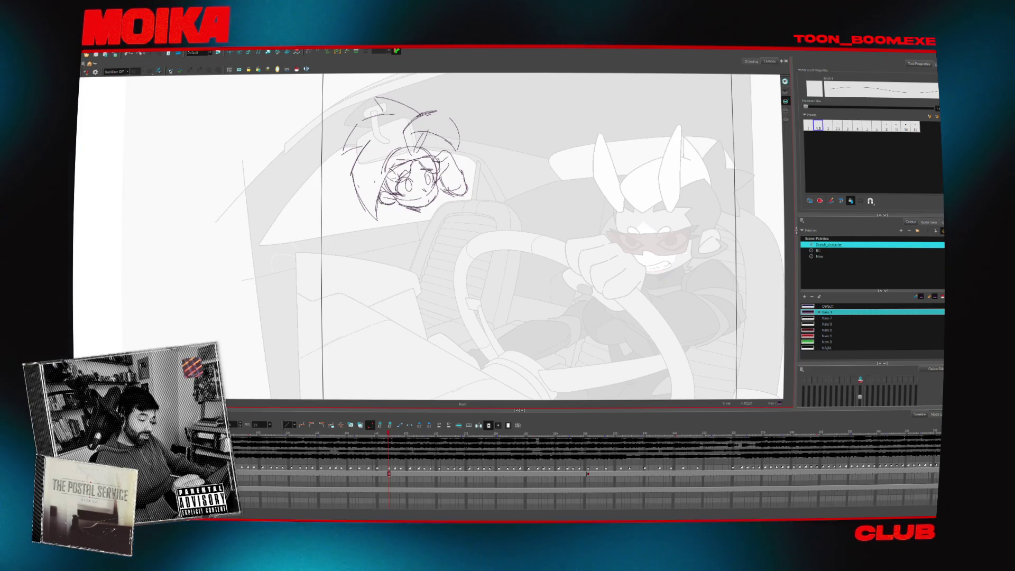
# Undo the last stroke, then letter a test note above the driver and delete it
pyautogui.moveTo(490, 248); pyautogui.dragTo(492, 272)
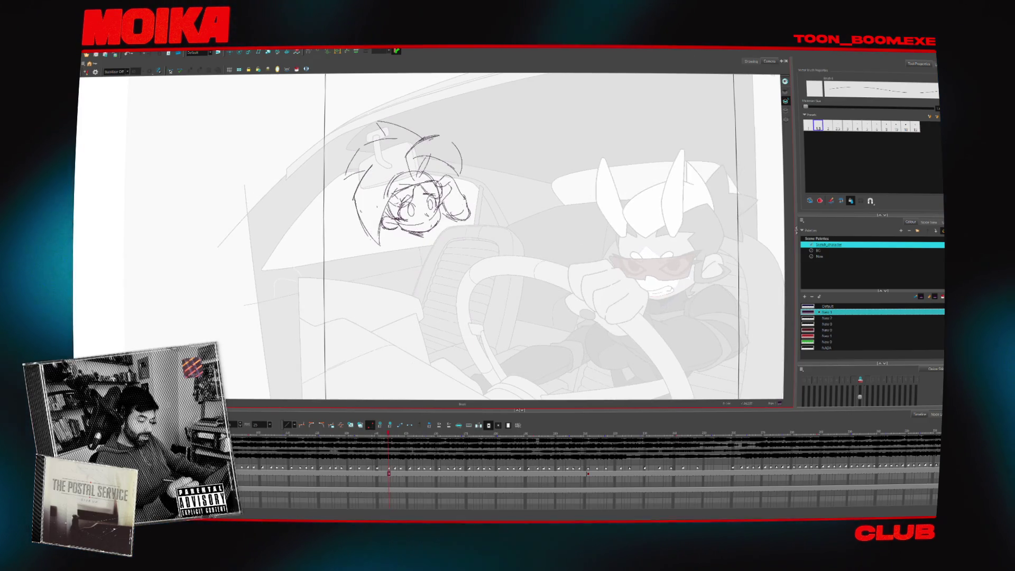
pyautogui.hotkey('ctrl', 'z')
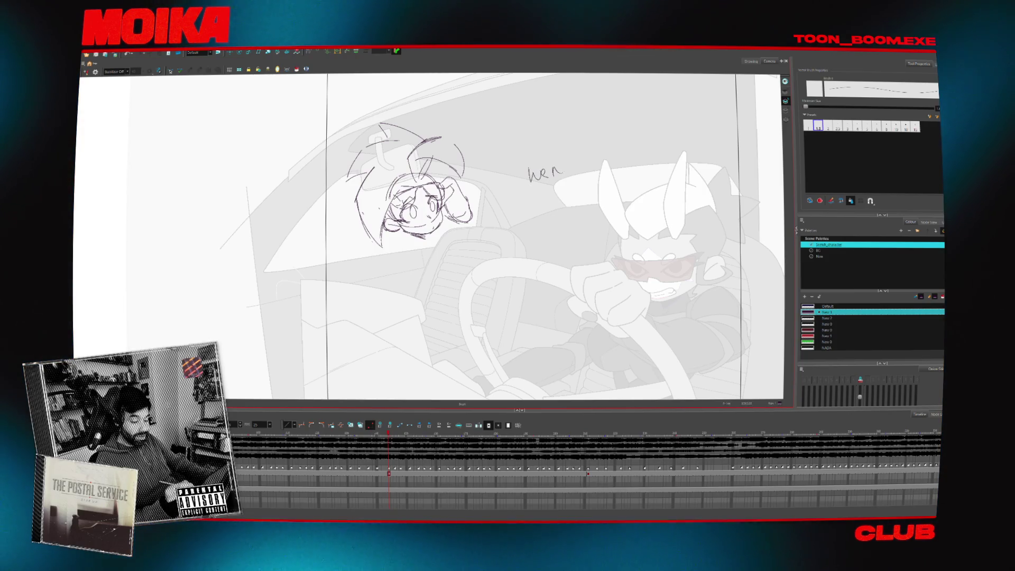
pyautogui.moveTo(580, 167); pyautogui.dragTo(587, 166)
pyautogui.moveTo(591, 166); pyautogui.dragTo(618, 173)
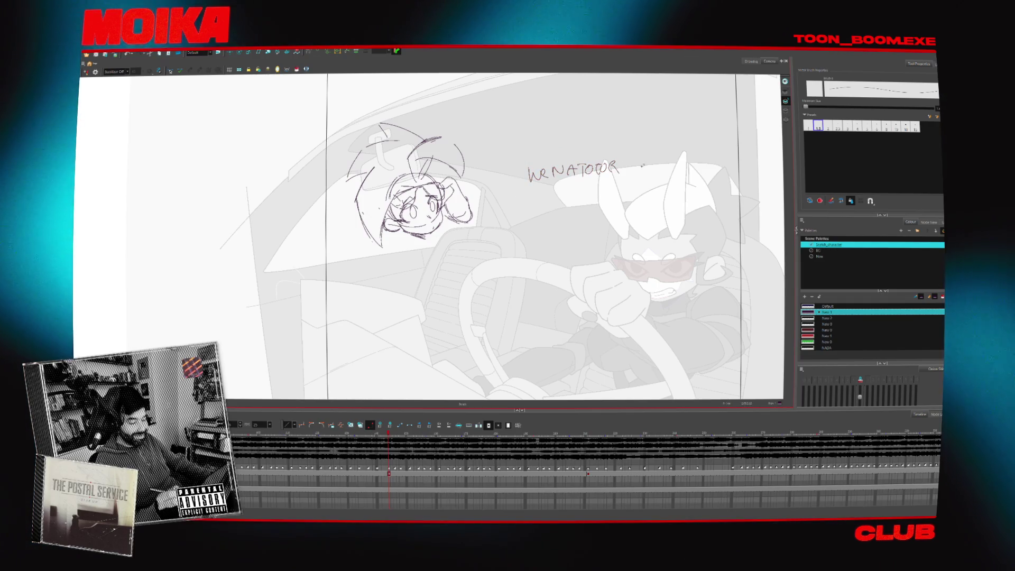
pyautogui.press('Delete')
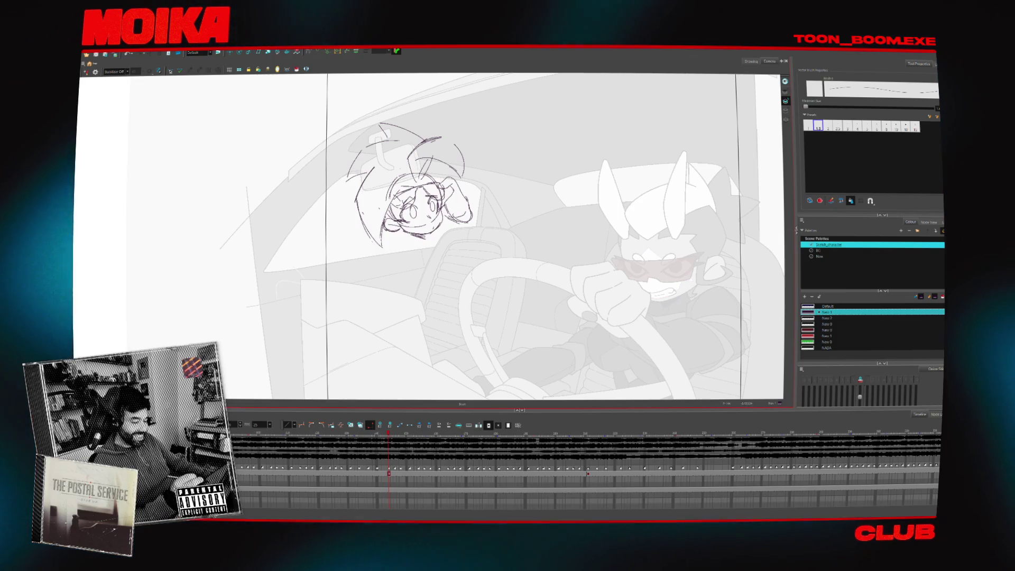
# With the thin pencil in mirrored view, add extra hair strands atop the head and select them
pyautogui.hotkey('alt', 'x')
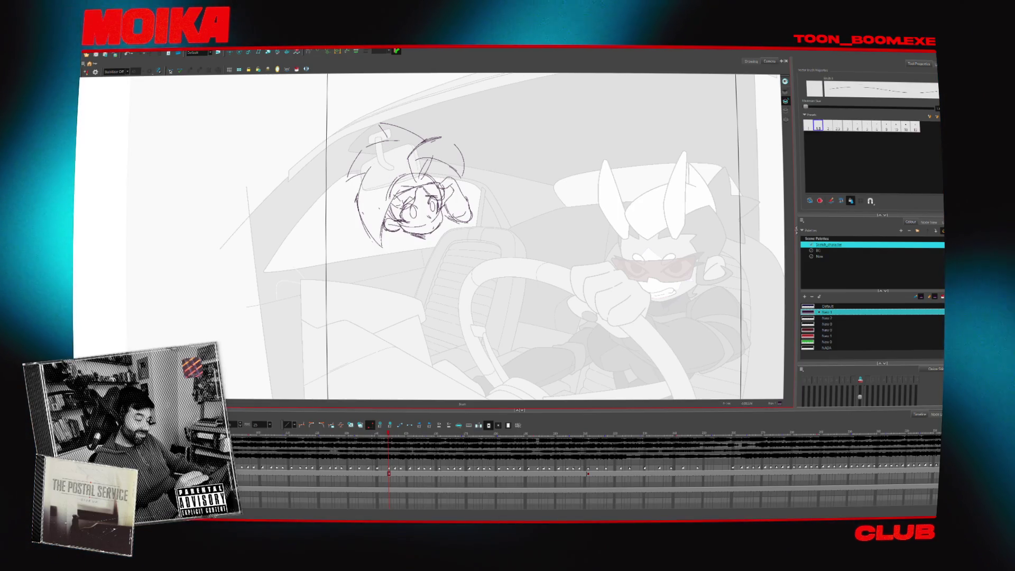
pyautogui.press('4')
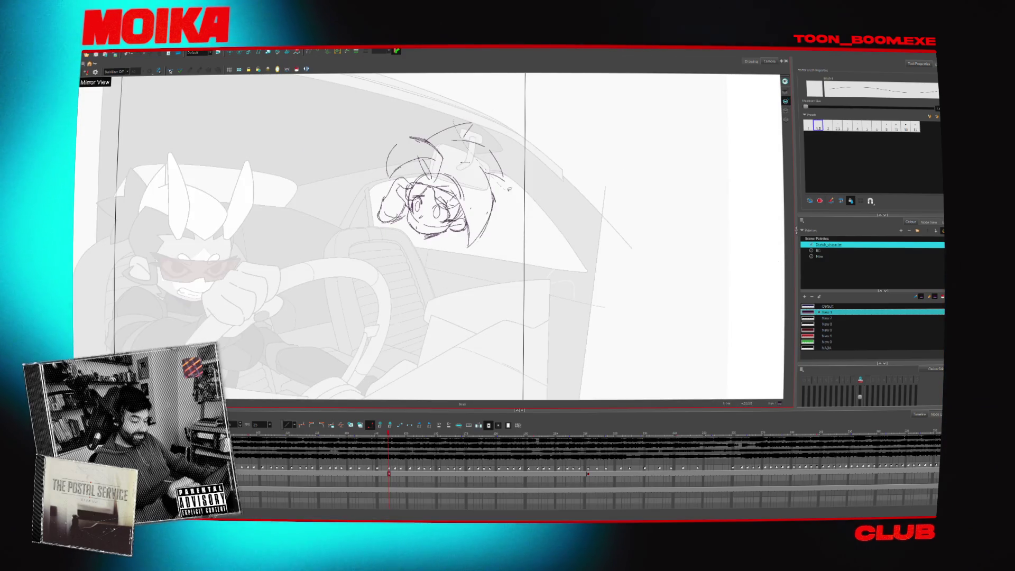
pyautogui.moveTo(439, 133)
pyautogui.mouseDown()
pyautogui.moveTo(469, 125)
pyautogui.moveTo(507, 174)
pyautogui.mouseUp()
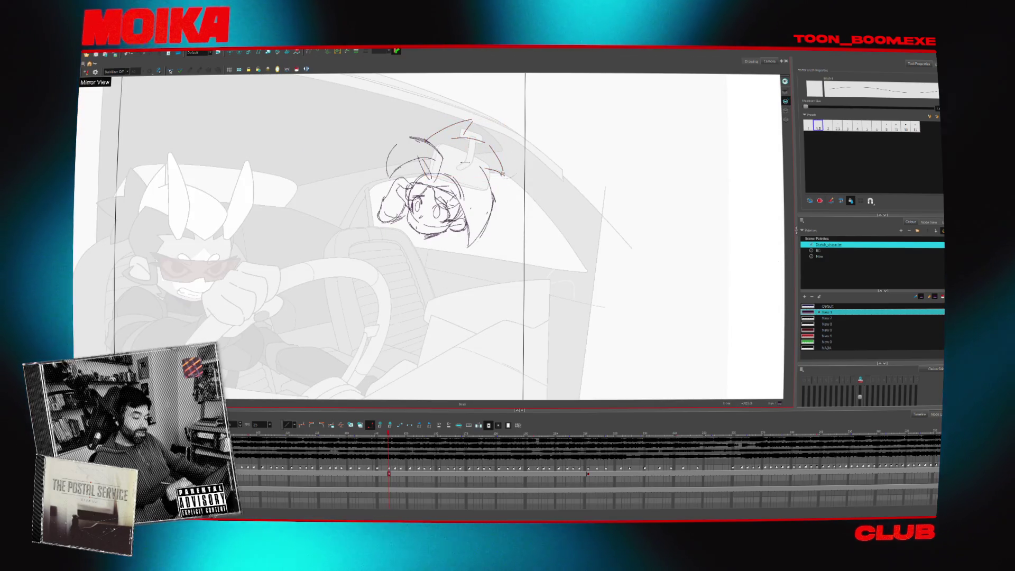
pyautogui.press('4')
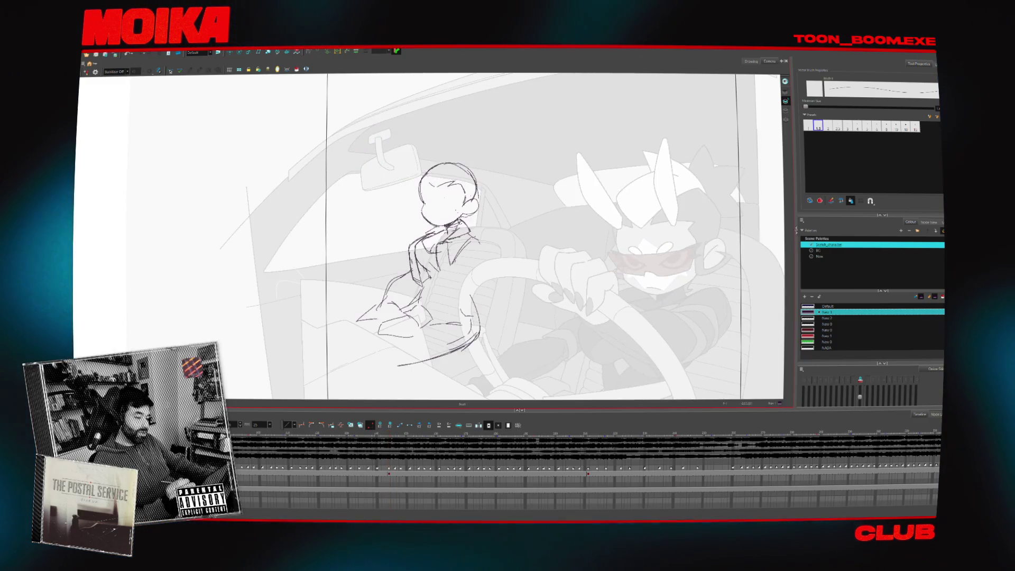
pyautogui.moveTo(344, 177); pyautogui.dragTo(429, 111)
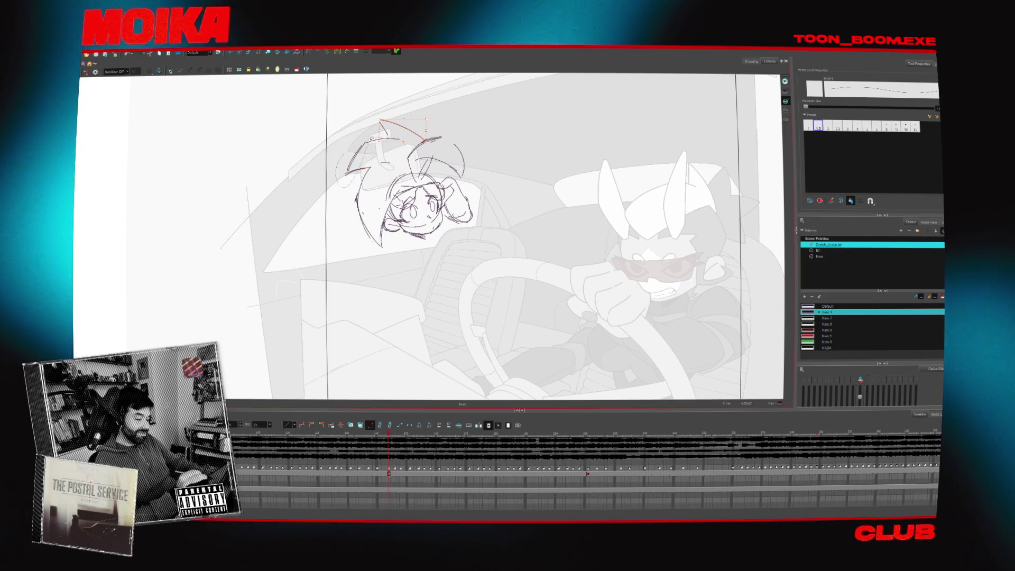
# Check the upper-right hair strokes against neighbouring frames and Mirror View, then nudge them slightly down
pyautogui.click(461, 139)
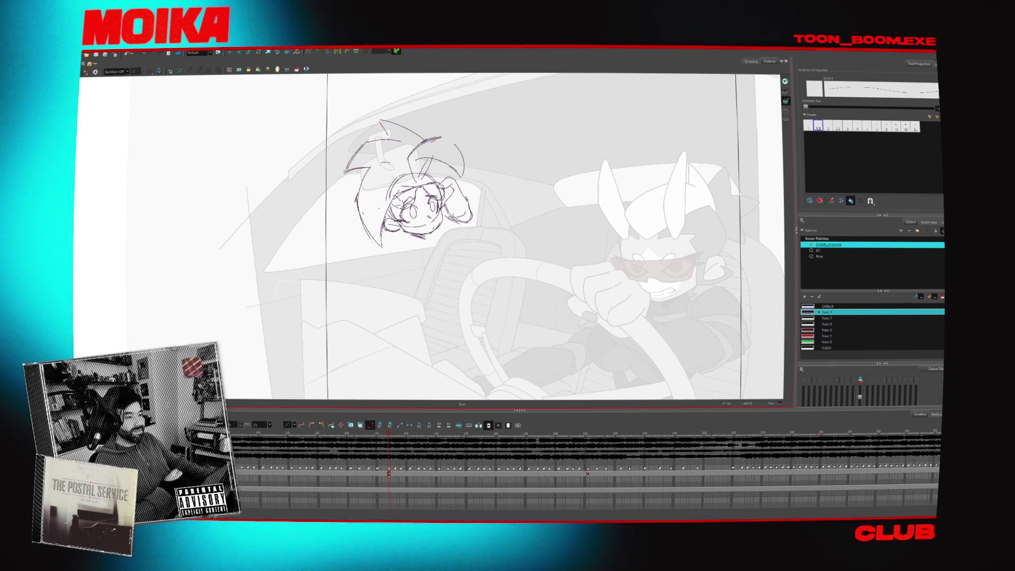
pyautogui.press('.')
pyautogui.press(',')
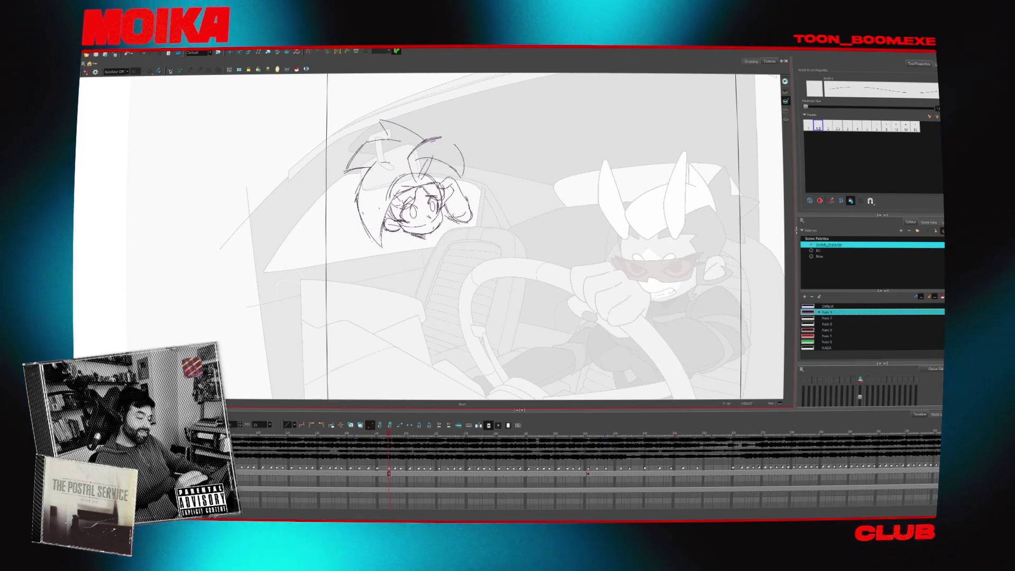
pyautogui.press('4')
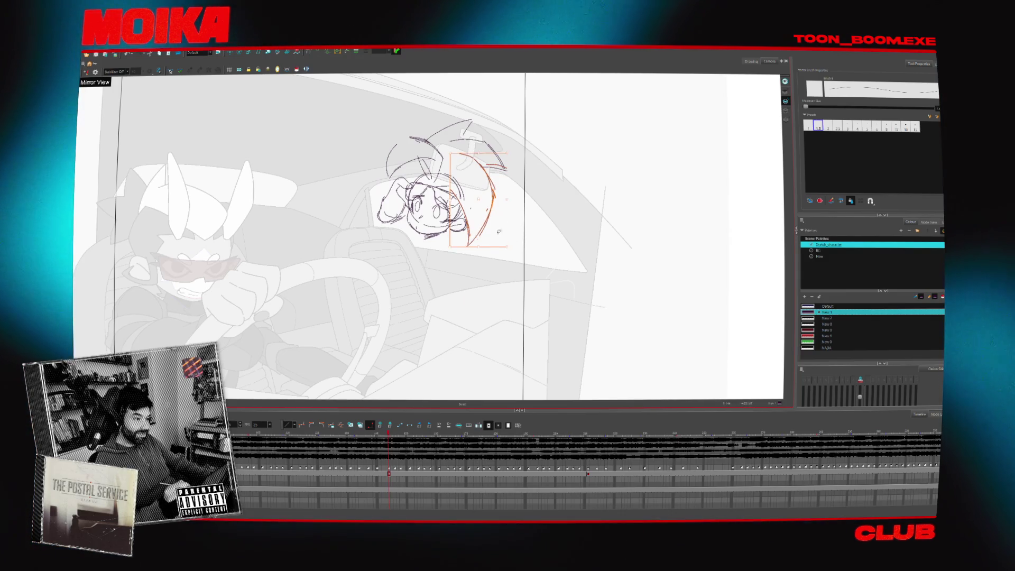
pyautogui.click(488, 263)
pyautogui.press('4')
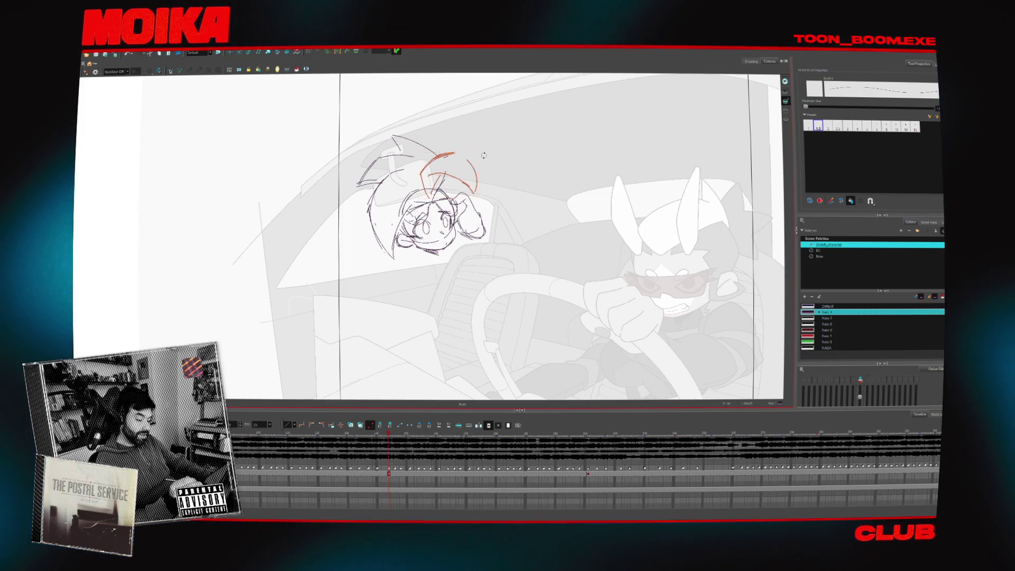
pyautogui.moveTo(458, 168); pyautogui.dragTo(455, 180)
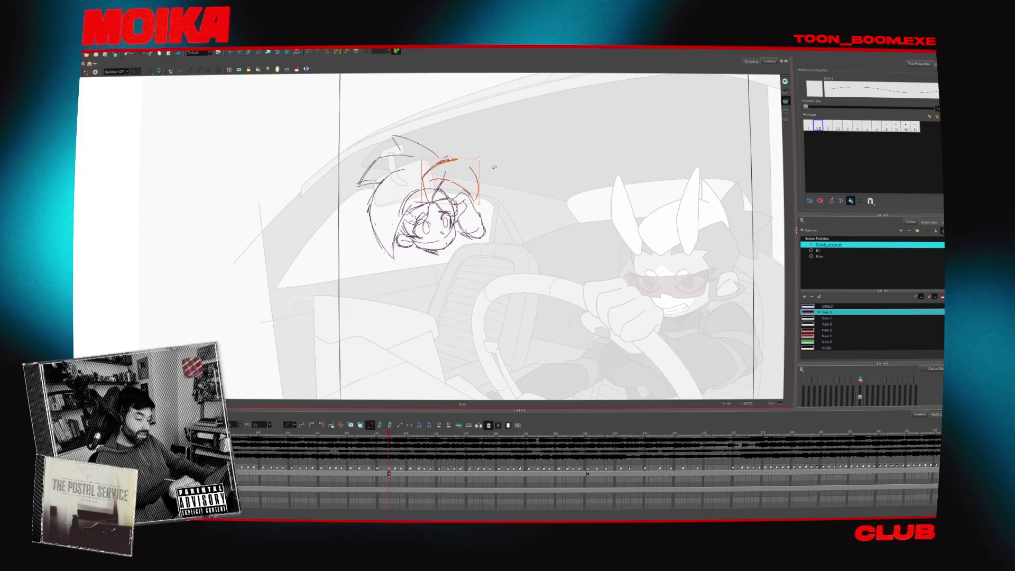
pyautogui.press('Escape')
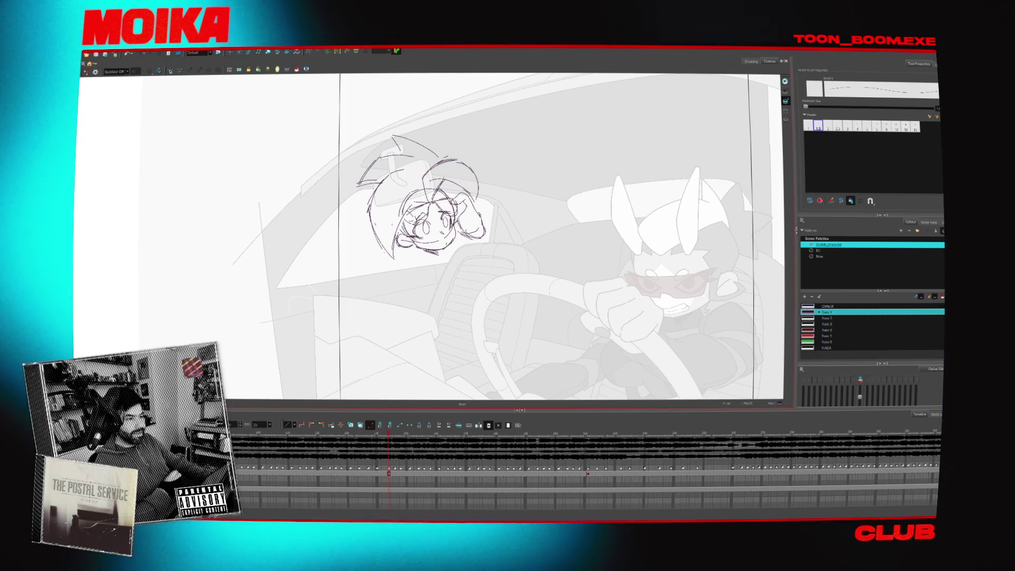
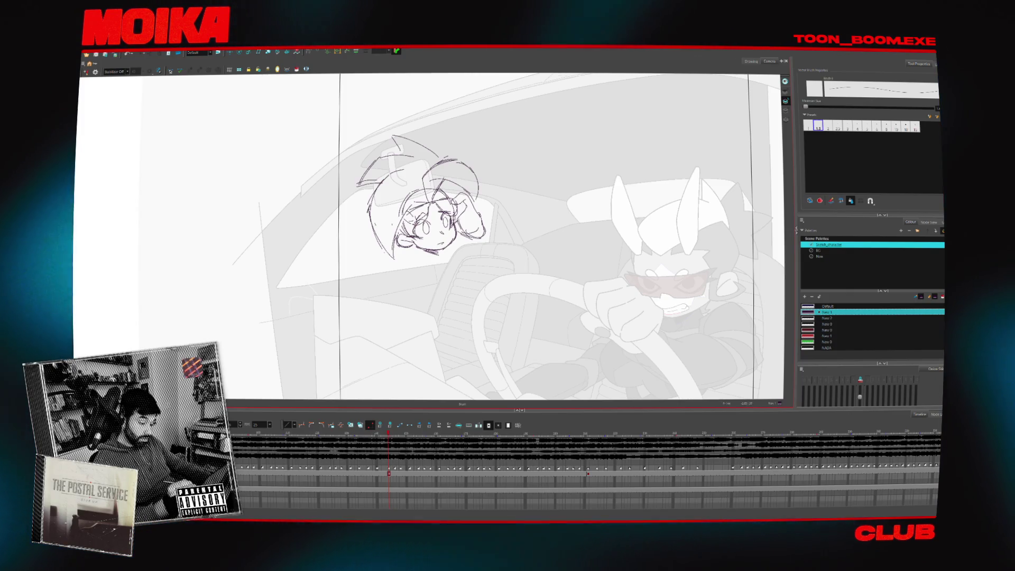
# Lasso the girl's head sketch and check its proportions in mirror view
pyautogui.press('4')
pyautogui.press('4')
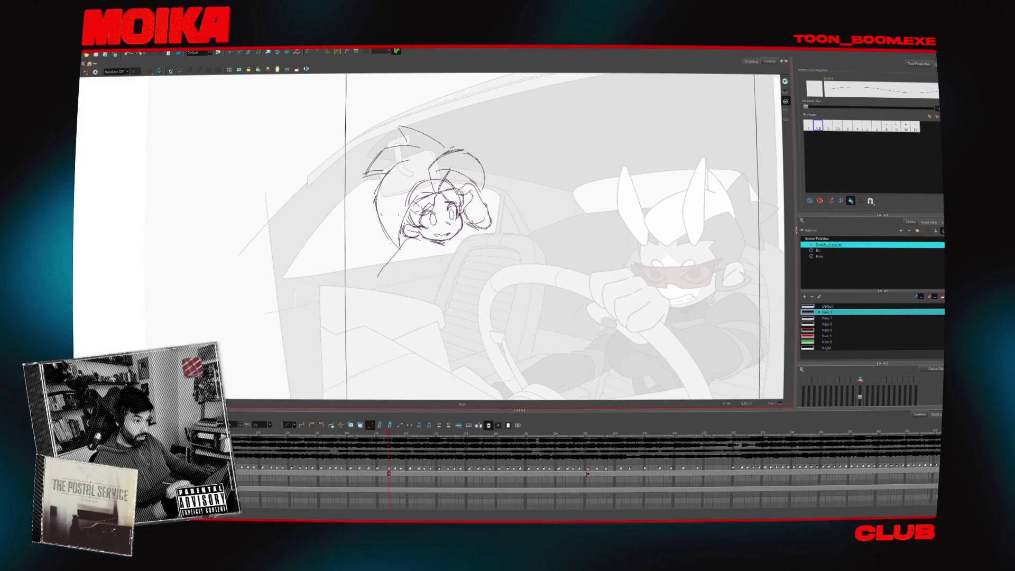
pyautogui.moveTo(484, 253); pyautogui.dragTo(487, 106)
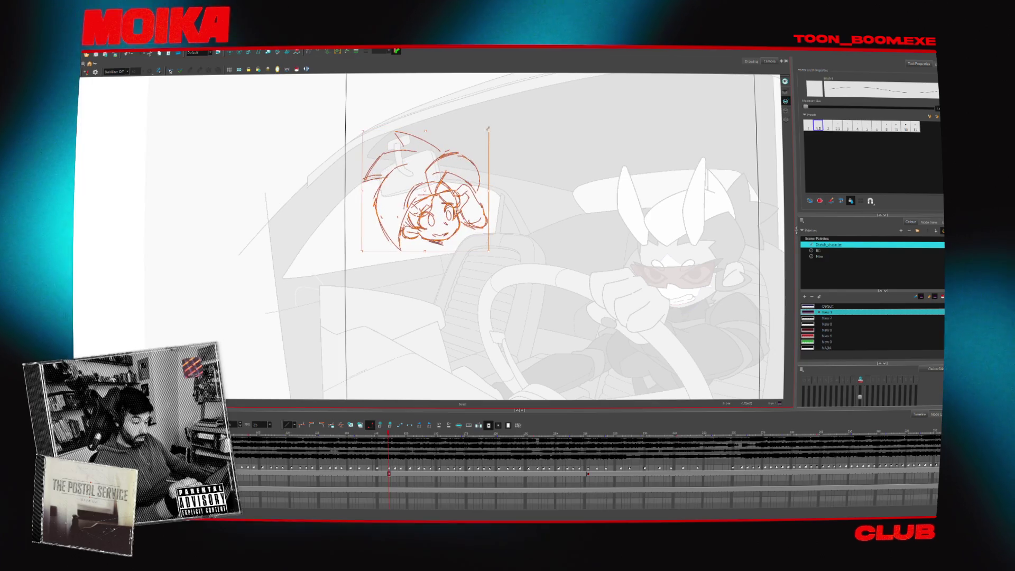
pyautogui.press('.')
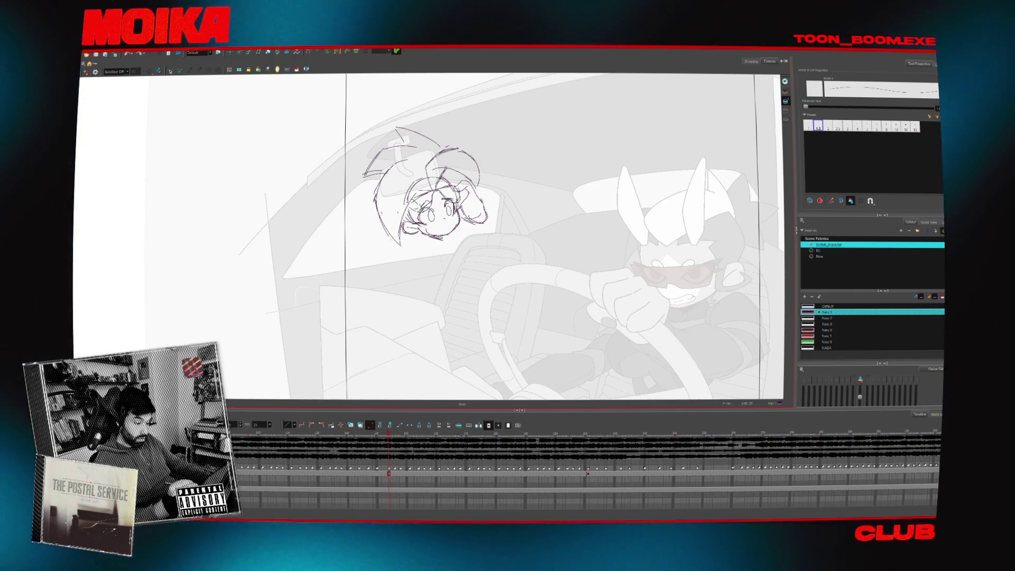
pyautogui.press('4')
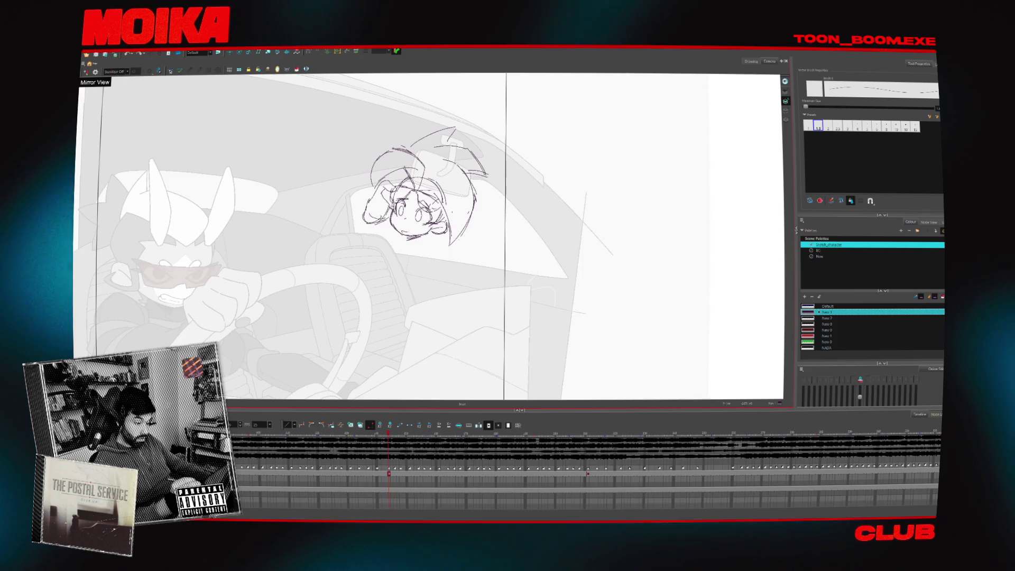
pyautogui.press('4')
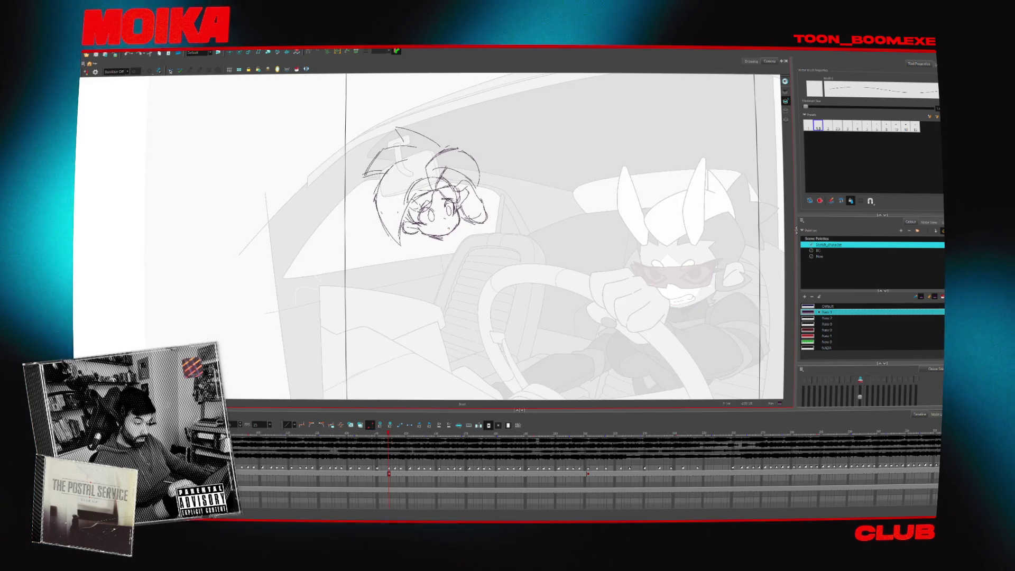
# Redraw the girl's mouth line and play back the rough animation
pyautogui.moveTo(433, 231); pyautogui.dragTo(445, 231)
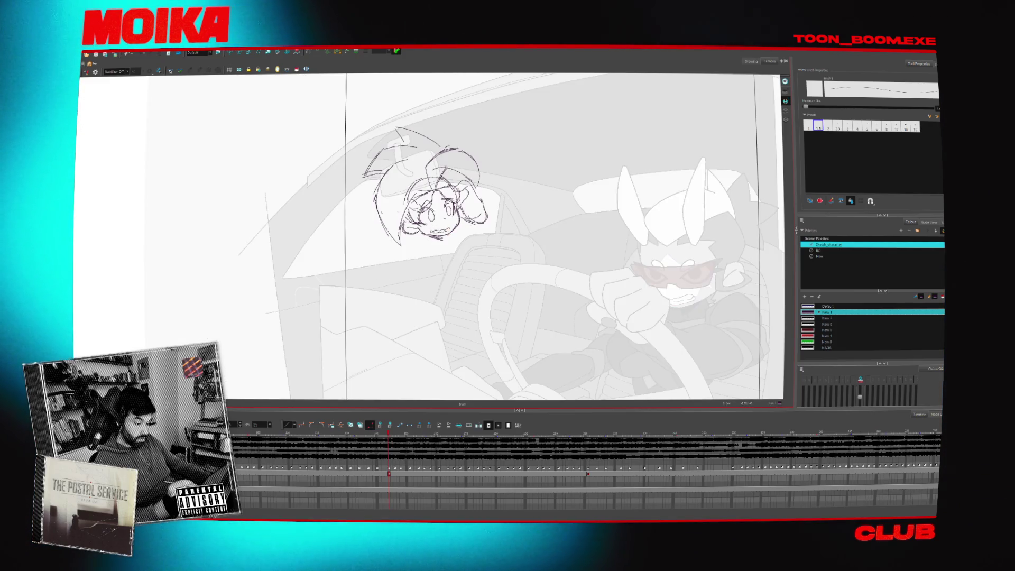
pyautogui.moveTo(436, 321)
pyautogui.mouseDown()
pyautogui.moveTo(423, 331)
pyautogui.moveTo(342, 287)
pyautogui.moveTo(342, 318)
pyautogui.moveTo(312, 293)
pyautogui.mouseUp()
pyautogui.press('Return')
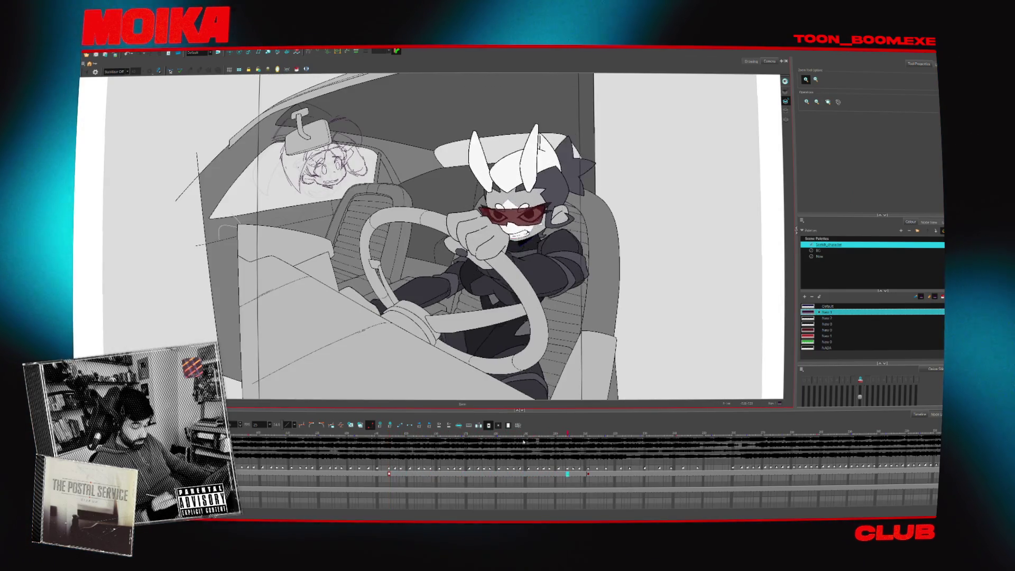
# Stop playback and sketch the girl's neck and a curve below her head
pyautogui.press('Return')
pyautogui.click(786, 120)
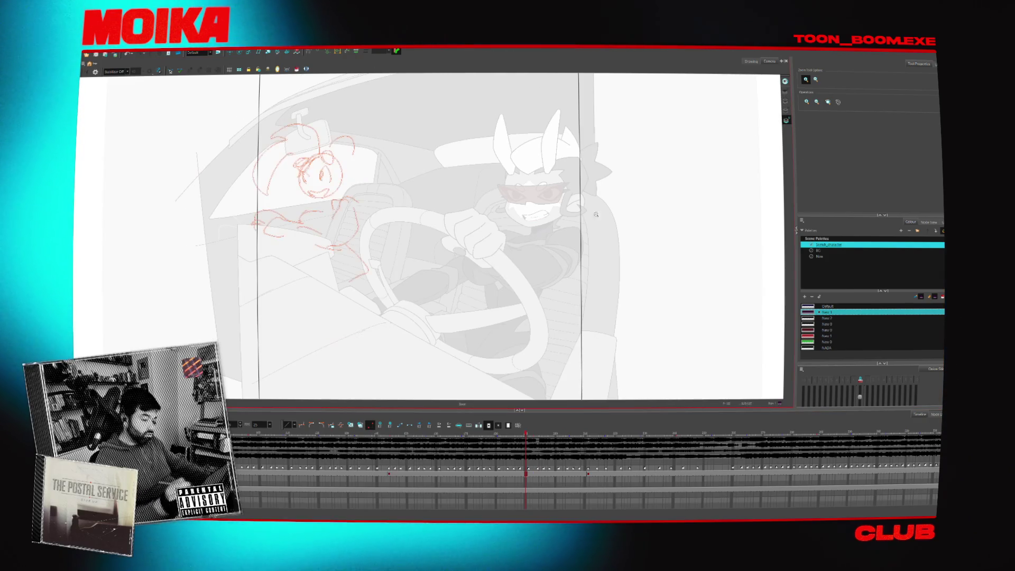
pyautogui.scroll(4, 412, 239)
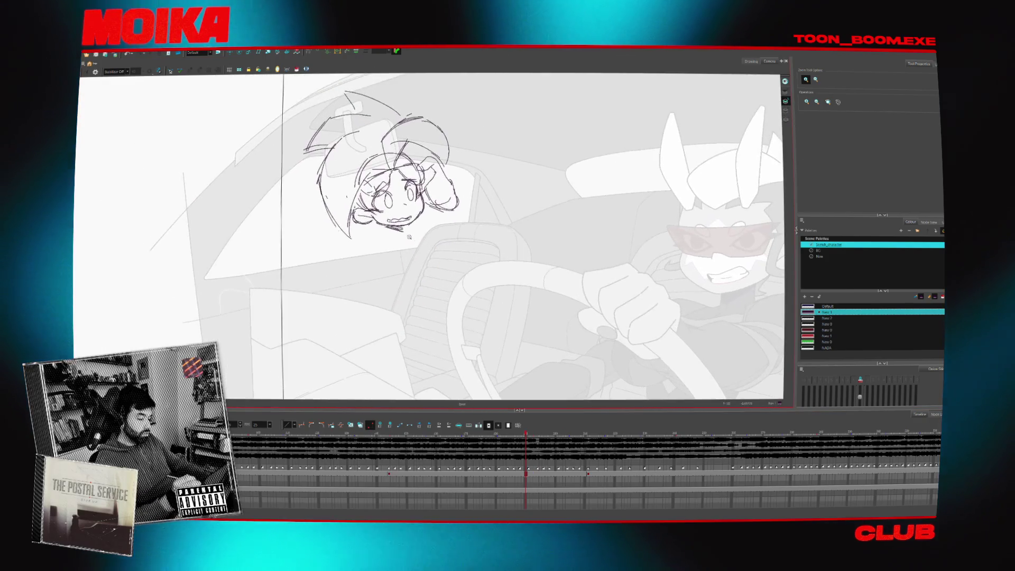
pyautogui.scroll(-2, 412, 240)
pyautogui.hotkey('alt', 'b')
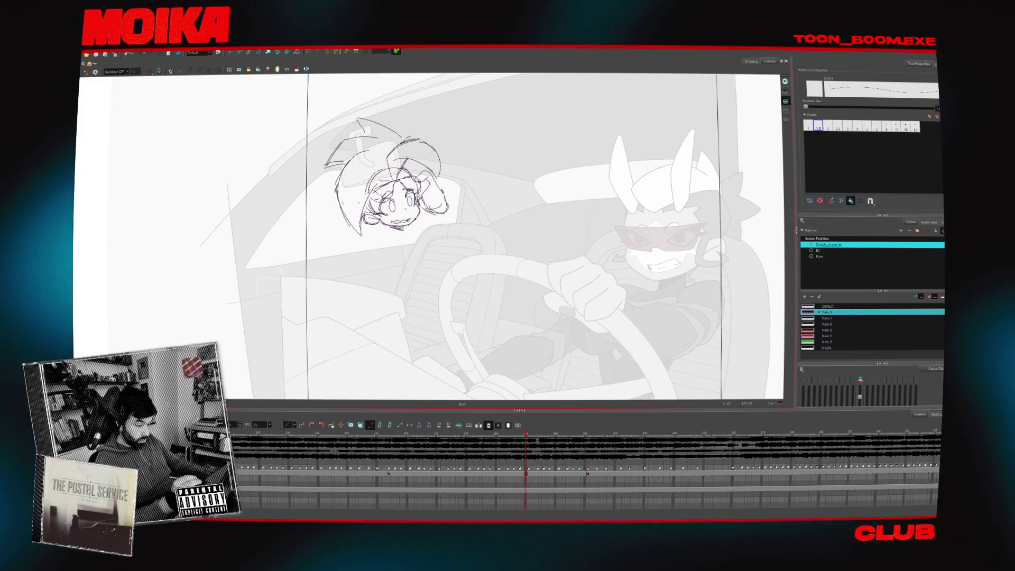
pyautogui.moveTo(360, 225); pyautogui.dragTo(355, 264)
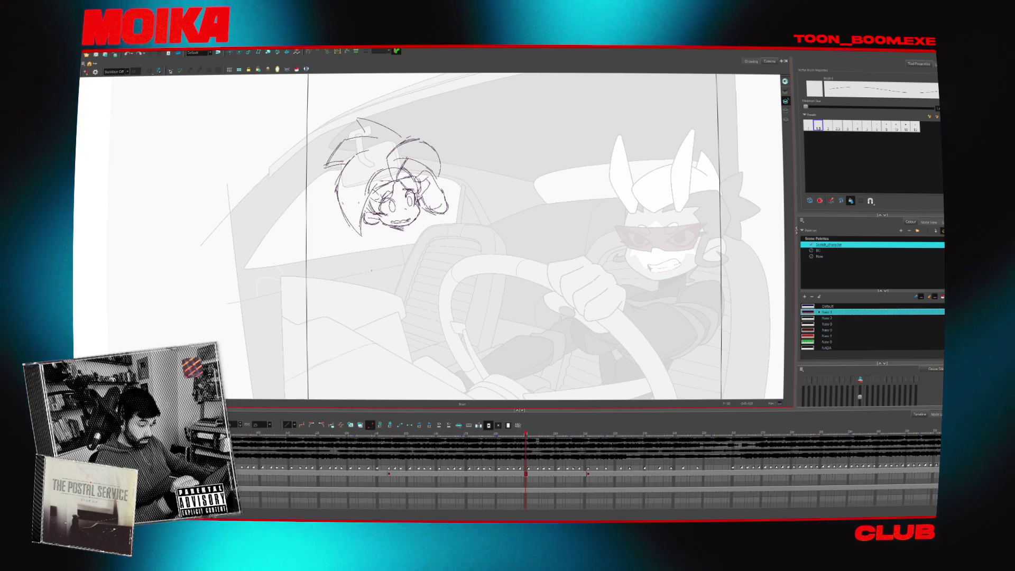
pyautogui.moveTo(372, 270); pyautogui.dragTo(409, 275)
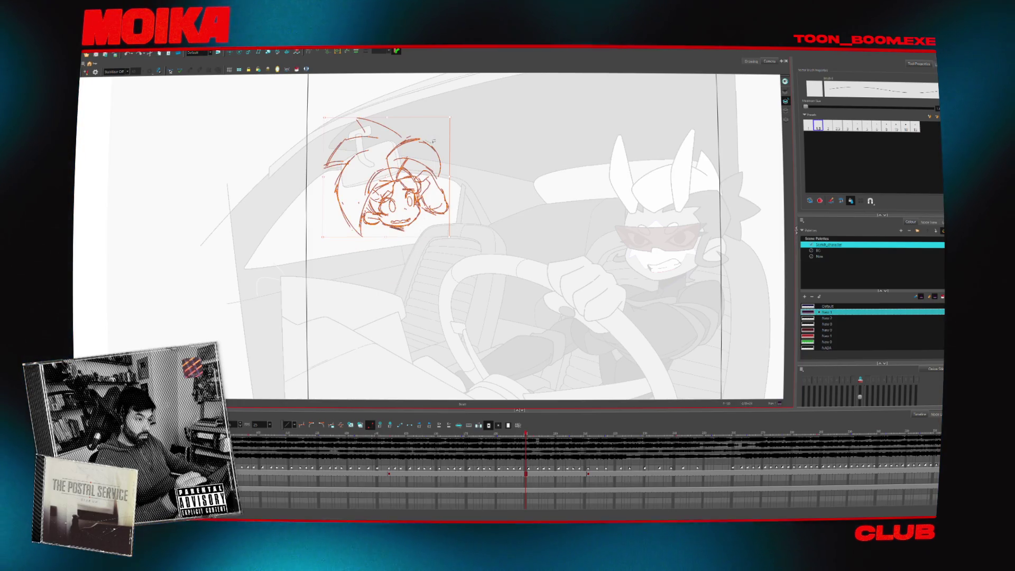
# Delete the rough head strokes, darken her eyes, and return to her head key frame
pyautogui.moveTo(402, 78); pyautogui.dragTo(392, 80)
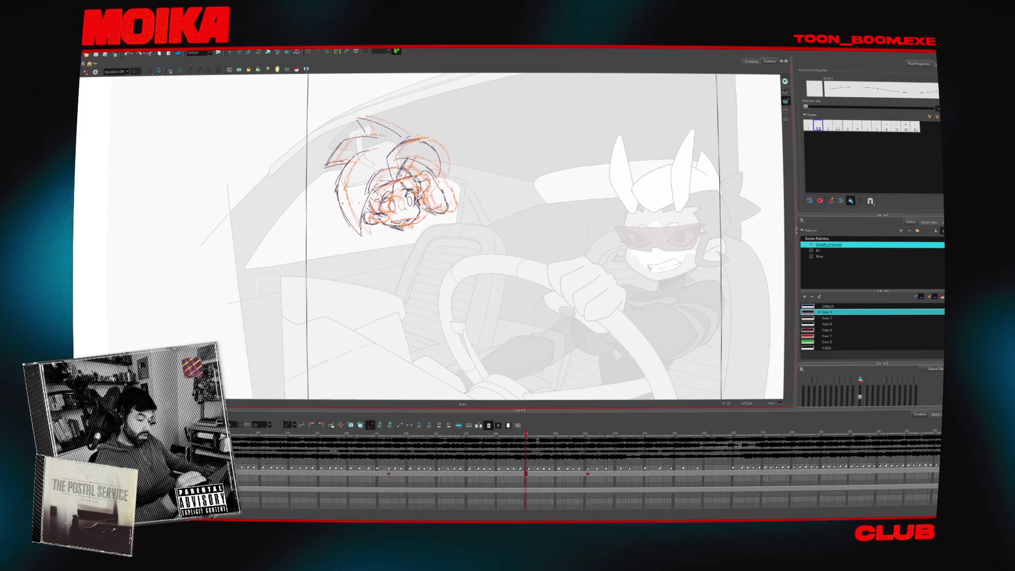
pyautogui.press('Delete')
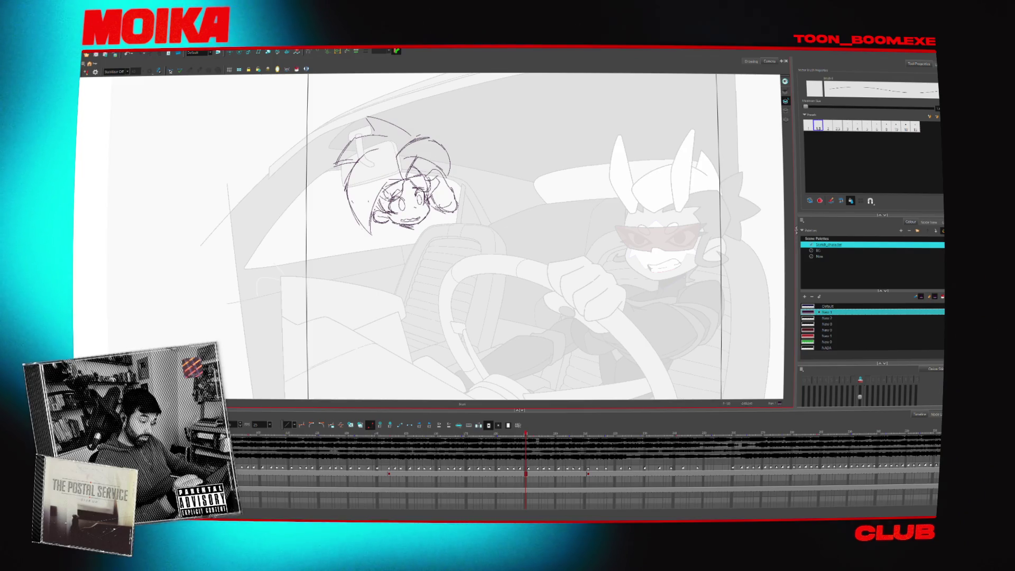
pyautogui.moveTo(385, 185); pyautogui.dragTo(399, 197)
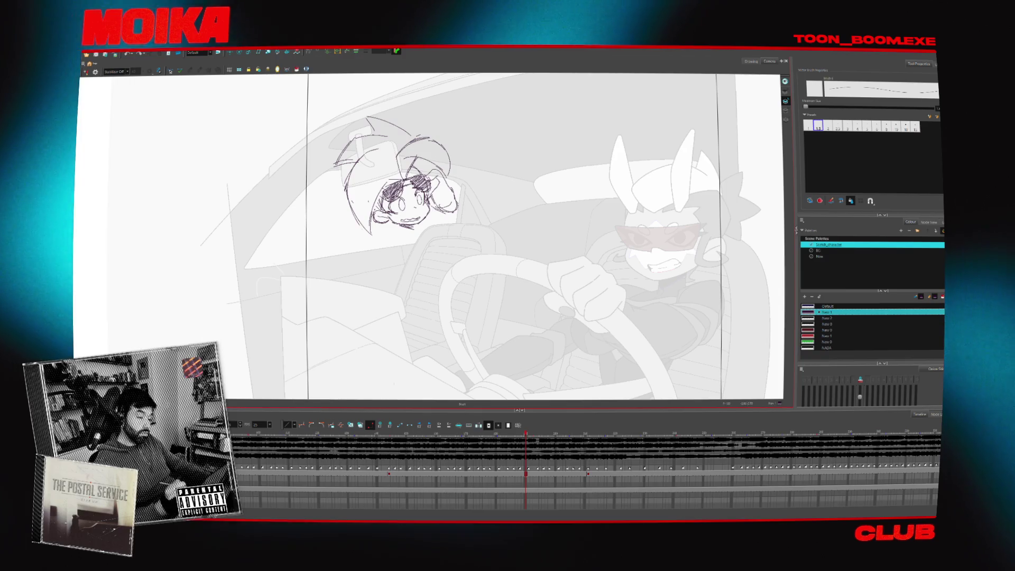
pyautogui.moveTo(446, 298); pyautogui.dragTo(447, 279)
pyautogui.click(389, 472)
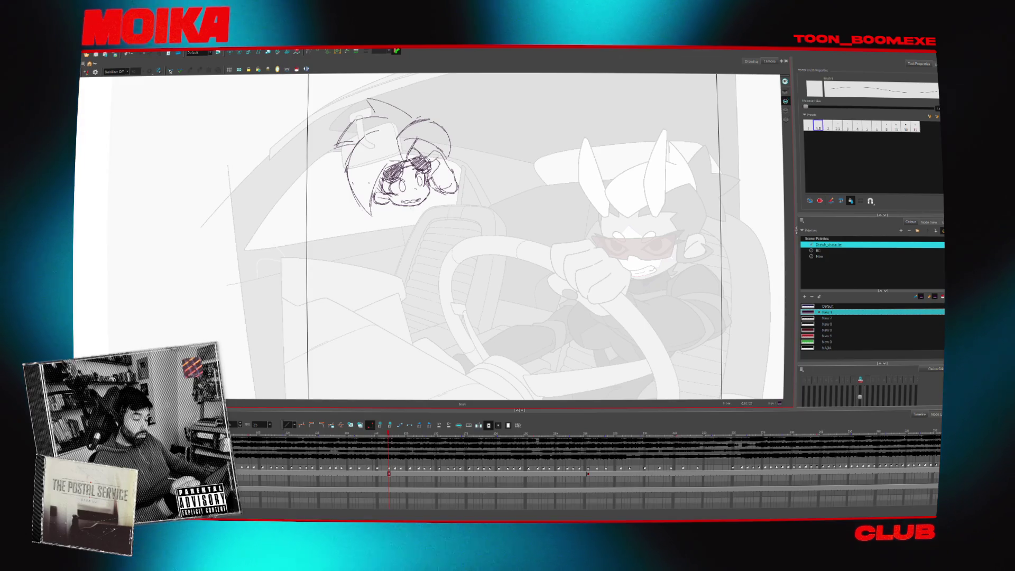
pyautogui.press('.')
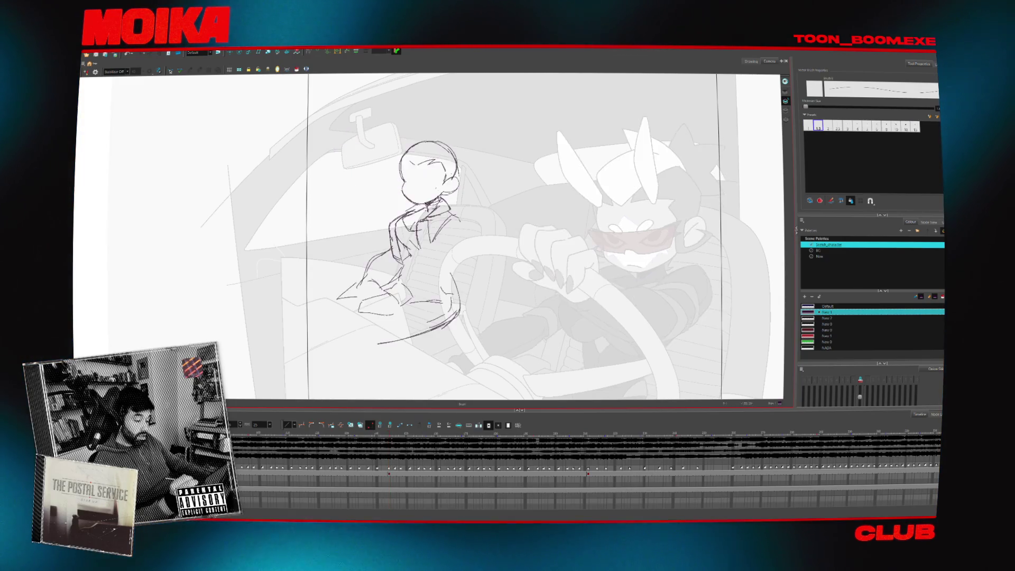
# Add a trailing hair strand to the girl's head
pyautogui.press(',')
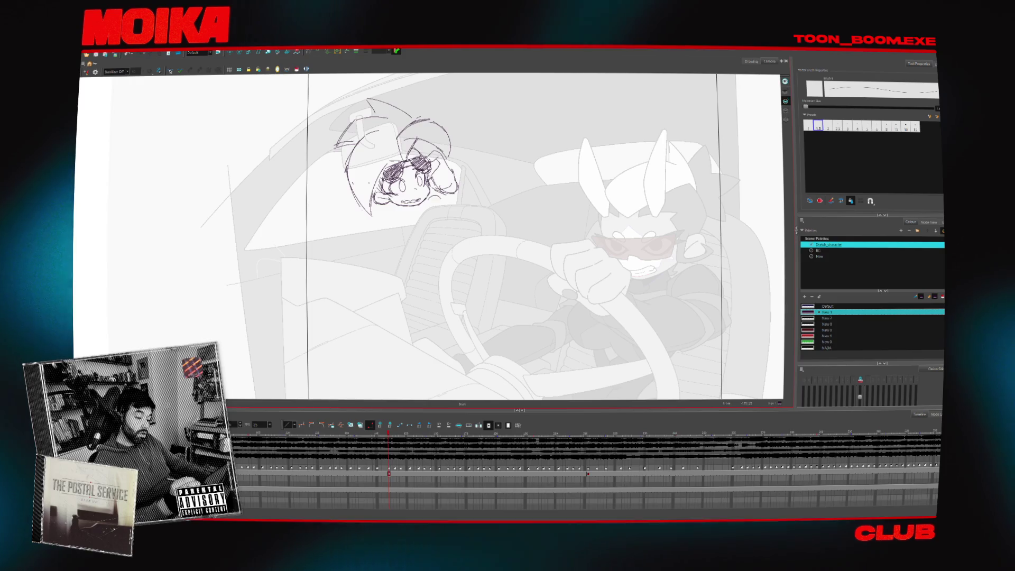
pyautogui.press('4')
pyautogui.press('4')
pyautogui.moveTo(447, 193)
pyautogui.mouseDown()
pyautogui.moveTo(453, 200)
pyautogui.moveTo(441, 203)
pyautogui.mouseUp()
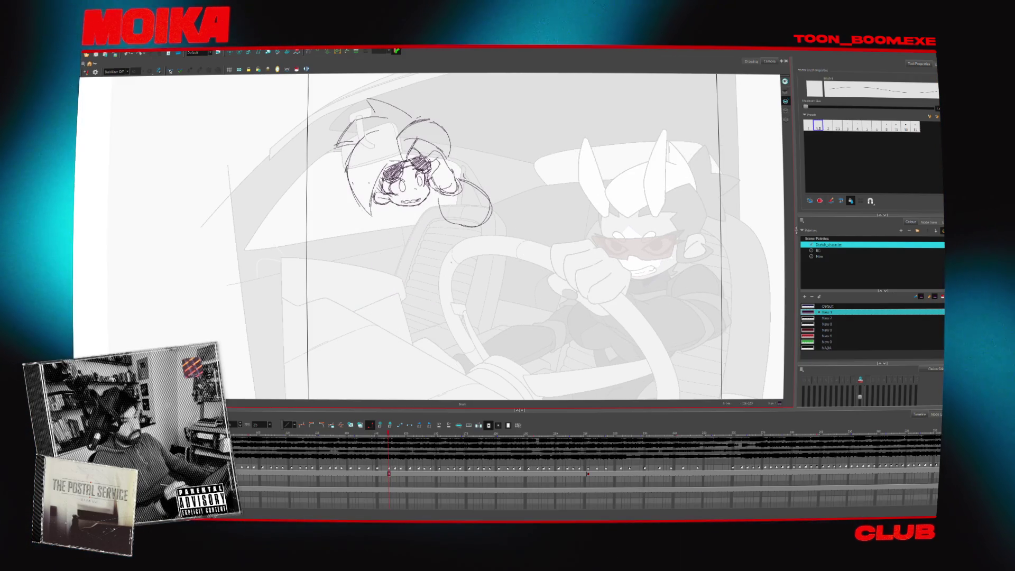
# Scrub to the frame where the driver turns around and compare neighbouring drawings
pyautogui.click(588, 473)
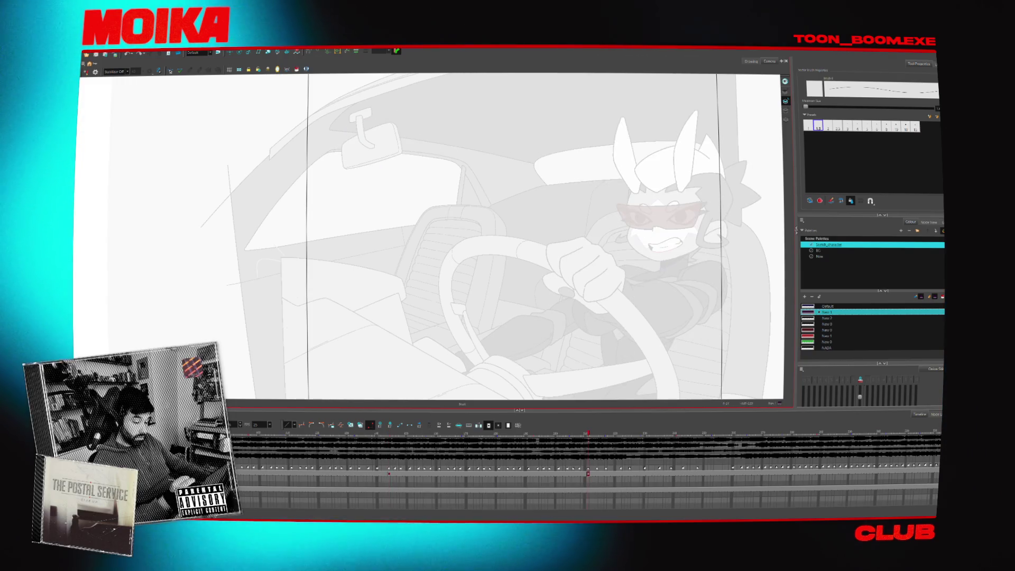
pyautogui.click(627, 473)
pyautogui.moveTo(626, 474); pyautogui.dragTo(594, 473)
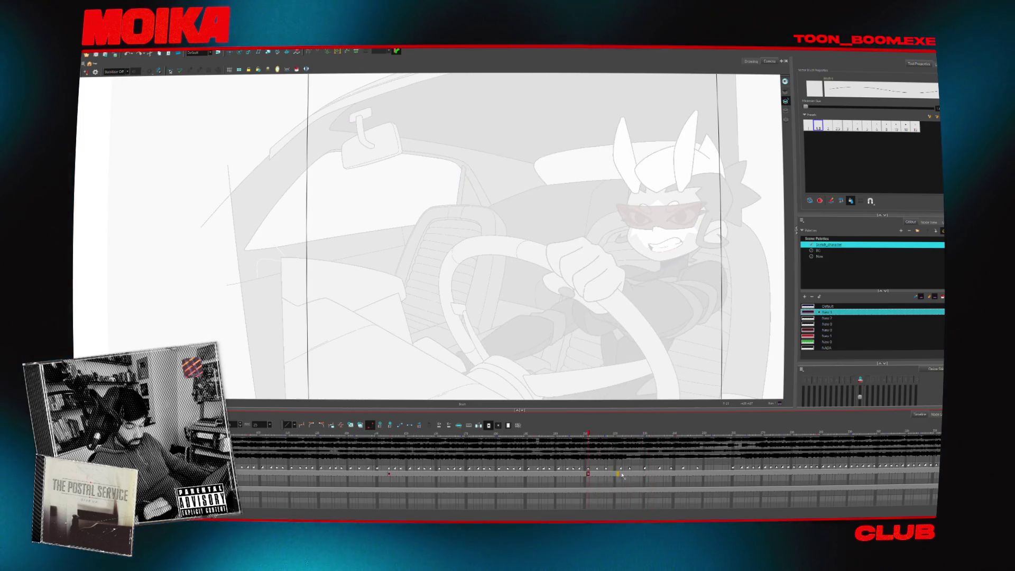
pyautogui.click(640, 474)
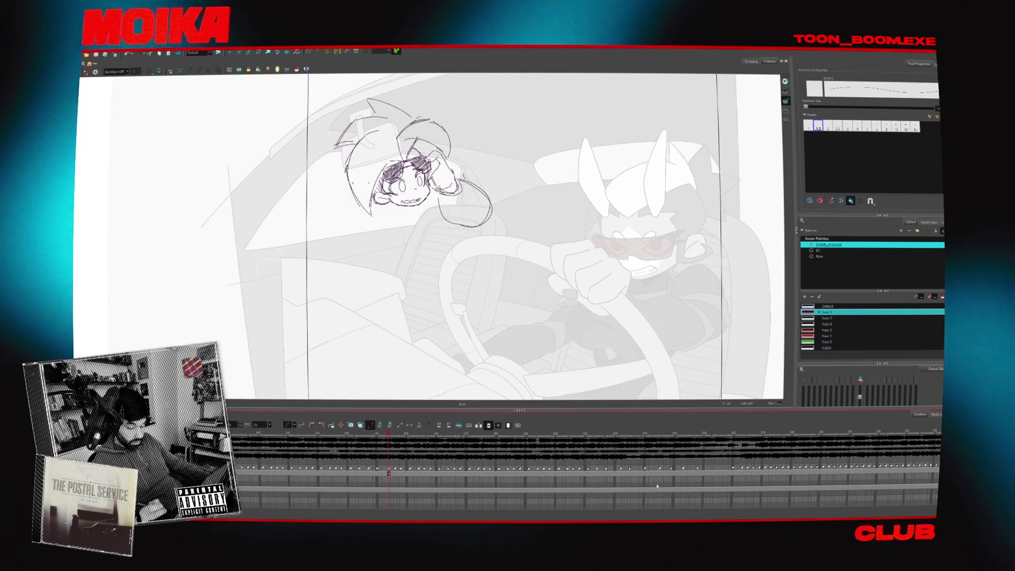
pyautogui.click(635, 487)
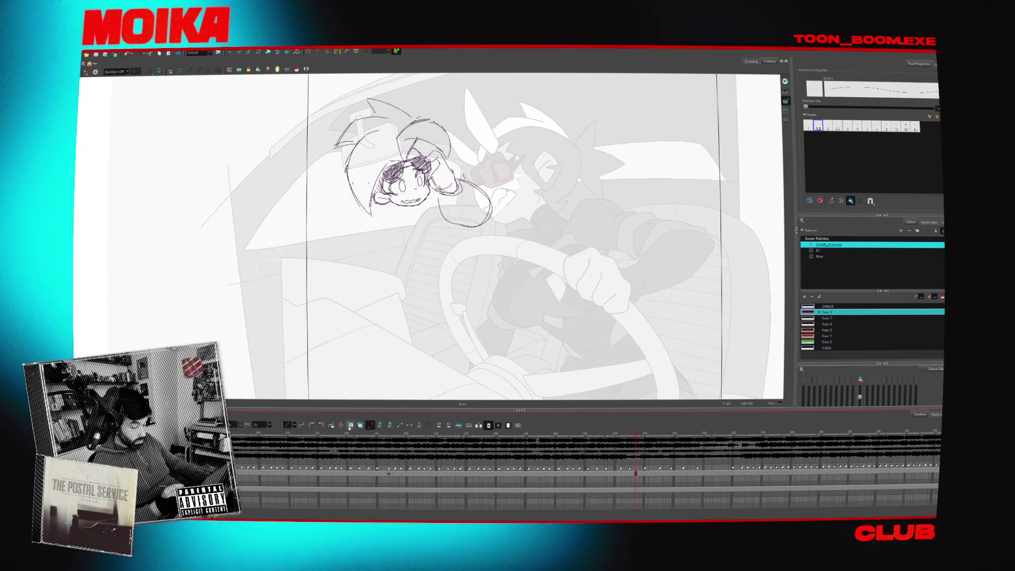
pyautogui.press('.')
pyautogui.press(',')
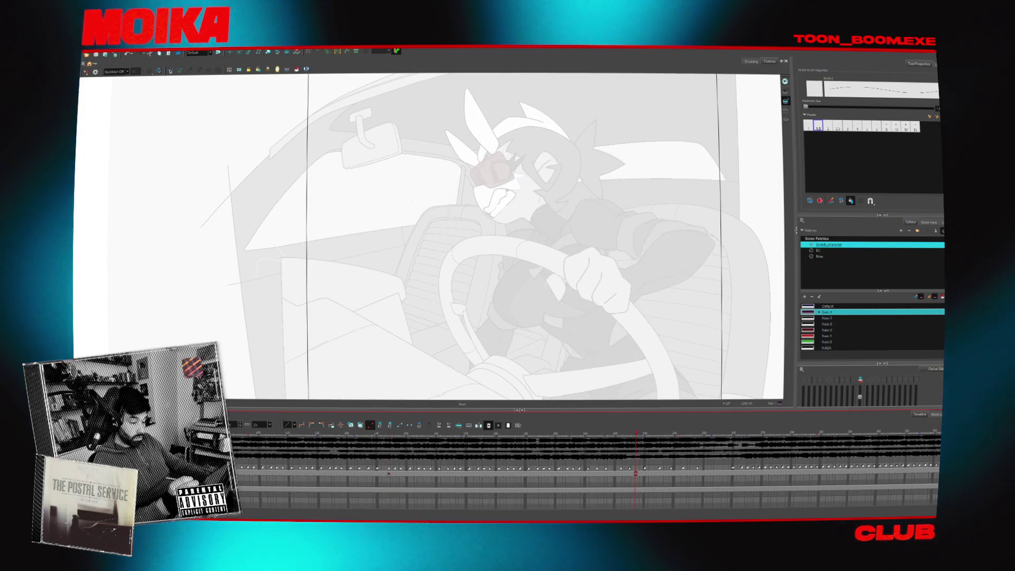
pyautogui.press('.')
# Sketch curves and arcs around the girl's head circle, undoing misplaced strokes
pyautogui.press(',')
pyautogui.moveTo(396, 189); pyautogui.dragTo(376, 220)
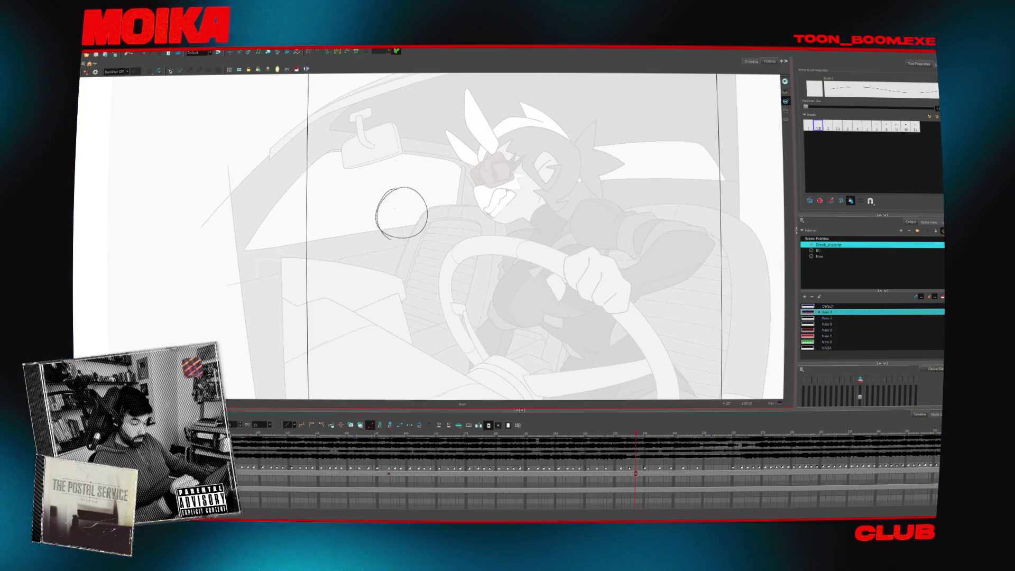
pyautogui.moveTo(435, 195)
pyautogui.mouseDown()
pyautogui.moveTo(446, 204)
pyautogui.moveTo(432, 222)
pyautogui.mouseUp()
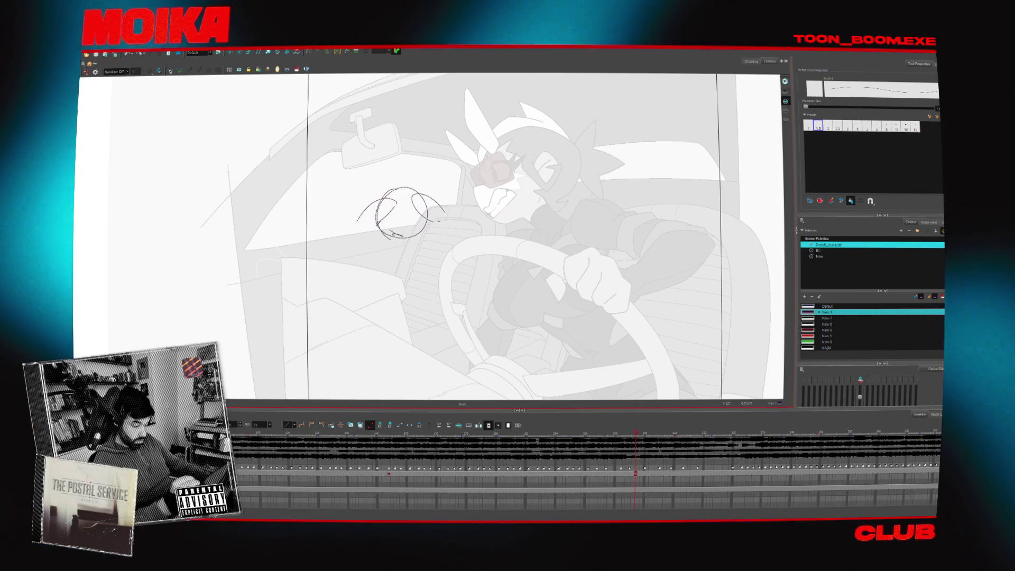
pyautogui.hotkey('ctrl', 'z')
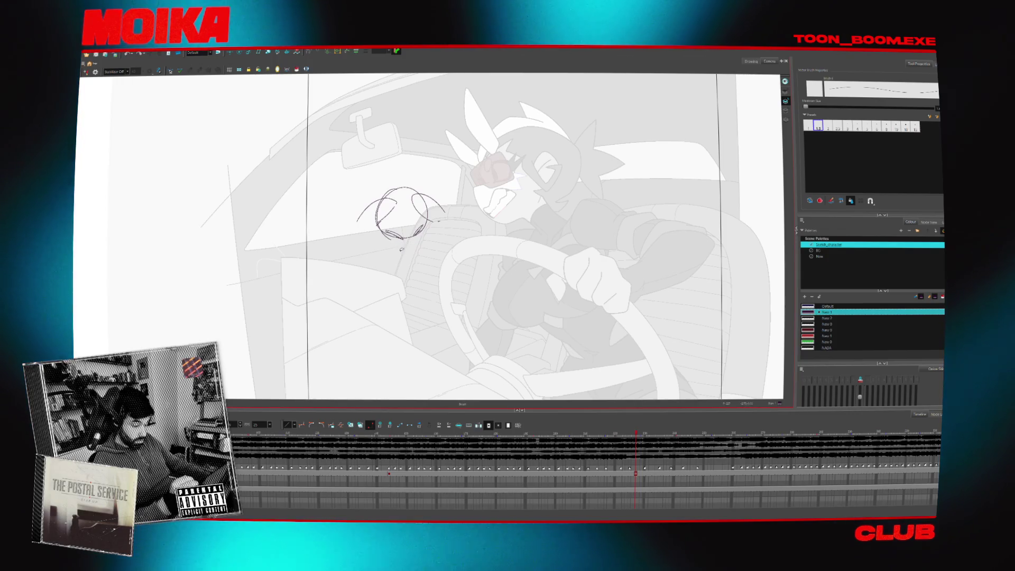
pyautogui.moveTo(393, 248); pyautogui.dragTo(429, 239)
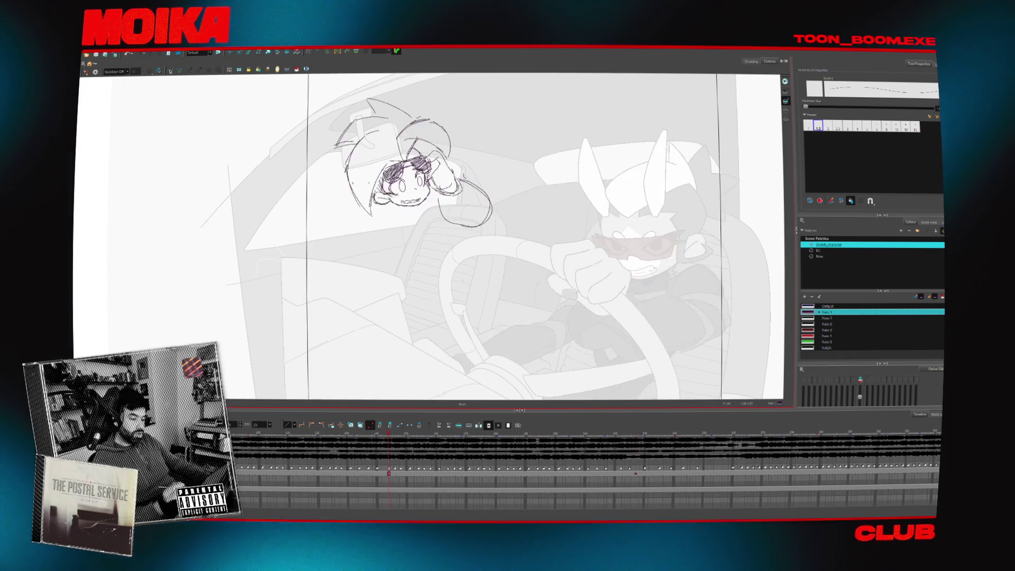
pyautogui.moveTo(418, 158); pyautogui.dragTo(397, 263)
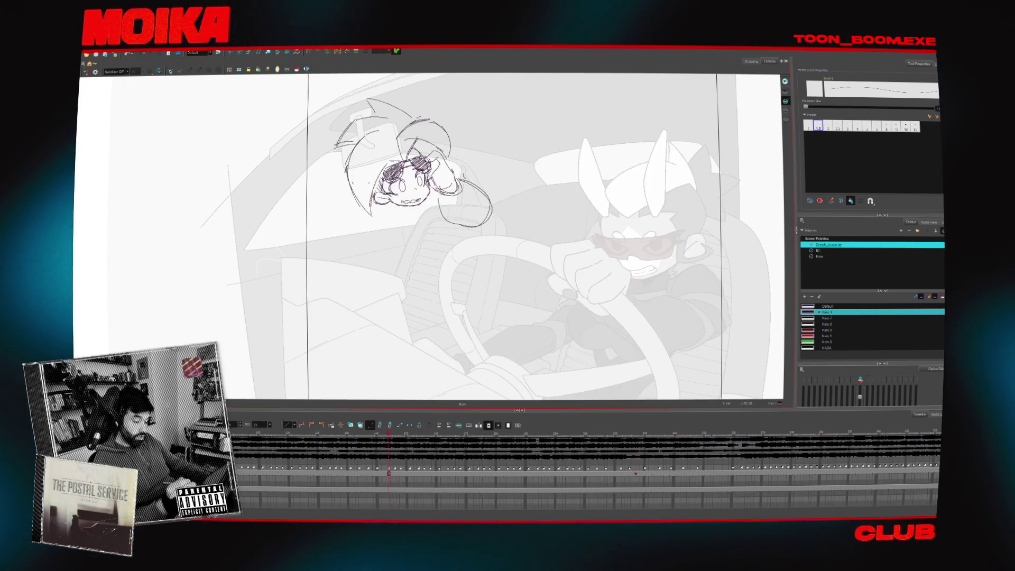
pyautogui.moveTo(426, 208); pyautogui.dragTo(480, 236)
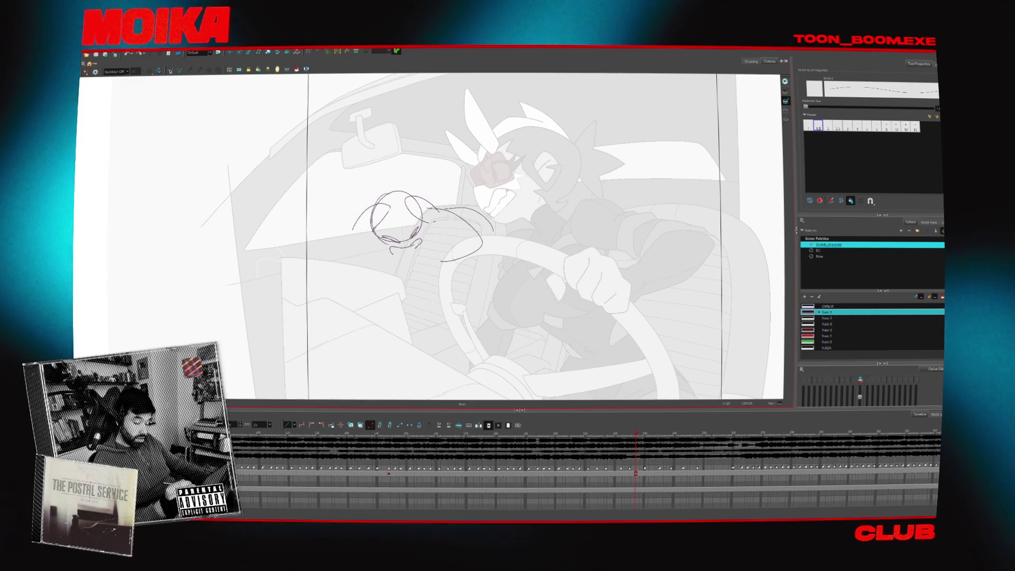
pyautogui.hotkey('ctrl', 'z')
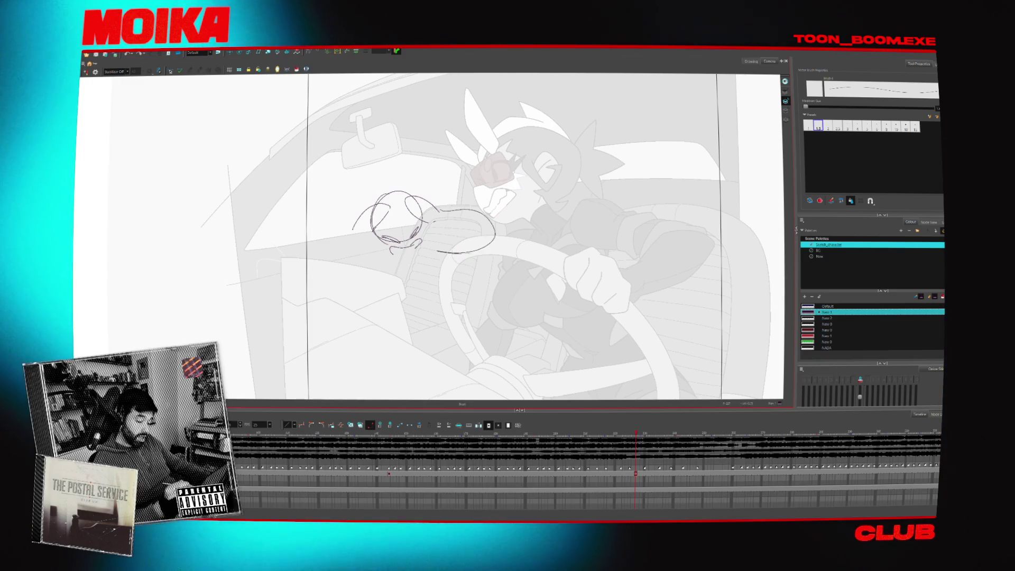
# Rough in hair loops around the head and the girl's slumped lower body lines
pyautogui.moveTo(370, 191); pyautogui.dragTo(362, 239)
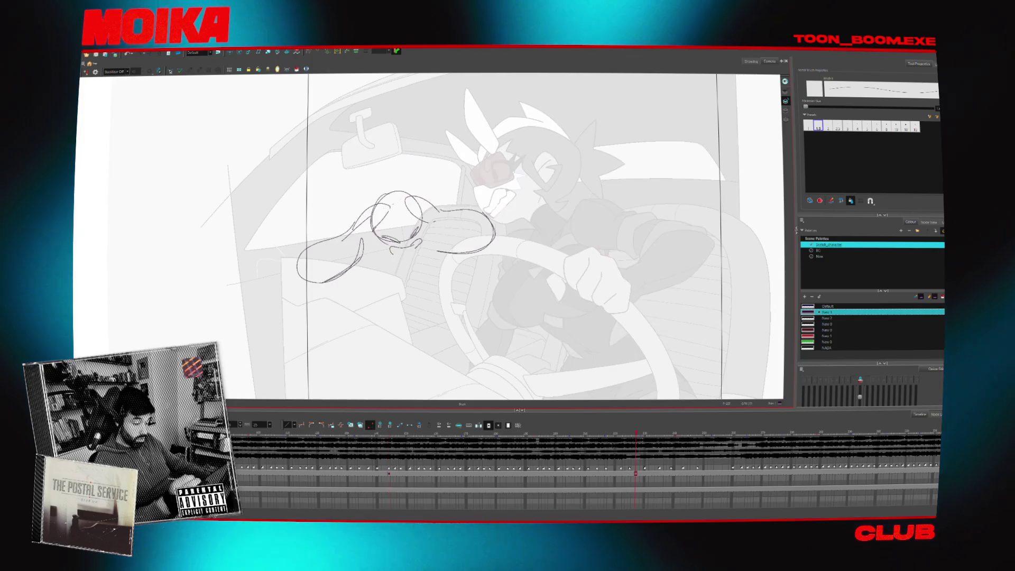
pyautogui.moveTo(403, 182); pyautogui.dragTo(406, 190)
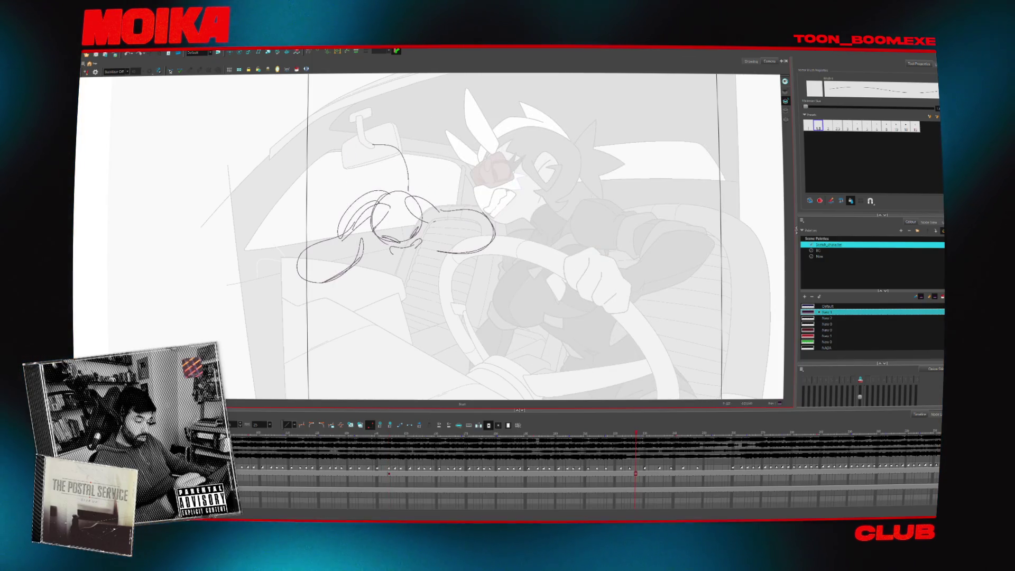
pyautogui.moveTo(341, 201); pyautogui.dragTo(335, 219)
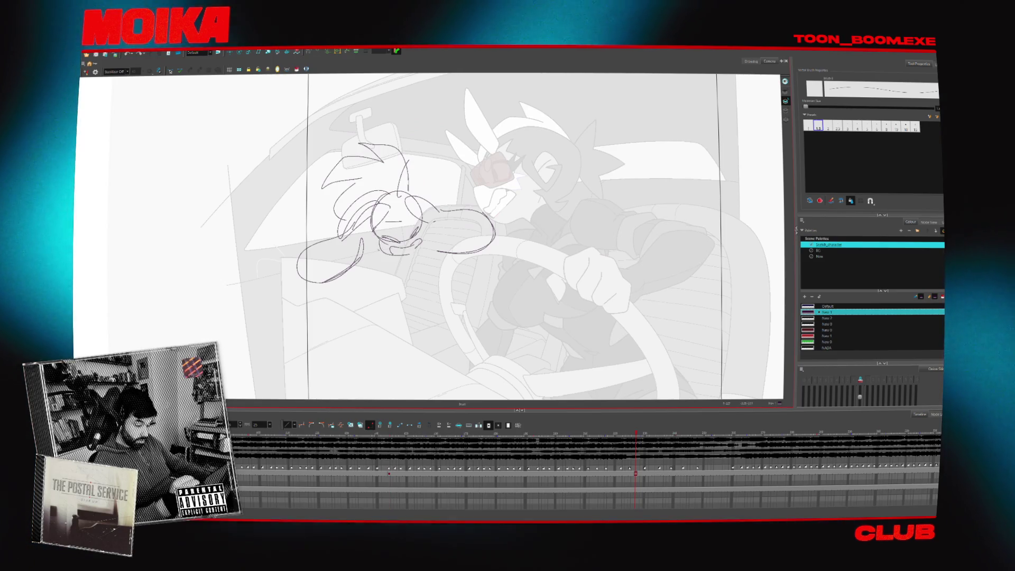
pyautogui.moveTo(423, 242); pyautogui.dragTo(429, 267)
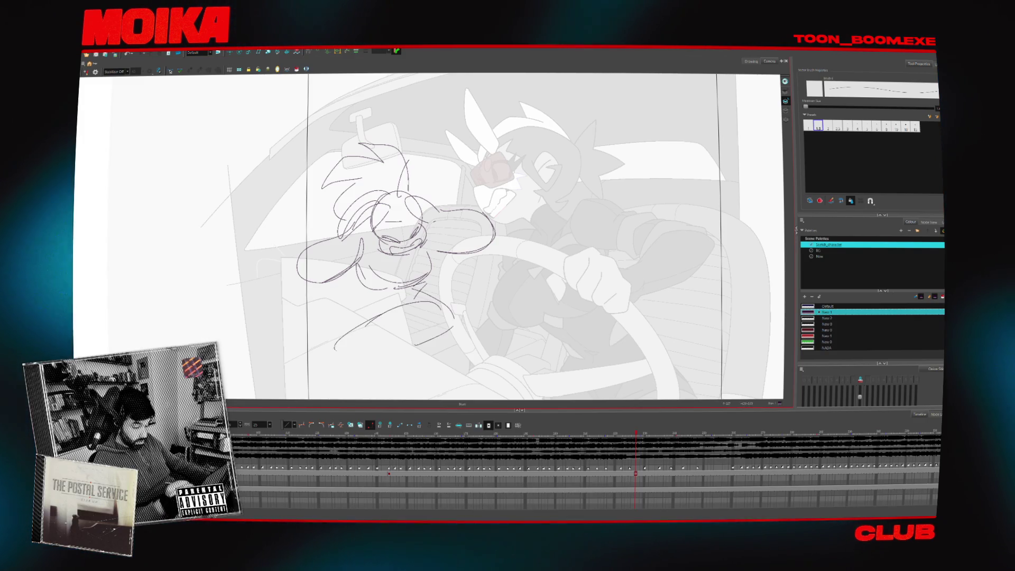
pyautogui.moveTo(362, 291); pyautogui.dragTo(343, 310)
pyautogui.moveTo(346, 357); pyautogui.dragTo(337, 367)
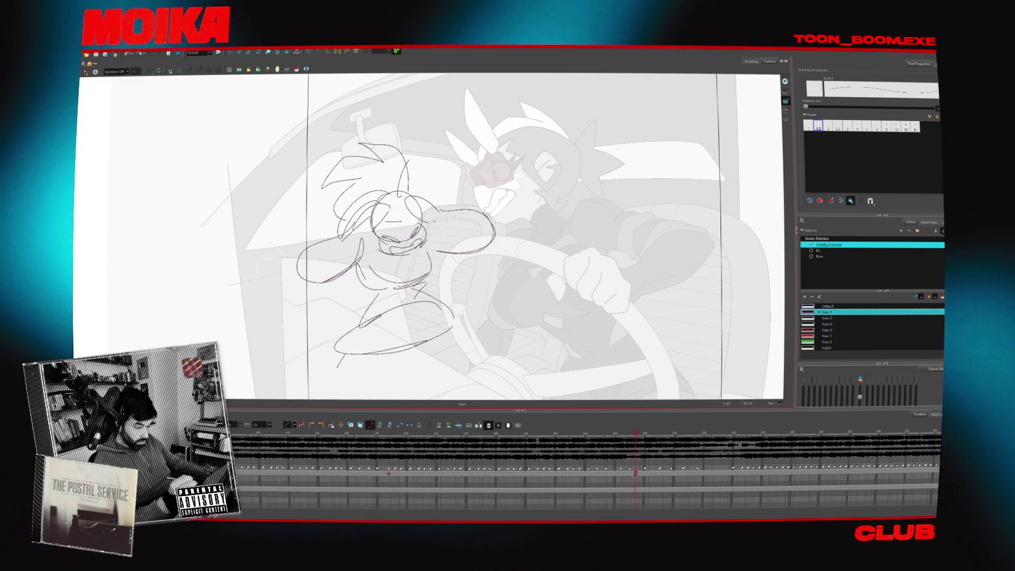
pyautogui.click(521, 454)
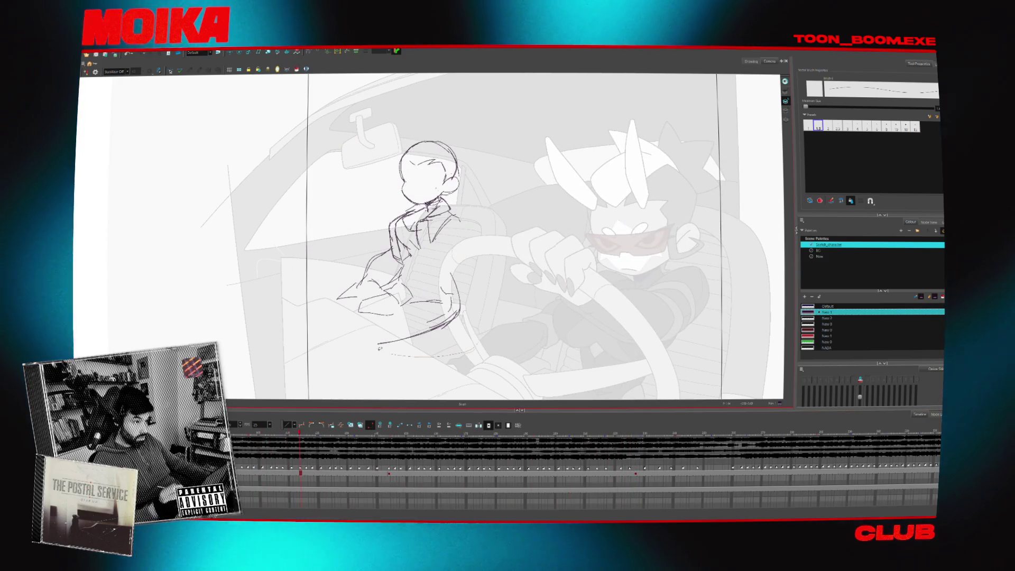
# Undo recent changes and move to a later frame for the new key
pyautogui.hotkey('ctrl', 'a')
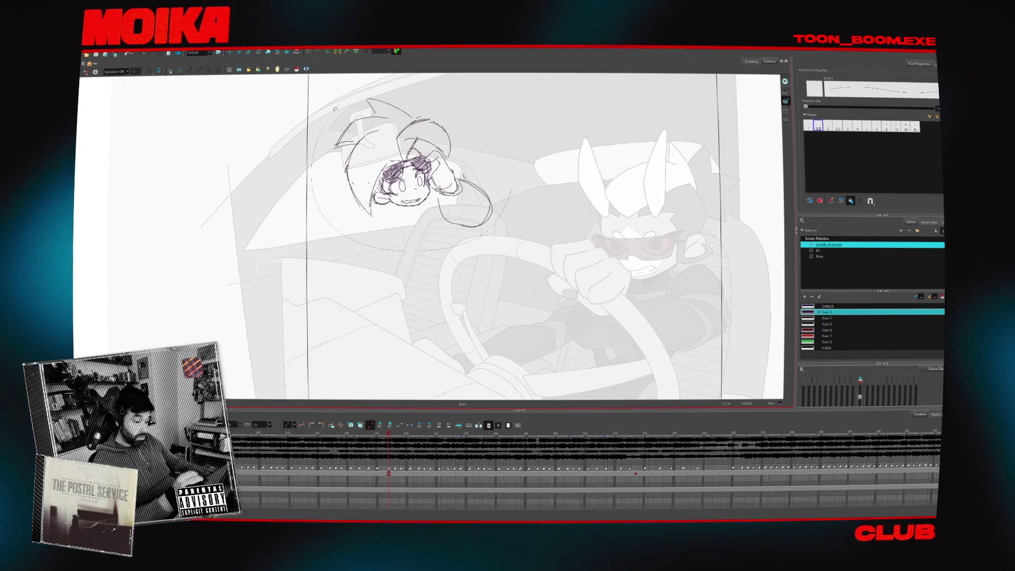
pyautogui.hotkey('ctrl', 'z')
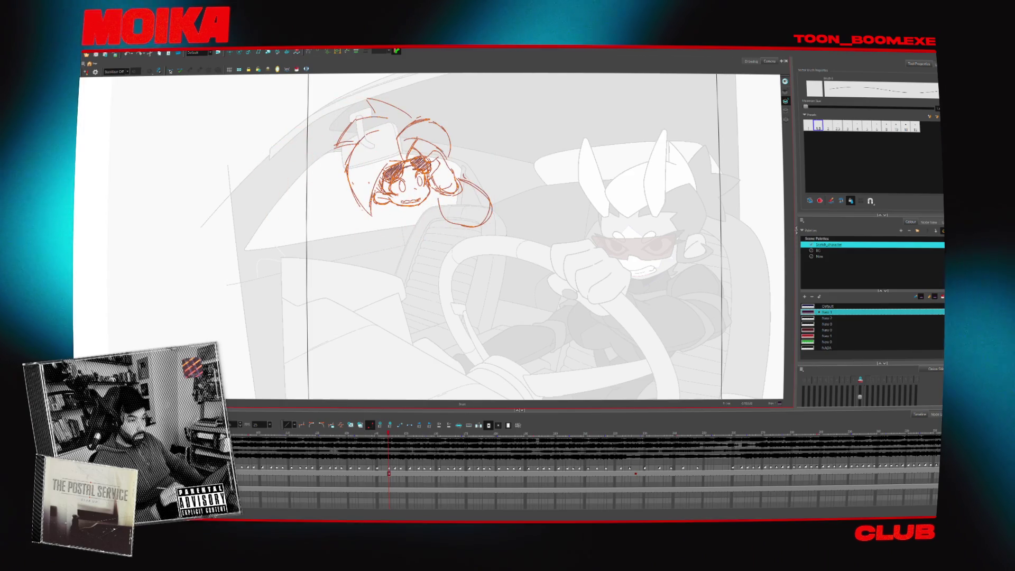
pyautogui.hotkey('ctrl', 'z')
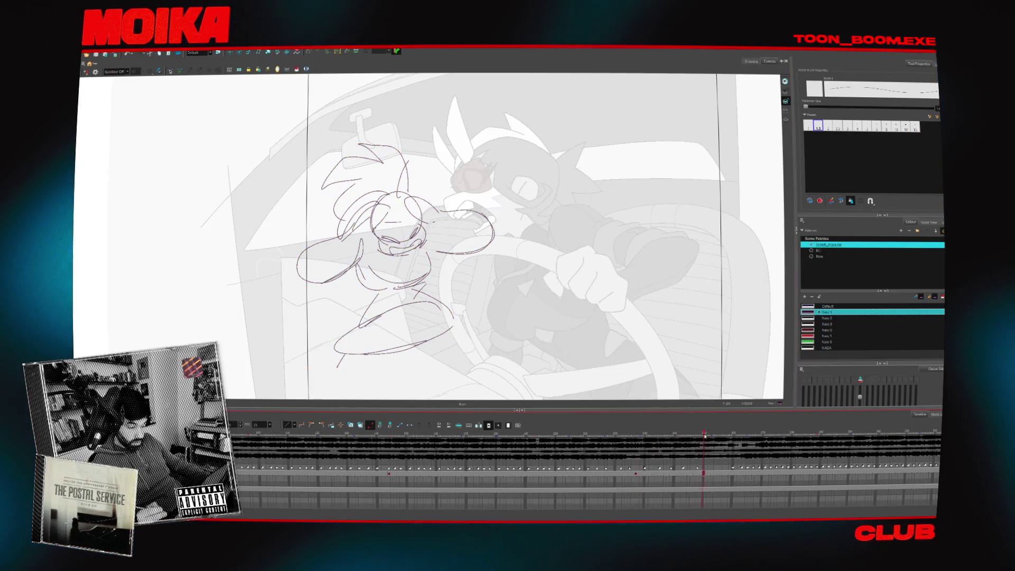
pyautogui.click(746, 483)
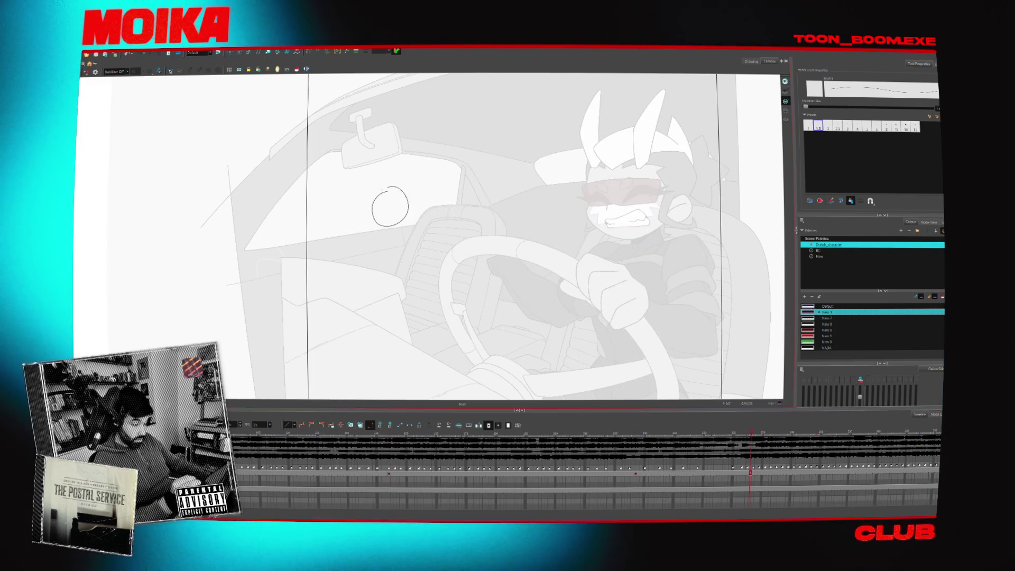
# Draw the girl's head circle with a curve below it, nudging it up slightly
pyautogui.moveTo(381, 181); pyautogui.dragTo(397, 208)
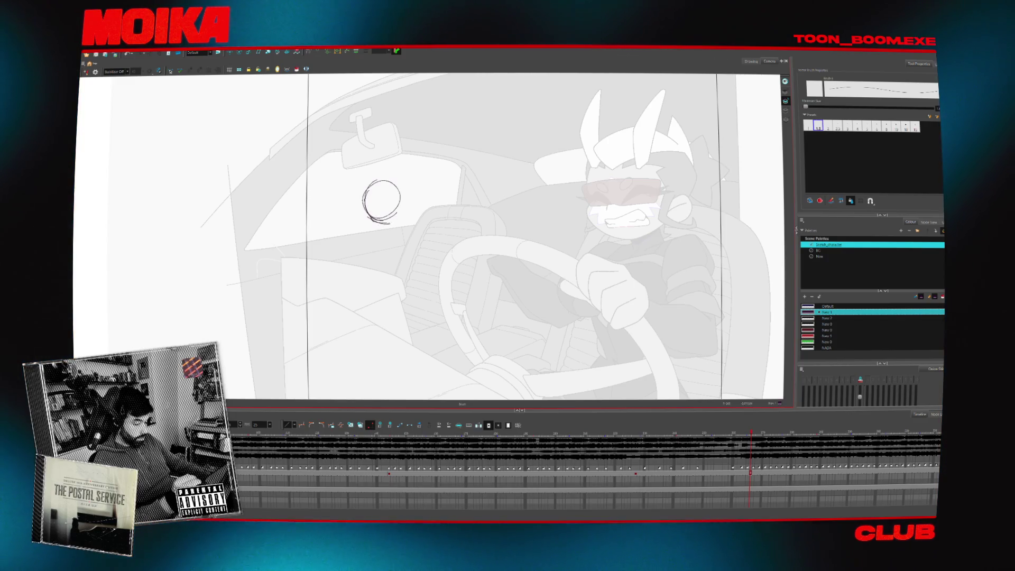
pyautogui.hotkey('ctrl', 'z')
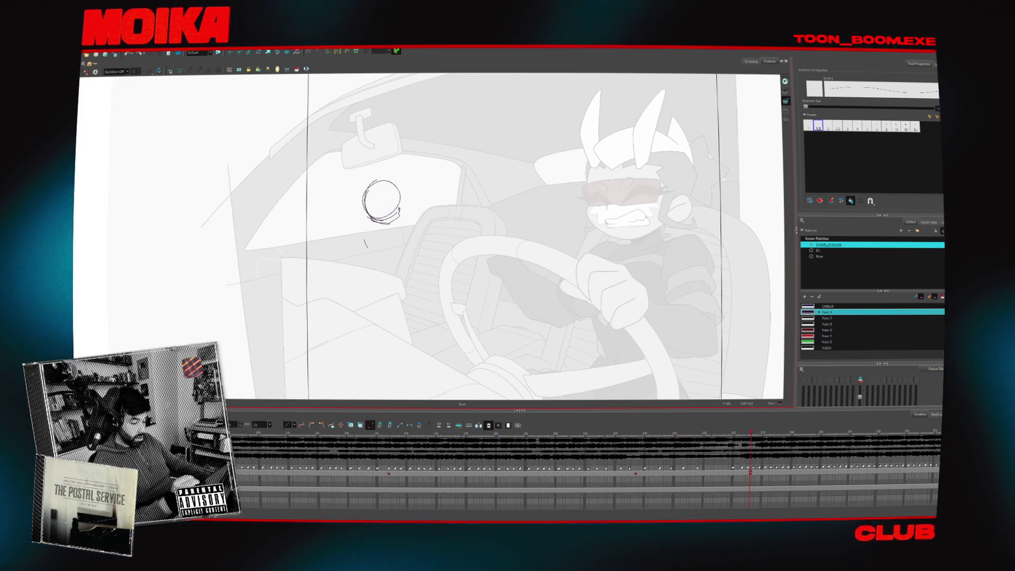
pyautogui.hotkey('ctrl', 'z')
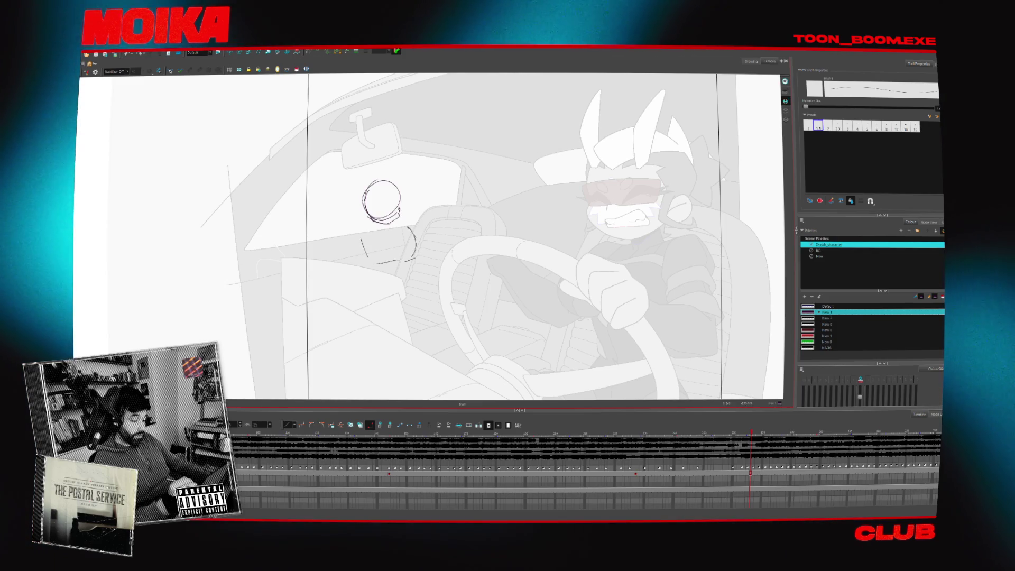
pyautogui.moveTo(396, 234); pyautogui.dragTo(413, 260)
pyautogui.moveTo(418, 182); pyautogui.dragTo(419, 172)
pyautogui.click(370, 212)
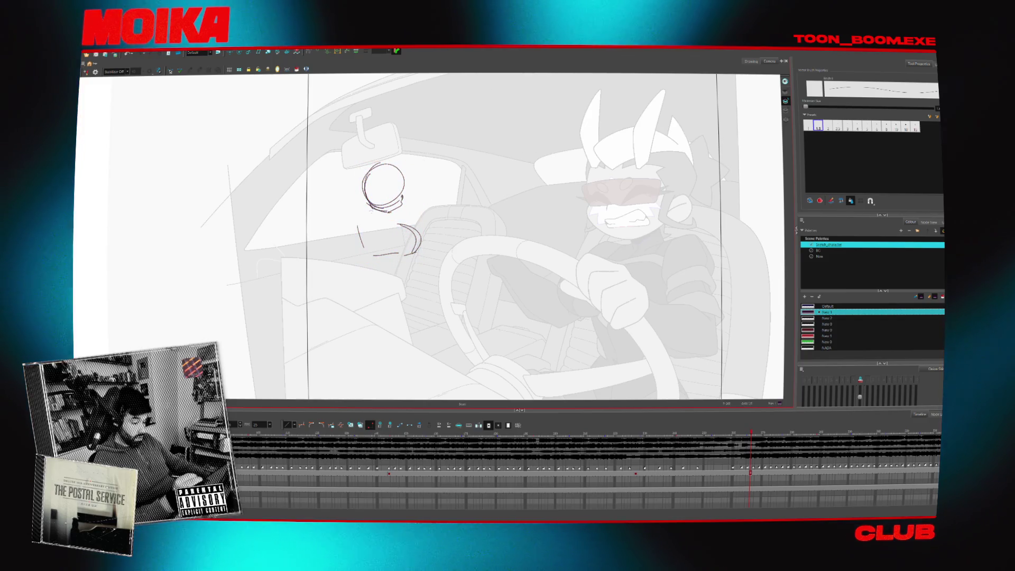
# Sketch the left shoulder, the looping left arm and a longer right shoulder curve
pyautogui.moveTo(341, 215); pyautogui.dragTo(372, 210)
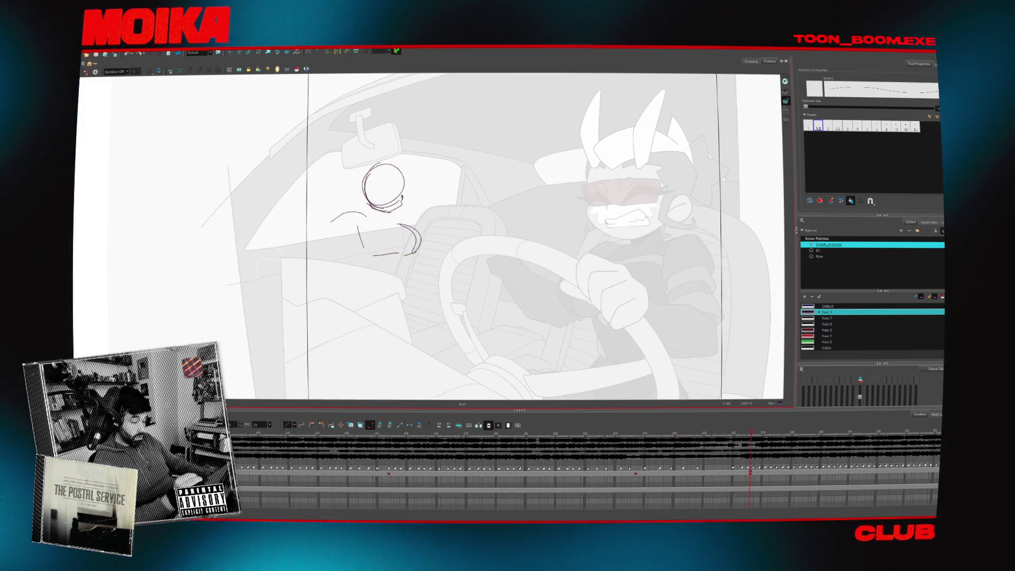
pyautogui.moveTo(333, 242); pyautogui.dragTo(312, 263)
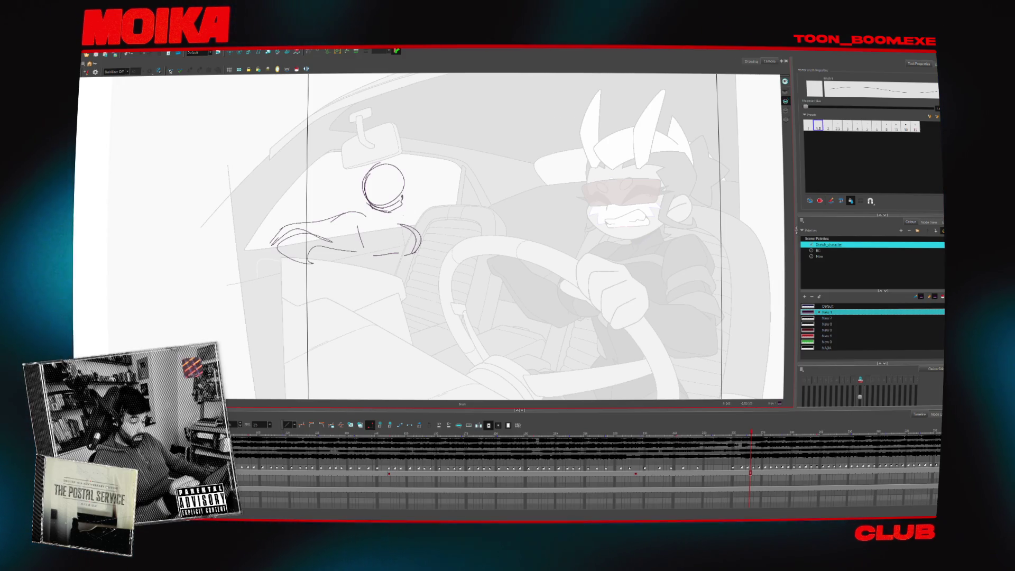
pyautogui.moveTo(405, 207); pyautogui.dragTo(455, 196)
# Adjust the head circle and torso strokes, shifting the sketch slightly left
pyautogui.moveTo(410, 224)
pyautogui.mouseDown()
pyautogui.moveTo(417, 249)
pyautogui.moveTo(399, 253)
pyautogui.mouseUp()
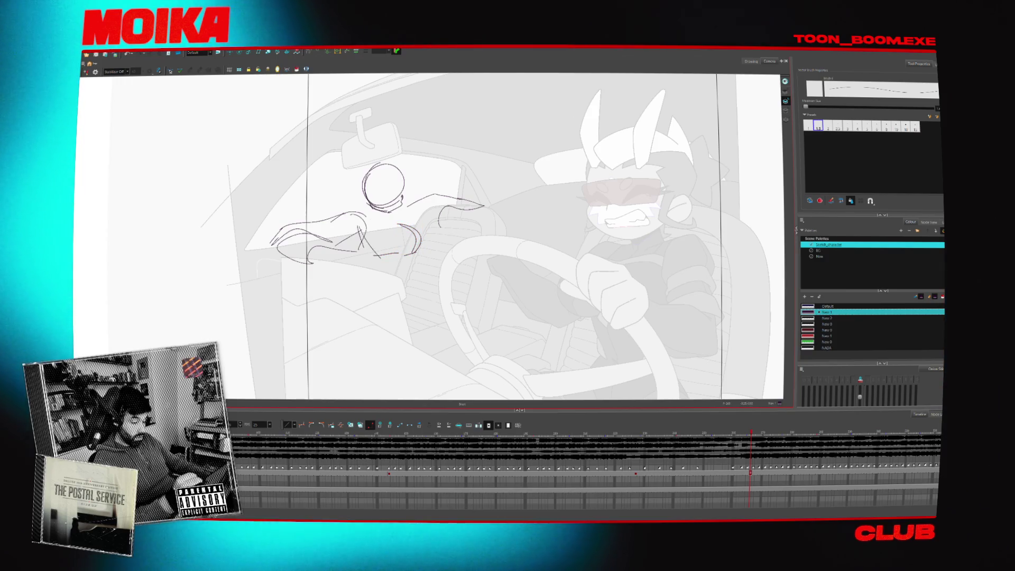
pyautogui.moveTo(355, 217); pyautogui.dragTo(414, 154)
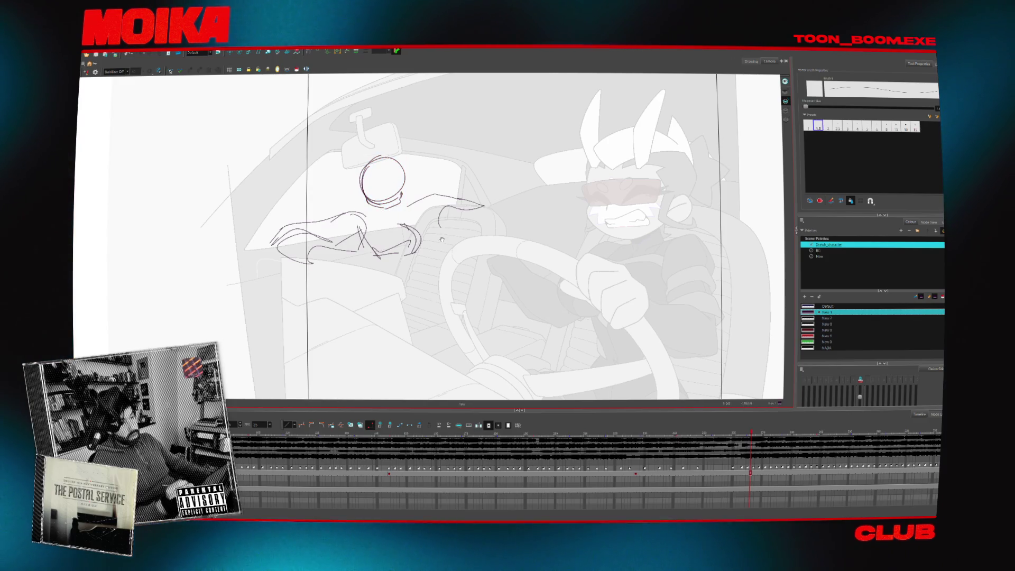
pyautogui.moveTo(357, 211); pyautogui.dragTo(412, 154)
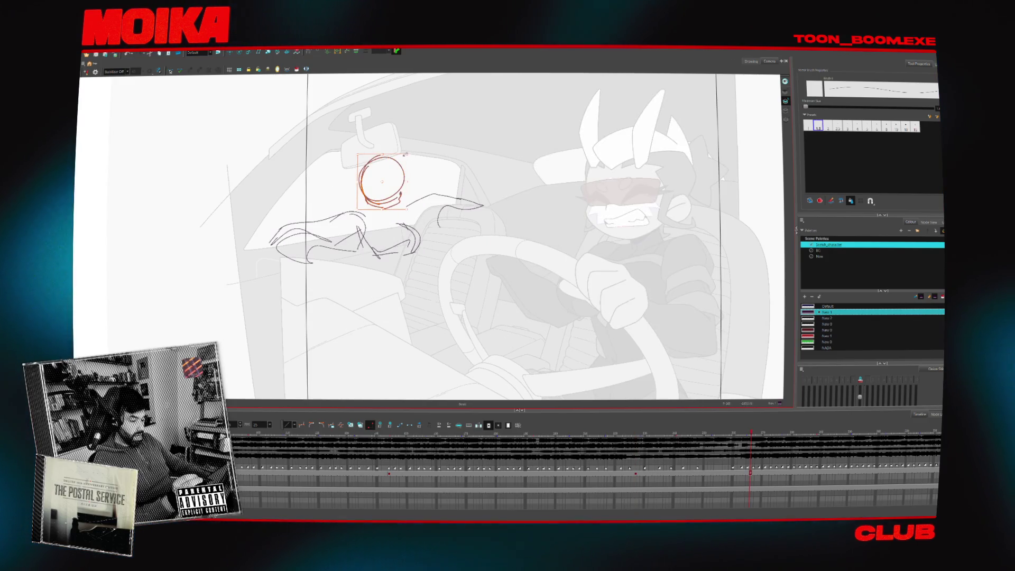
pyautogui.press('Escape')
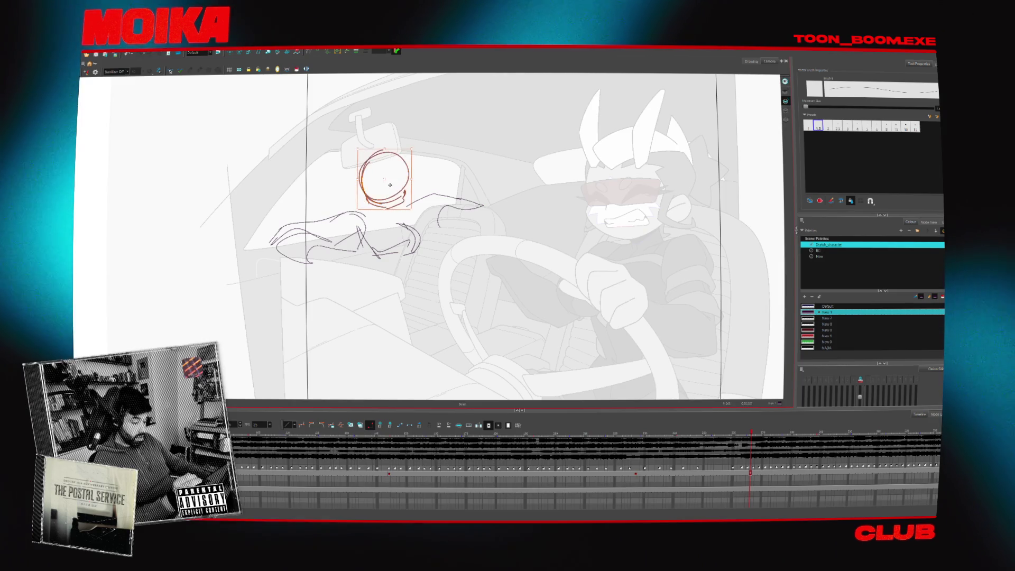
pyautogui.press('Escape')
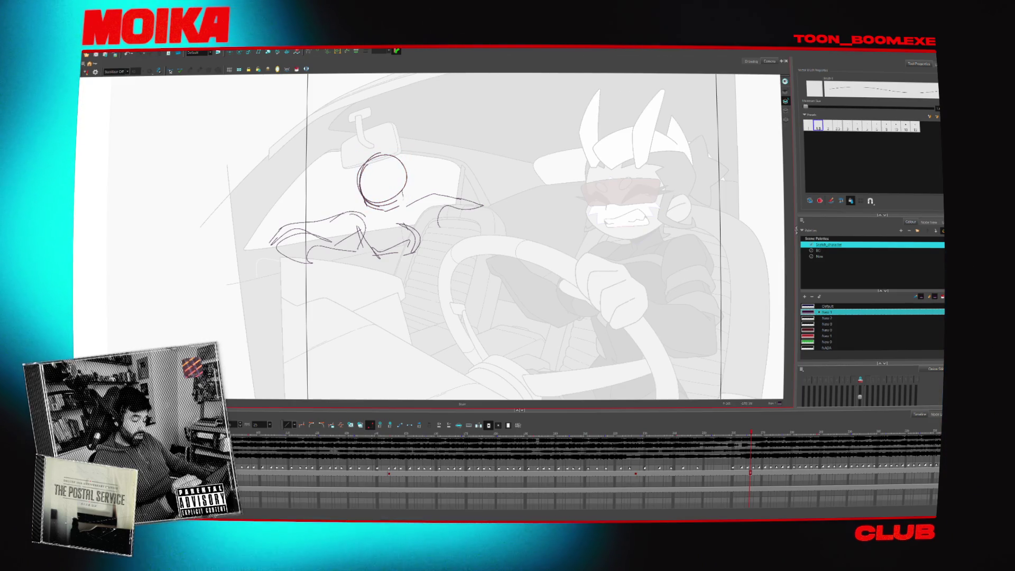
pyautogui.moveTo(368, 241)
pyautogui.mouseDown()
pyautogui.moveTo(409, 246)
pyautogui.moveTo(421, 233)
pyautogui.mouseUp()
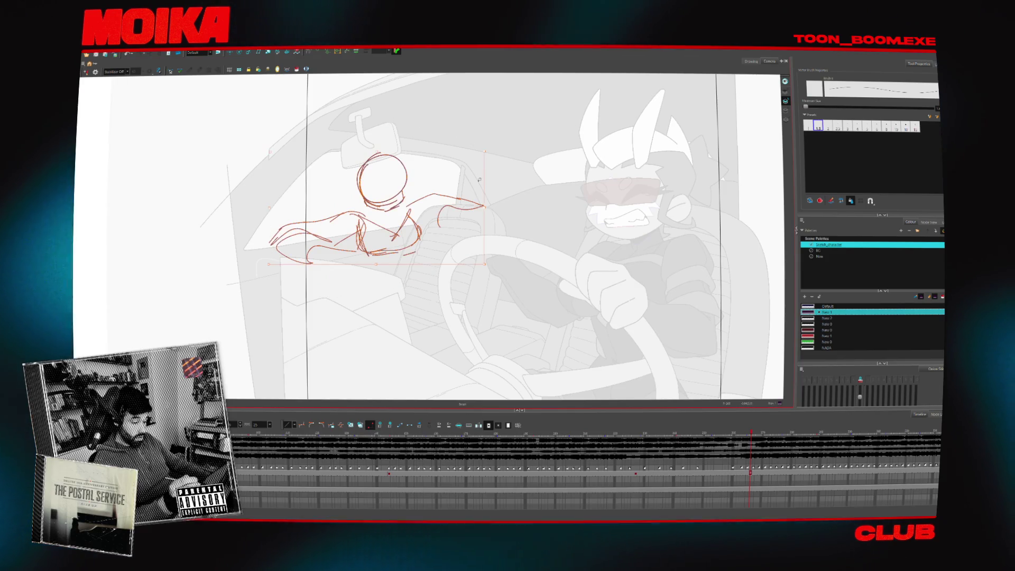
pyautogui.moveTo(480, 153); pyautogui.dragTo(270, 266)
# Draw a torso line and a shorter right arm reaching toward the wheel
pyautogui.hotkey('alt', 'b')
pyautogui.moveTo(385, 233); pyautogui.dragTo(387, 296)
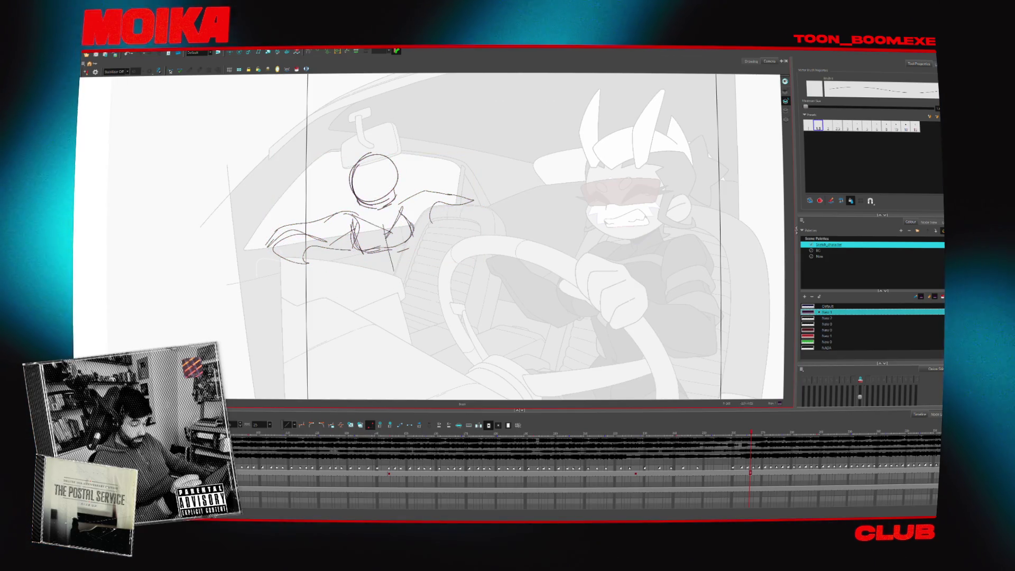
pyautogui.hotkey('ctrl', 'z')
pyautogui.moveTo(415, 272); pyautogui.dragTo(484, 241)
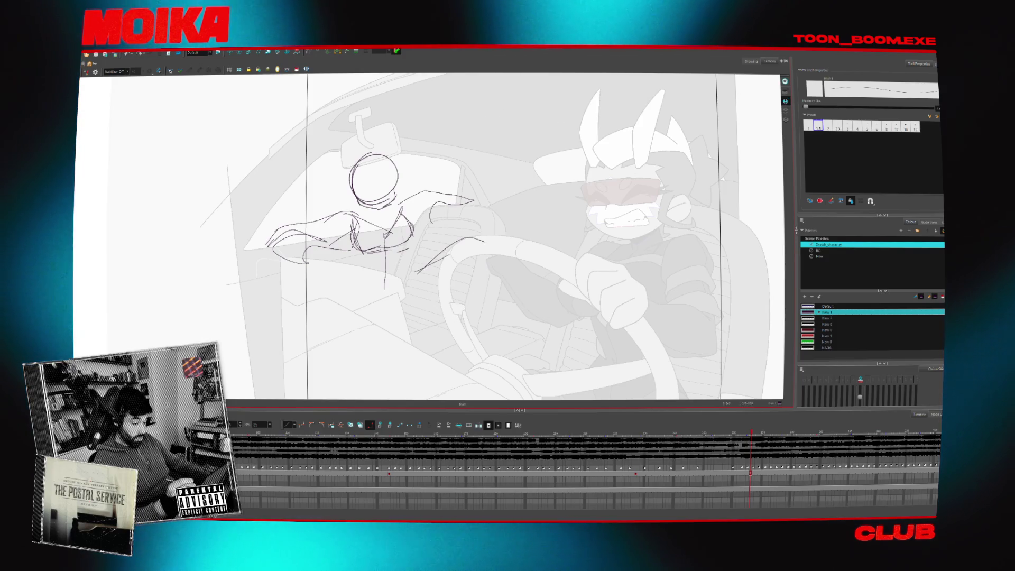
pyautogui.hotkey('ctrl', 'z')
pyautogui.moveTo(413, 274); pyautogui.dragTo(450, 255)
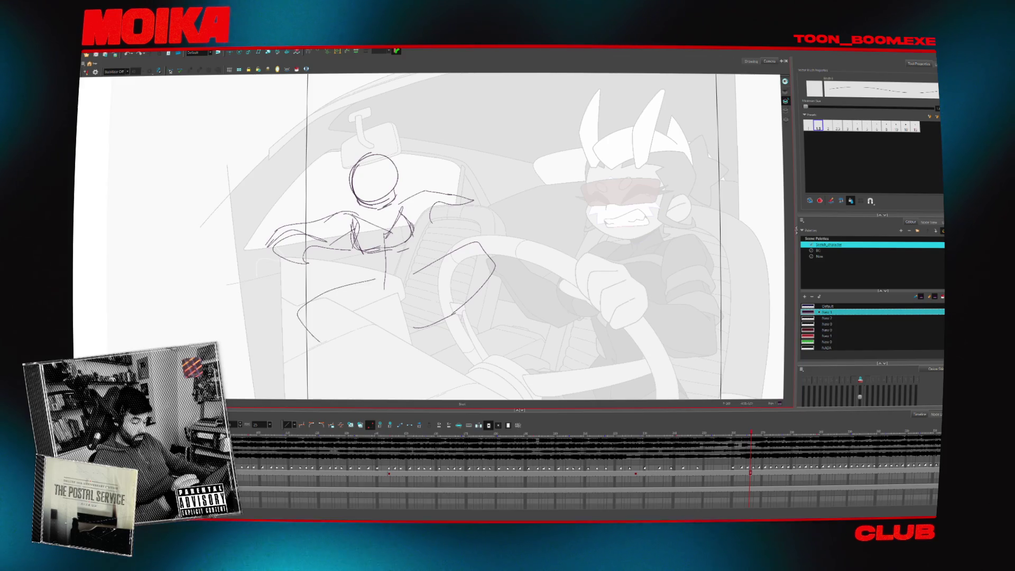
# Sketch a leg curve toward the wheel and torso strokes below the arms
pyautogui.moveTo(417, 299); pyautogui.dragTo(408, 319)
pyautogui.moveTo(434, 263); pyautogui.dragTo(465, 245)
pyautogui.moveTo(405, 241); pyautogui.dragTo(365, 262)
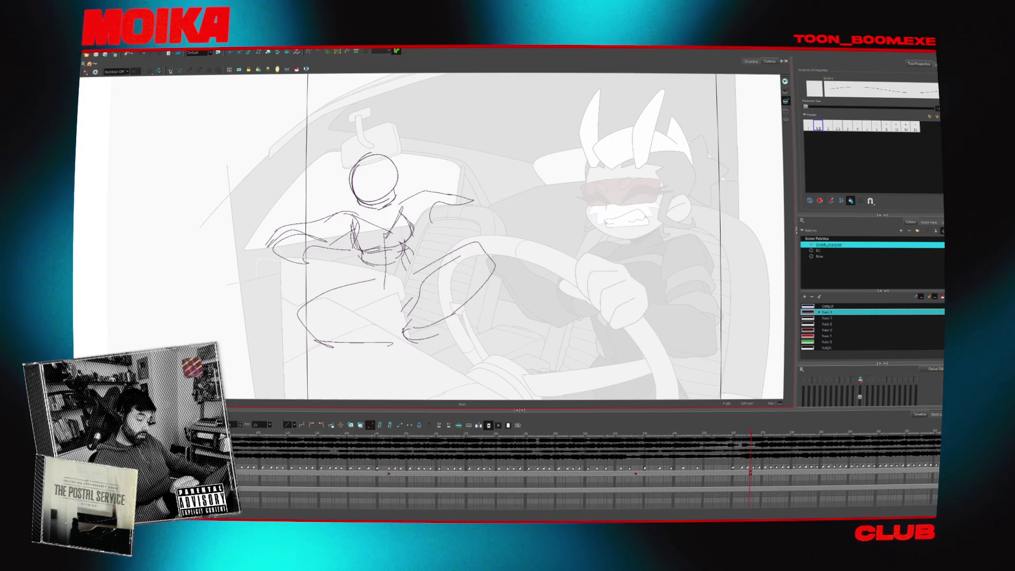
pyautogui.moveTo(372, 264); pyautogui.dragTo(356, 292)
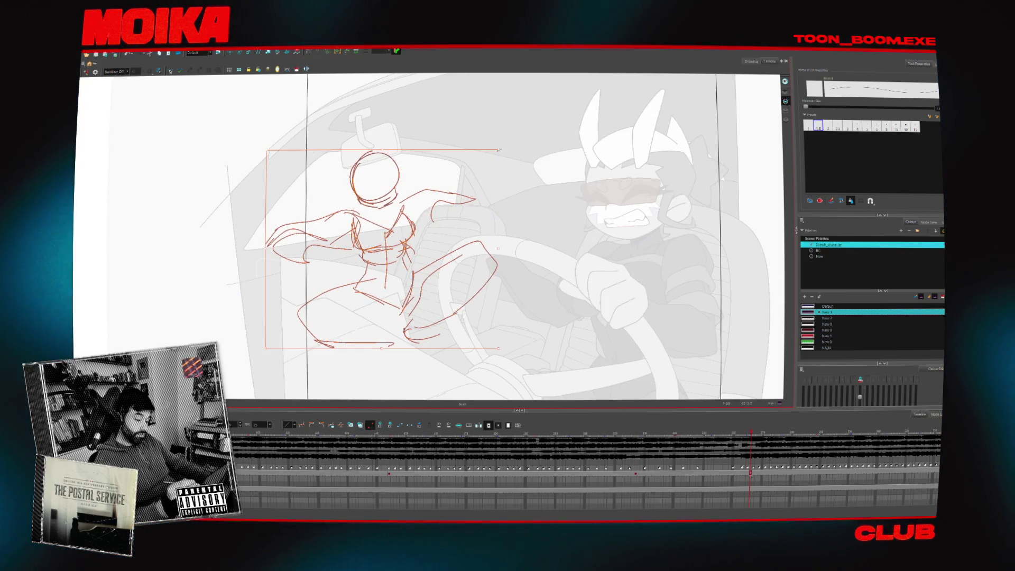
# Undo the last torso tweak and widen the head circle slightly
pyautogui.press('Escape')
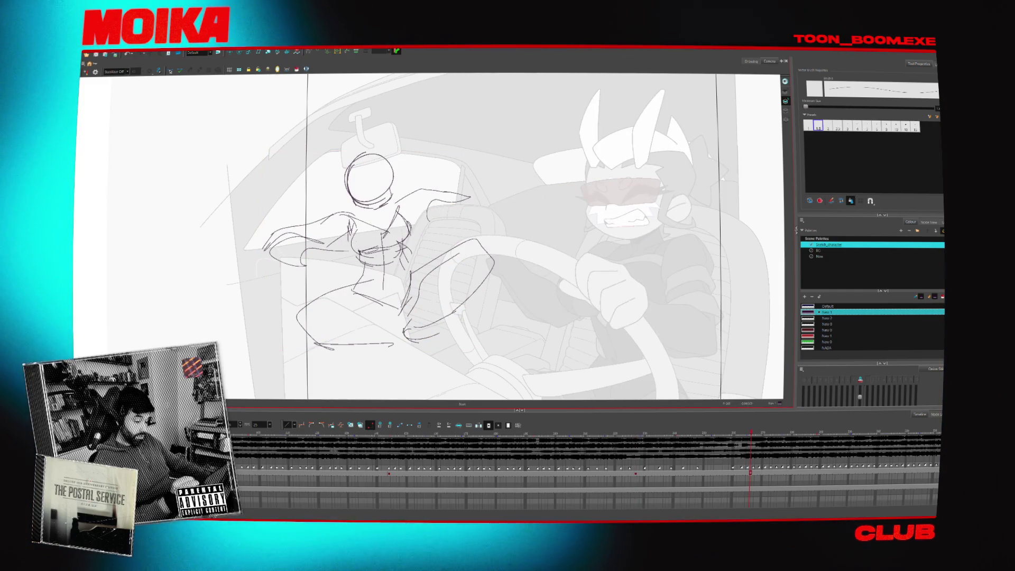
pyautogui.hotkey('ctrl', 'z')
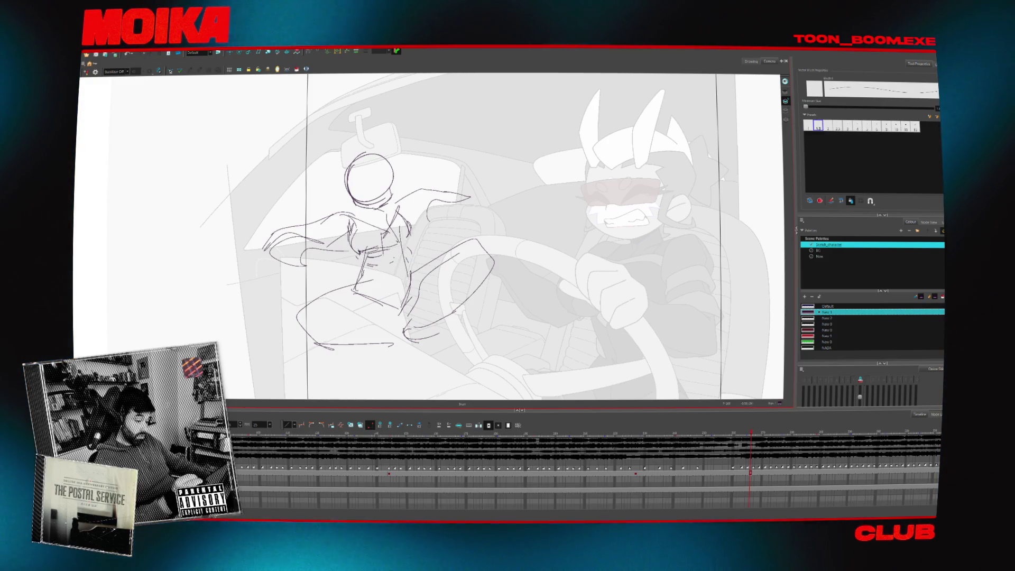
pyautogui.moveTo(399, 150); pyautogui.dragTo(400, 148)
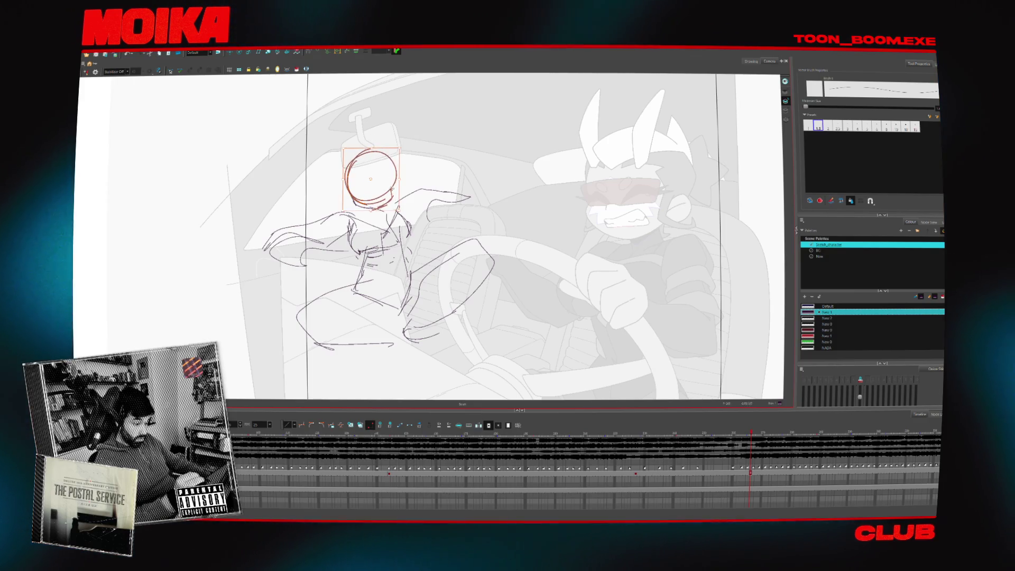
# Add facial marks and torso hatching, comparing the pose against adjacent drawings
pyautogui.moveTo(364, 173)
pyautogui.mouseDown()
pyautogui.moveTo(376, 189)
pyautogui.moveTo(356, 188)
pyautogui.moveTo(379, 181)
pyautogui.moveTo(377, 189)
pyautogui.mouseUp()
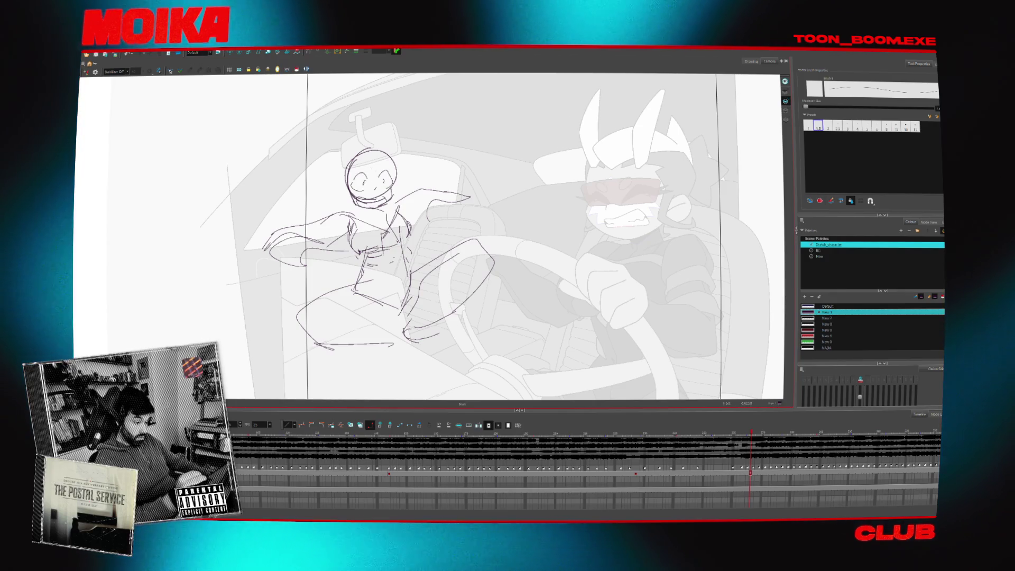
pyautogui.moveTo(372, 256); pyautogui.dragTo(392, 267)
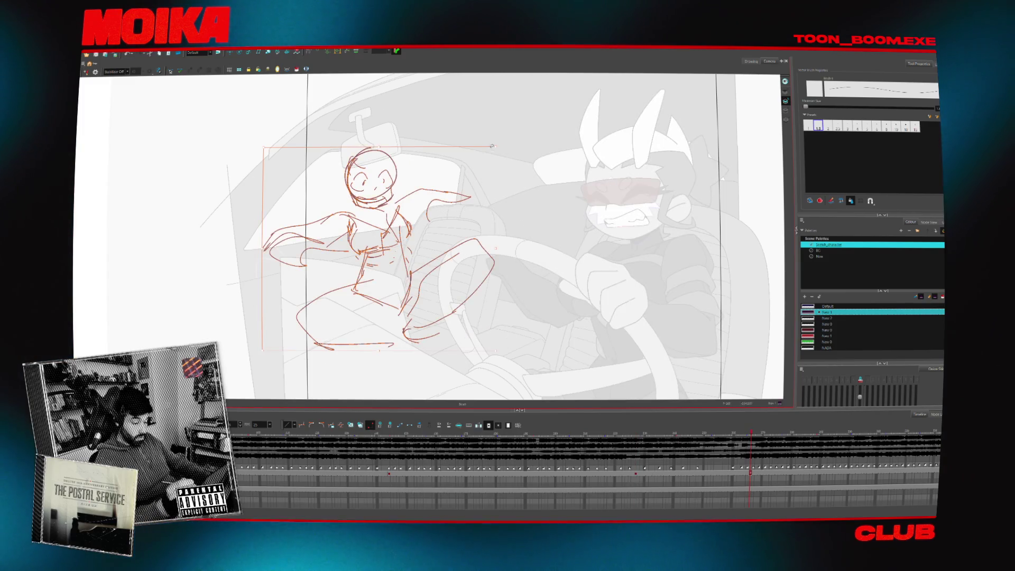
pyautogui.press(',')
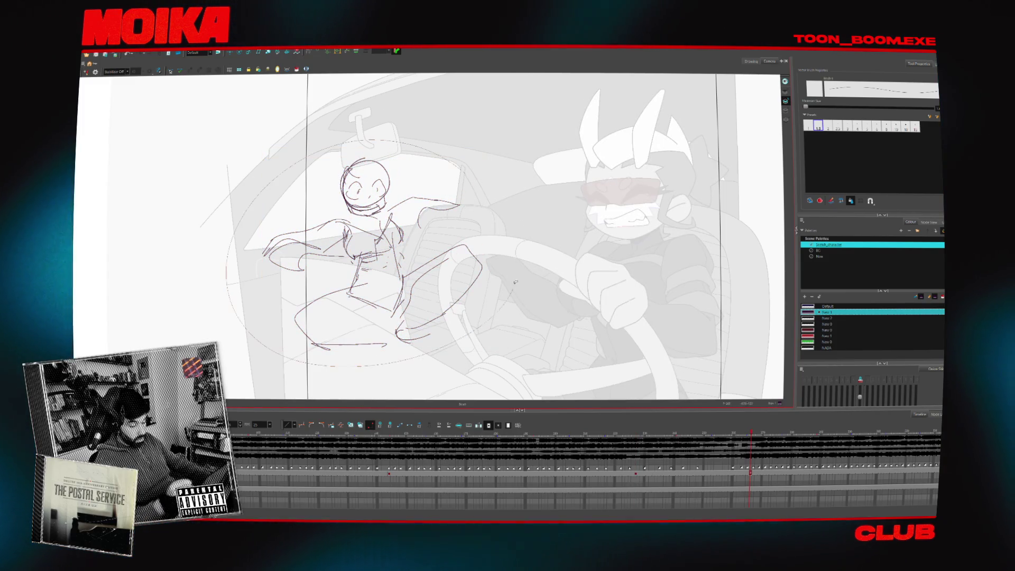
pyautogui.press(',')
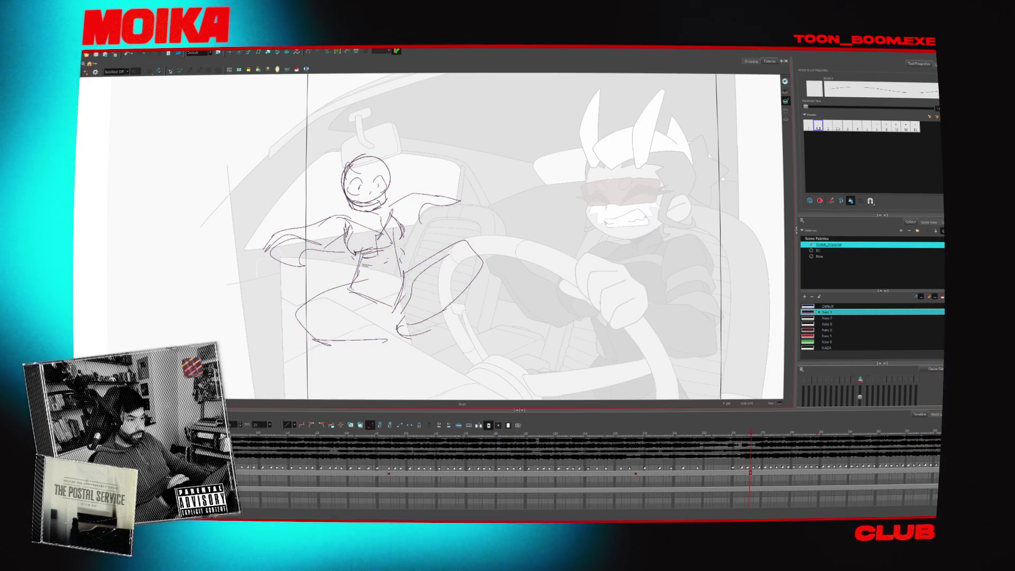
pyautogui.press('.')
pyautogui.press(',')
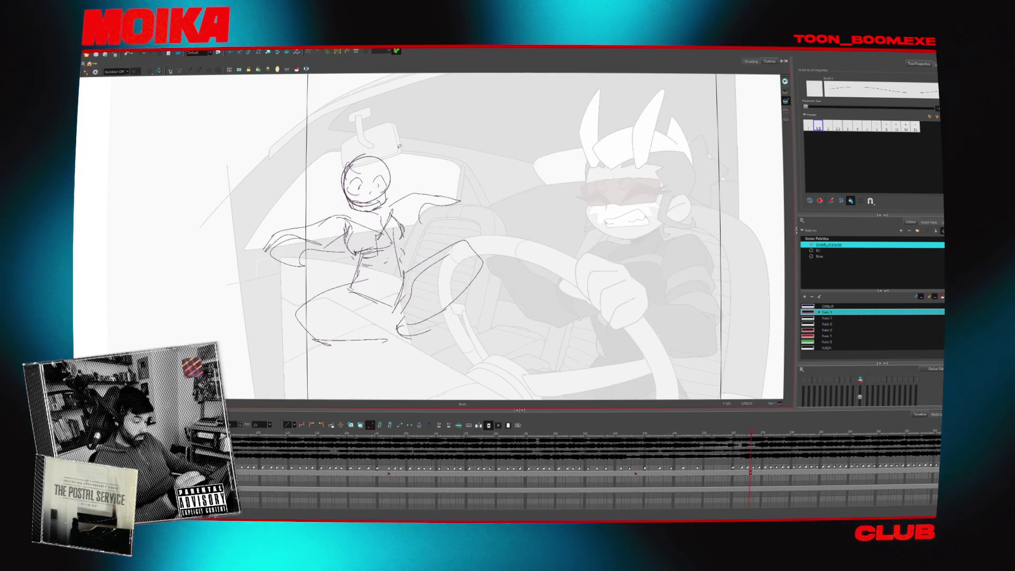
pyautogui.moveTo(401, 144); pyautogui.dragTo(402, 166)
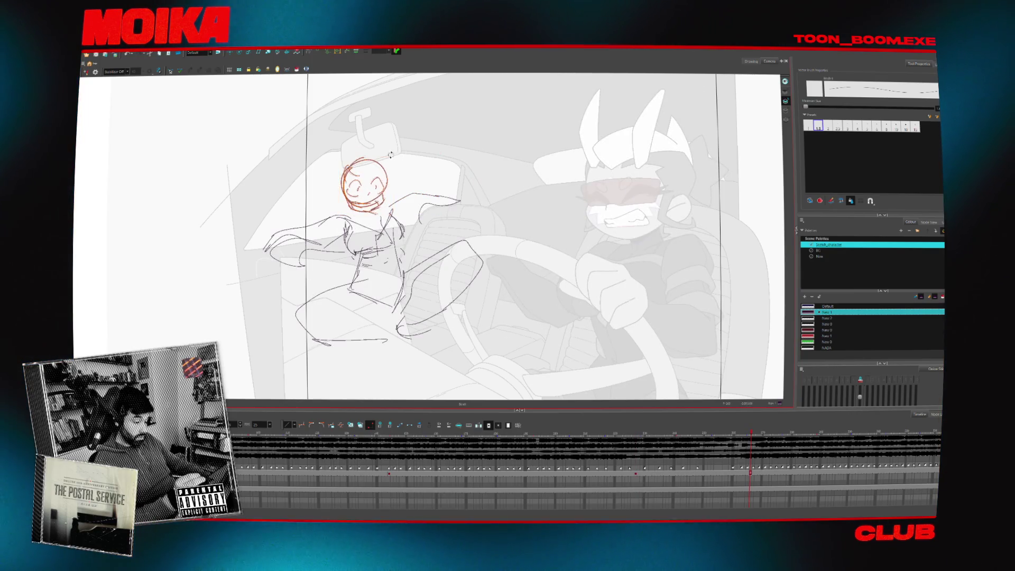
pyautogui.press('.')
pyautogui.press(',')
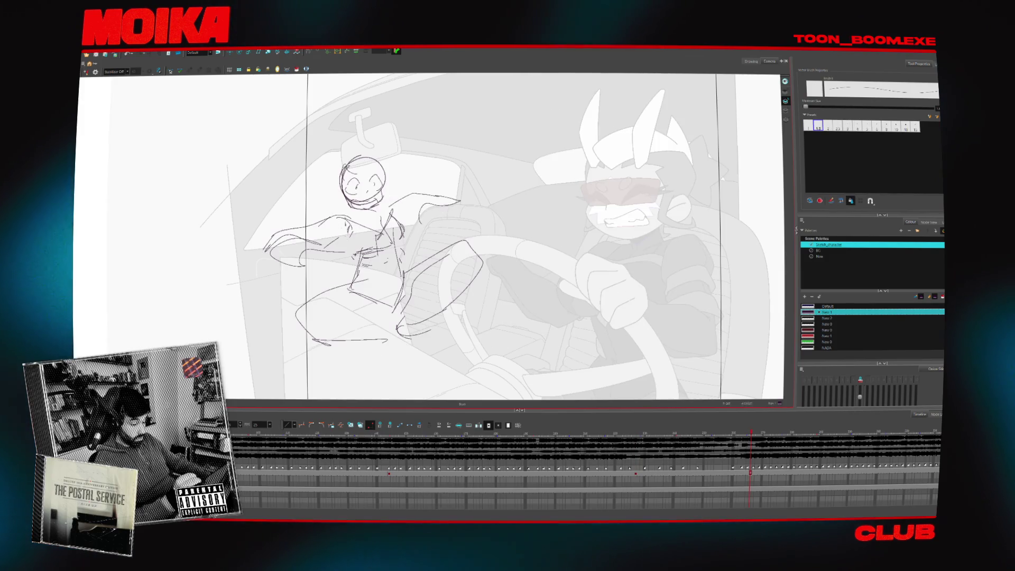
# Redraw the torso lines and a long lower-leg line, then check the new pose
pyautogui.moveTo(347, 224); pyautogui.dragTo(356, 271)
pyautogui.moveTo(346, 232); pyautogui.dragTo(358, 274)
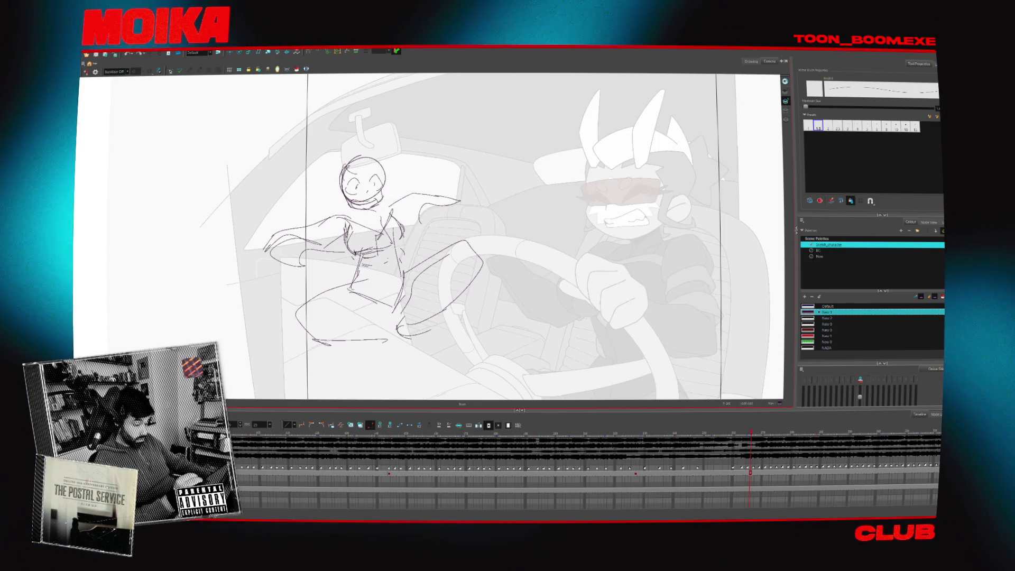
pyautogui.moveTo(299, 310); pyautogui.dragTo(387, 341)
pyautogui.moveTo(362, 265)
pyautogui.mouseDown()
pyautogui.moveTo(345, 291)
pyautogui.moveTo(286, 324)
pyautogui.mouseUp()
pyautogui.press('.')
pyautogui.press(',')
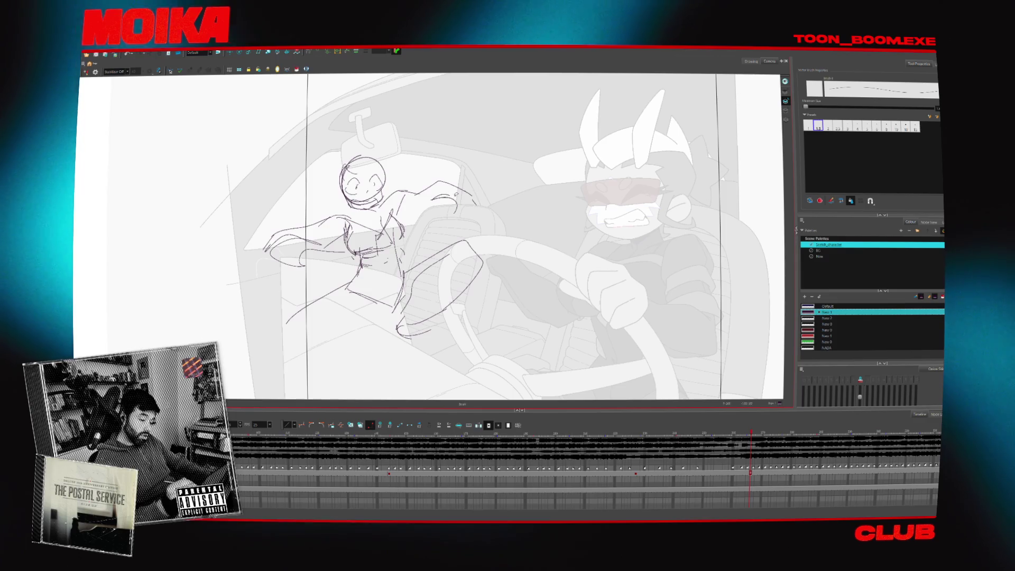
# Reshape the outstretched arm and redraw the left arm and hand
pyautogui.moveTo(422, 204); pyautogui.dragTo(439, 213)
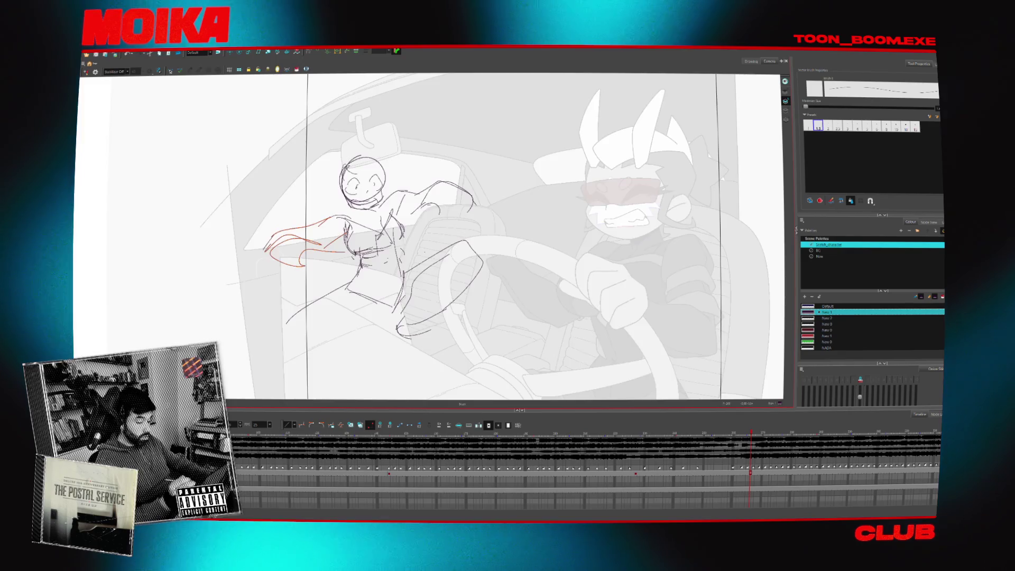
pyautogui.press('4')
pyautogui.press('4')
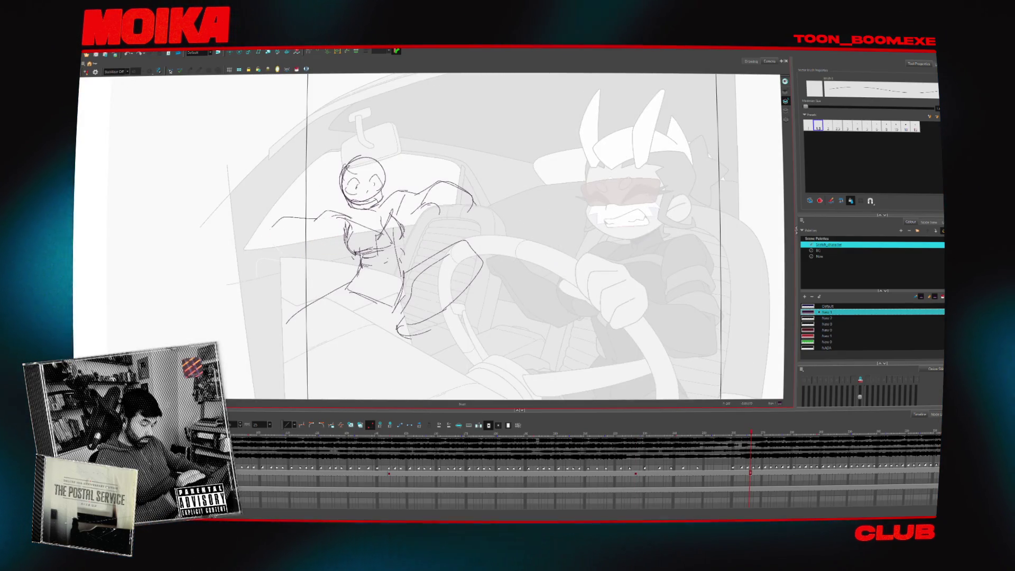
pyautogui.moveTo(320, 249); pyautogui.dragTo(337, 257)
pyautogui.moveTo(268, 243)
pyautogui.mouseDown()
pyautogui.moveTo(296, 221)
pyautogui.moveTo(338, 258)
pyautogui.mouseUp()
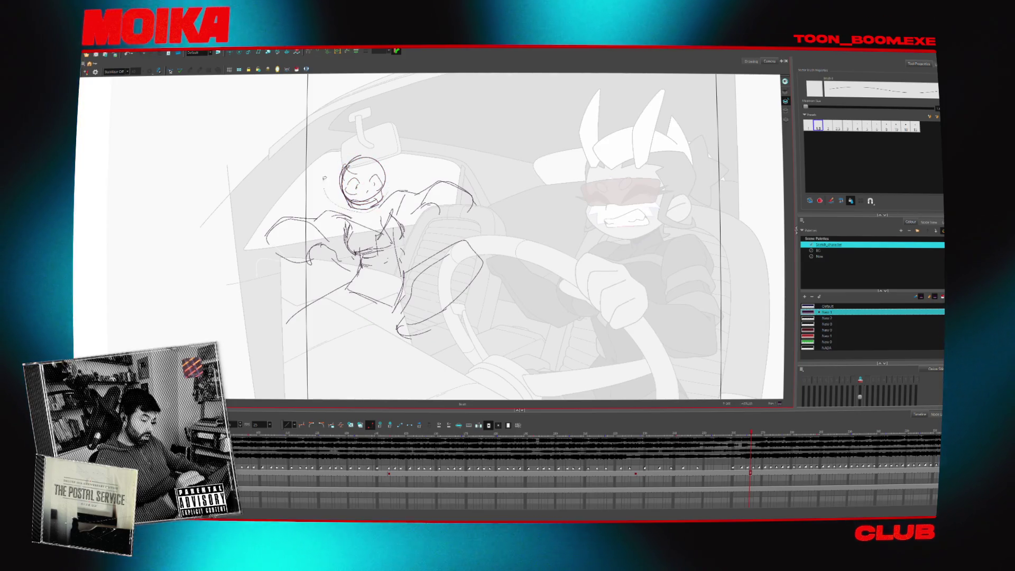
# Add a stroke near the arm and hand loops, then check timing against neighbouring drawings
pyautogui.moveTo(336, 210); pyautogui.dragTo(392, 154)
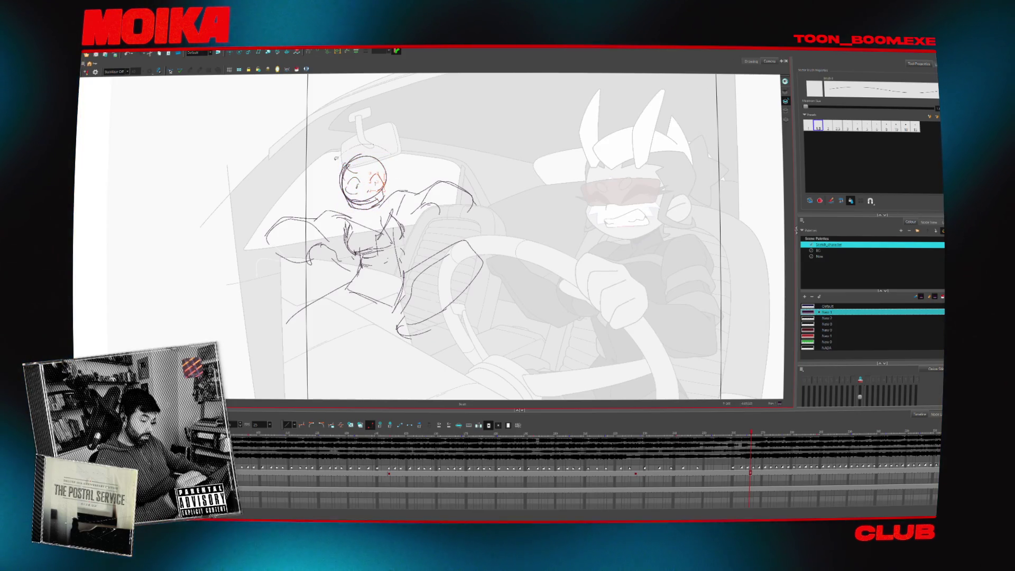
pyautogui.hotkey('alt', 'b')
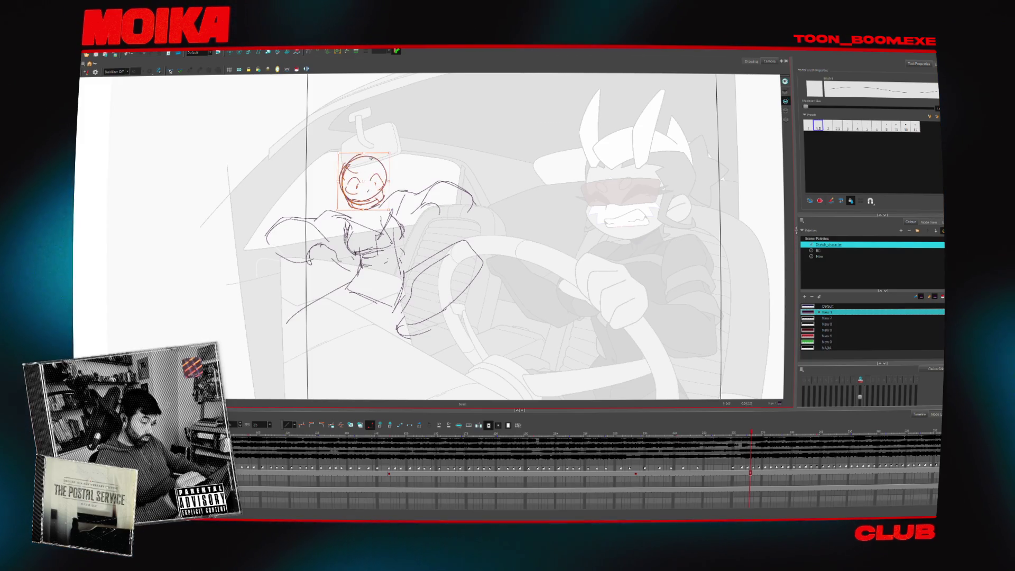
pyautogui.hotkey('alt', 'b')
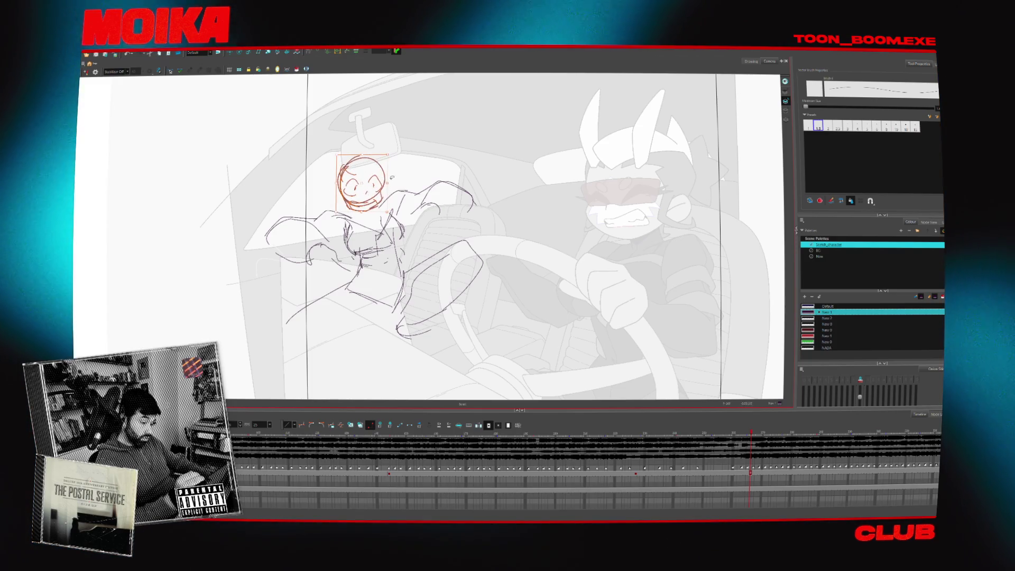
pyautogui.hotkey('alt', 'b')
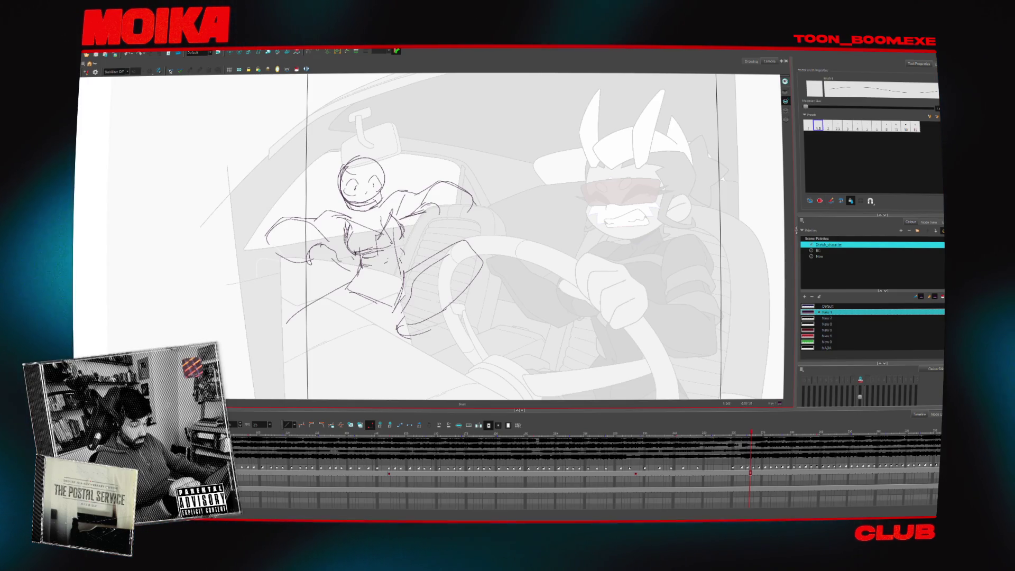
pyautogui.moveTo(406, 202); pyautogui.dragTo(427, 197)
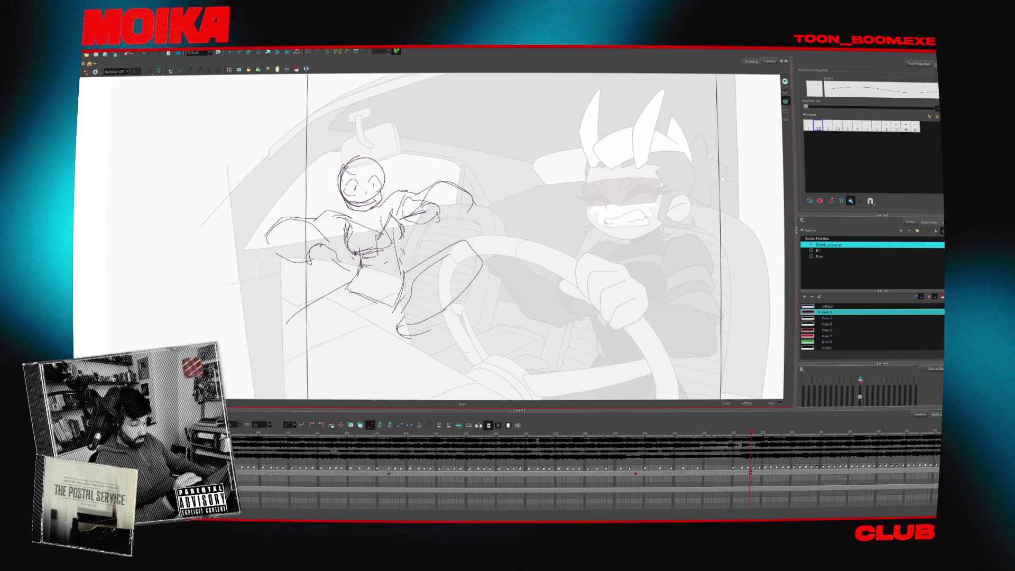
pyautogui.moveTo(316, 249); pyautogui.dragTo(327, 259)
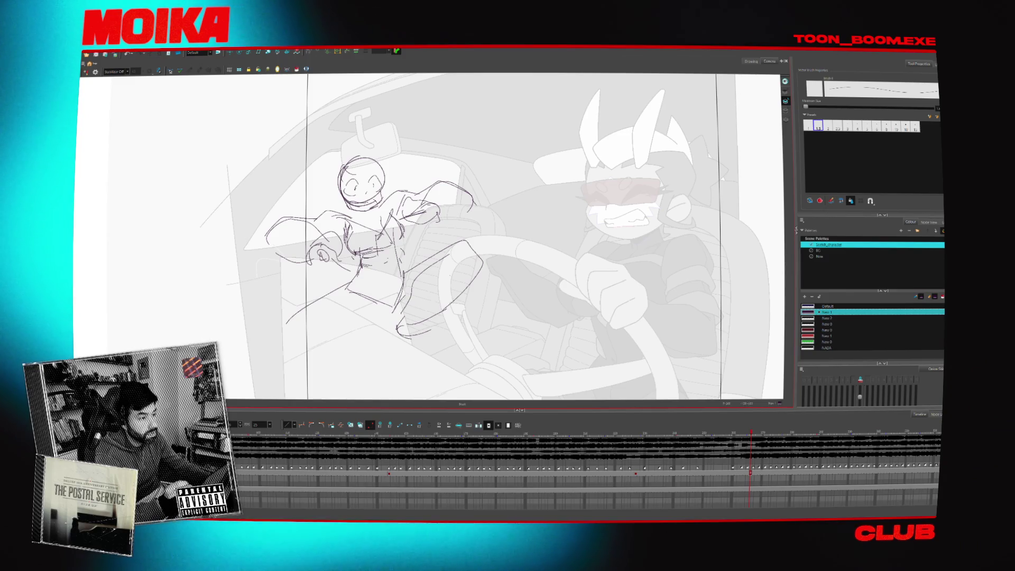
pyautogui.press(',')
pyautogui.press('.')
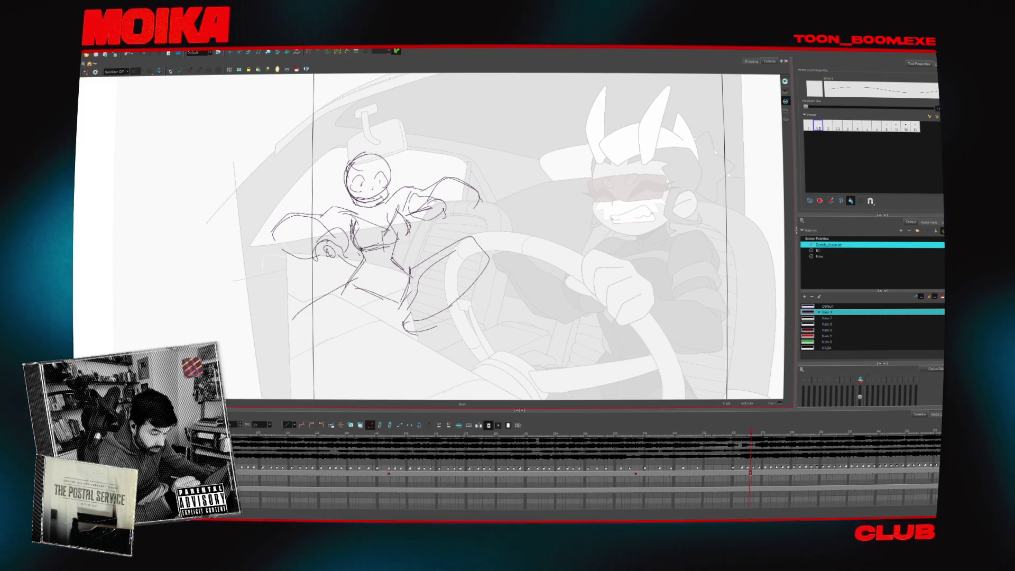
# Compare neighbouring drawings and undo the recent head and long arm strokes
pyautogui.press(',')
pyautogui.press('.')
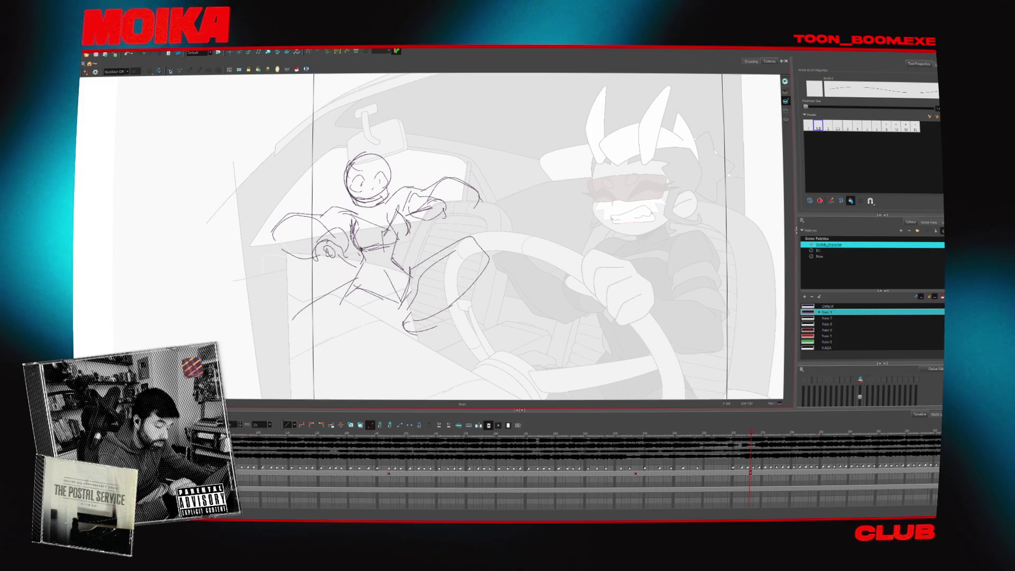
pyautogui.hotkey('ctrl', 'z')
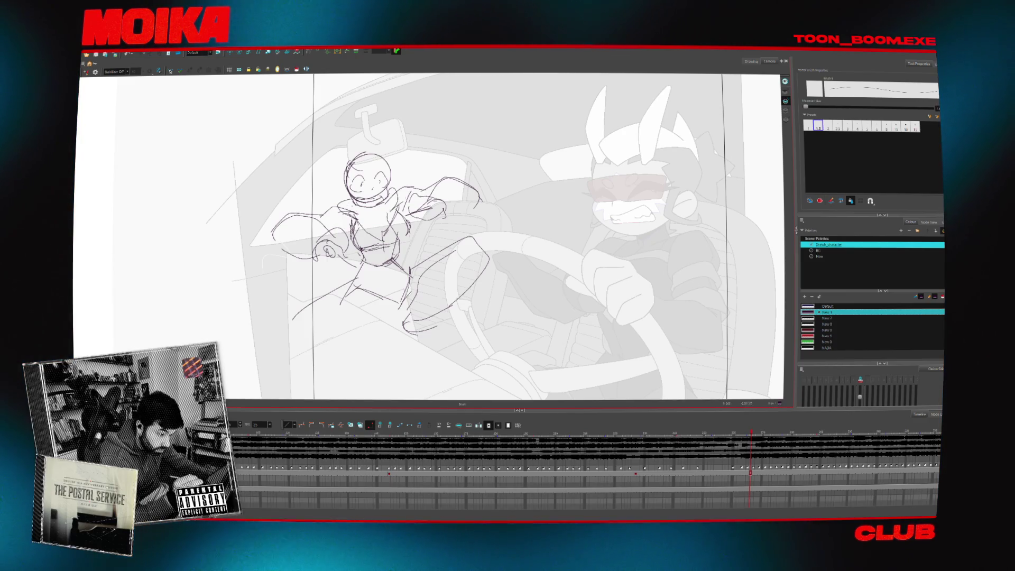
pyautogui.moveTo(392, 142)
pyautogui.mouseDown()
pyautogui.moveTo(408, 162)
pyautogui.moveTo(395, 161)
pyautogui.mouseUp()
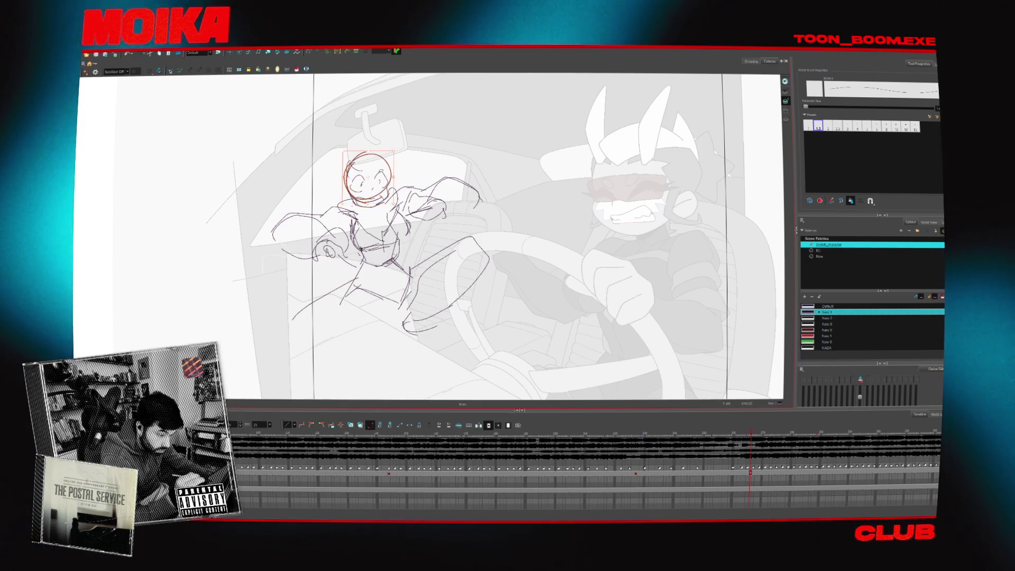
pyautogui.hotkey('ctrl', 'z')
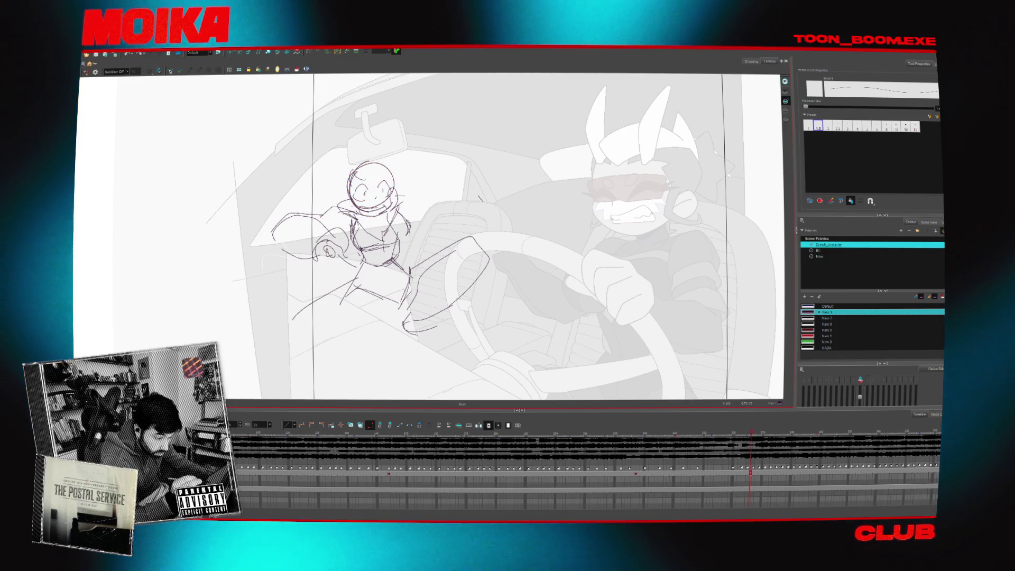
pyautogui.press('4')
pyautogui.press('4')
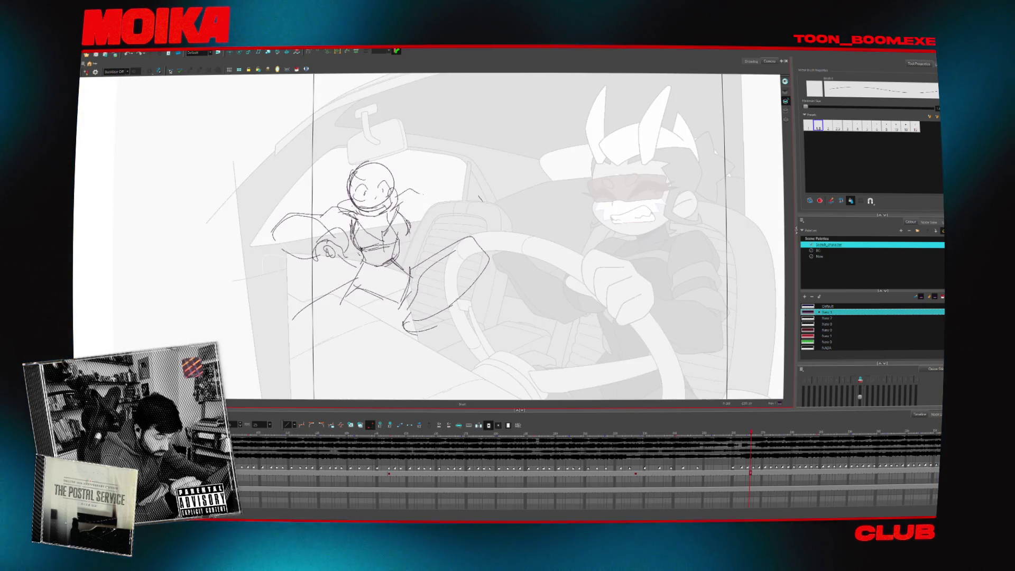
pyautogui.hotkey('ctrl', 'z')
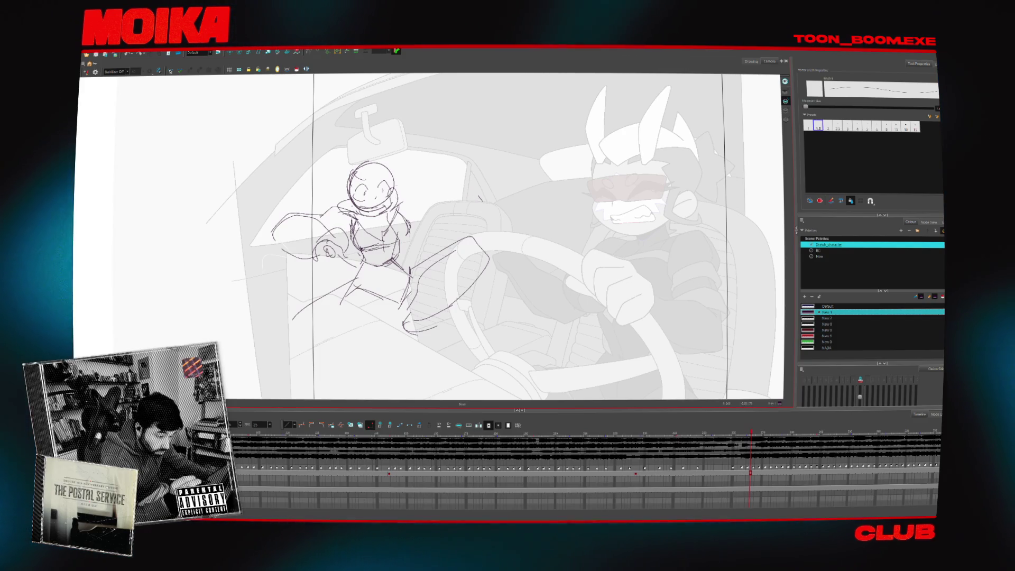
# Draw a new raised arm and hand reaching over the seat
pyautogui.moveTo(418, 175); pyautogui.dragTo(473, 165)
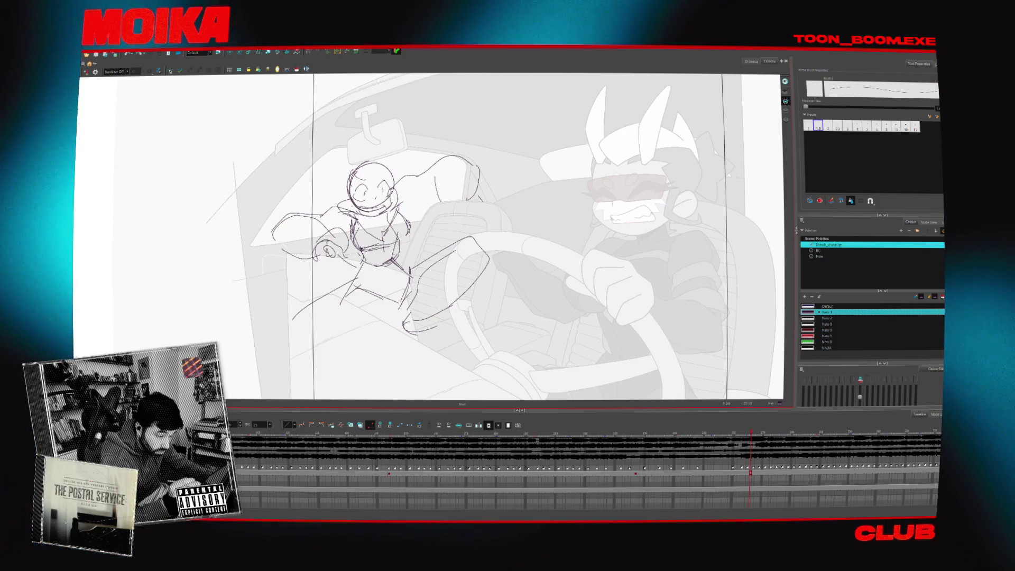
pyautogui.moveTo(439, 202); pyautogui.dragTo(475, 199)
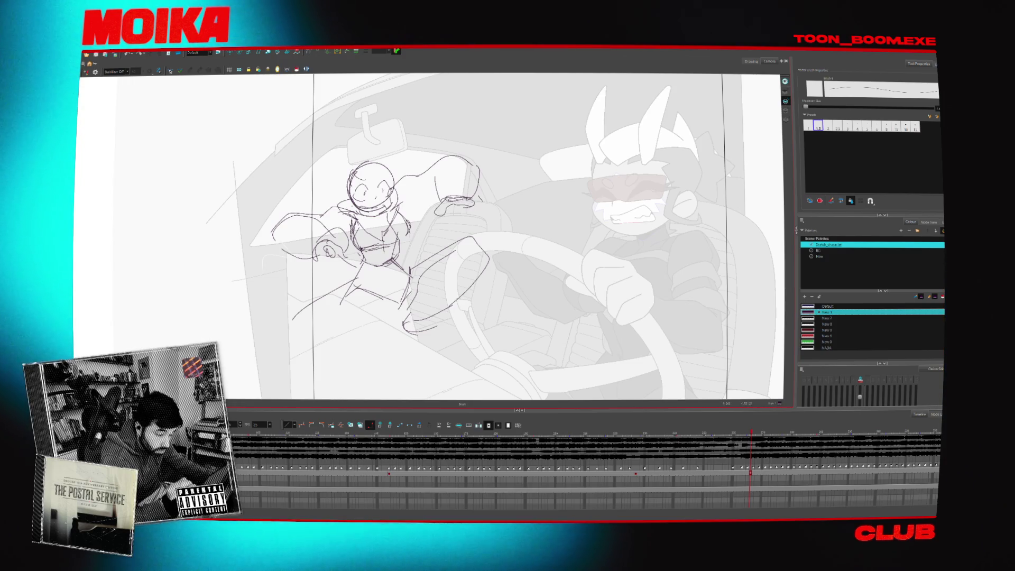
pyautogui.press('4')
pyautogui.press('4')
pyautogui.moveTo(390, 154)
pyautogui.mouseDown()
pyautogui.moveTo(484, 218)
pyautogui.moveTo(492, 262)
pyautogui.mouseUp()
pyautogui.click(491, 144)
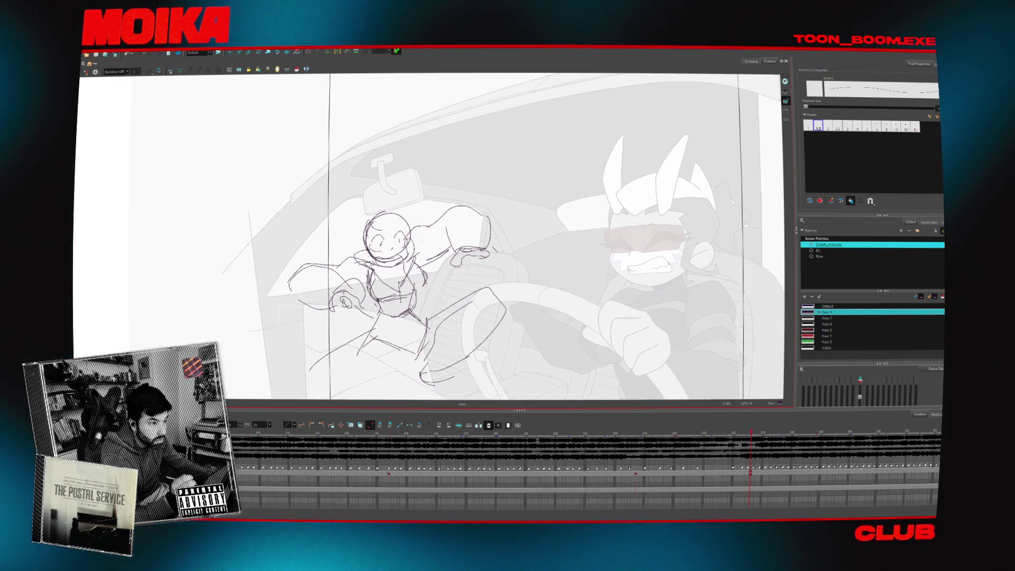
# Add hair strands left of the head and a stroke to the lower leg
pyautogui.moveTo(320, 219); pyautogui.dragTo(377, 185)
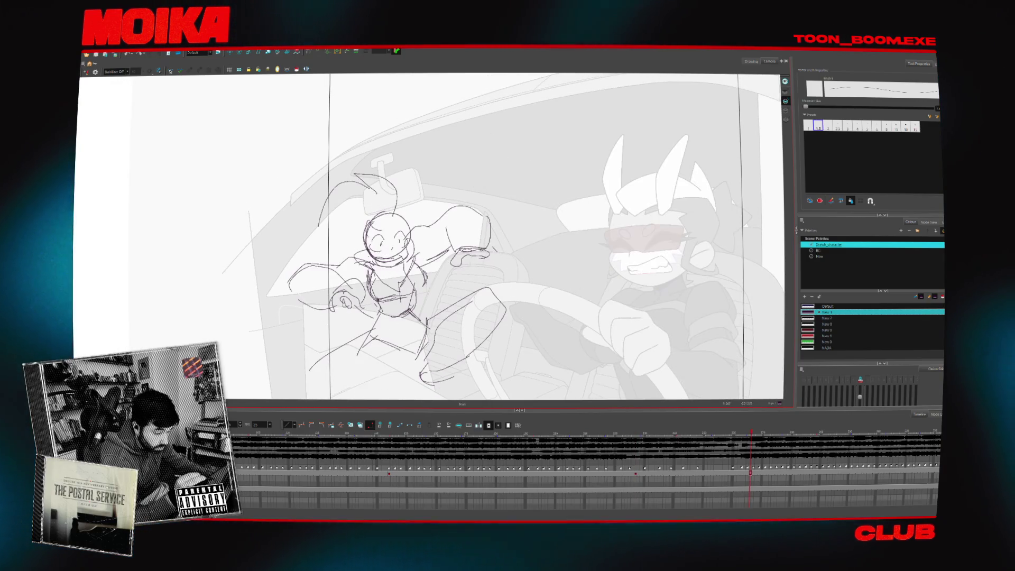
pyautogui.moveTo(327, 238); pyautogui.dragTo(344, 263)
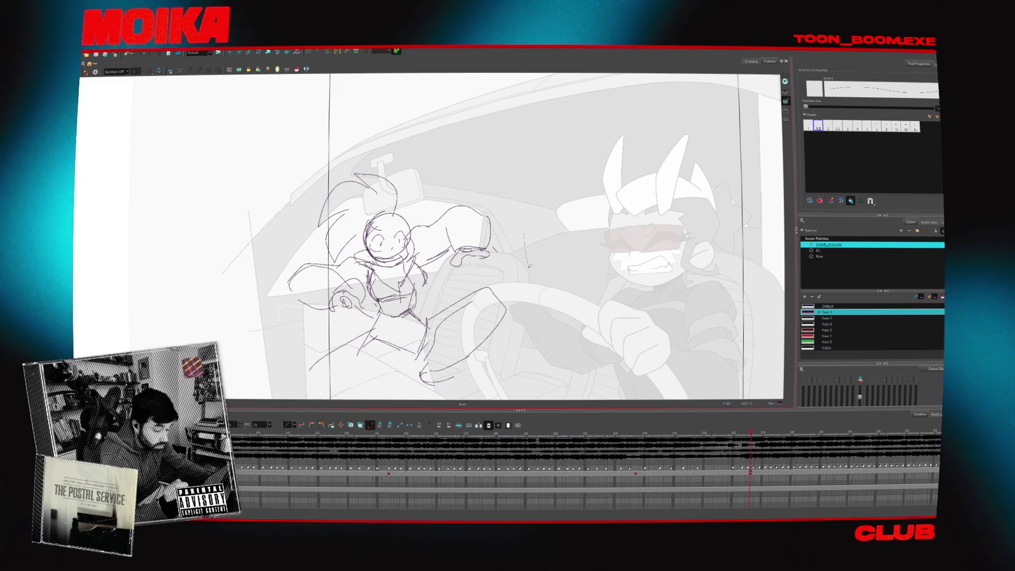
pyautogui.hotkey('ctrl', 'a')
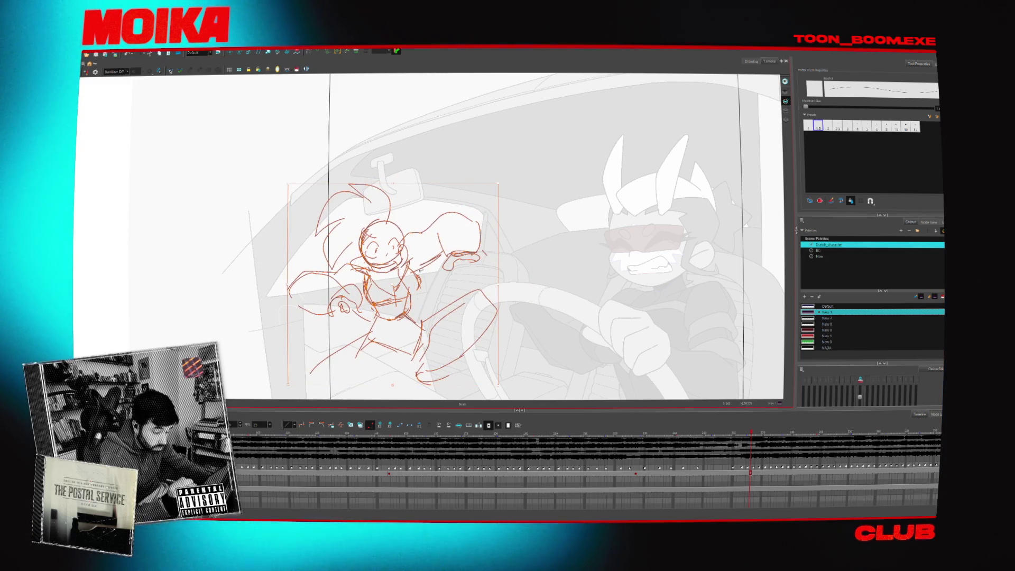
pyautogui.press('Escape')
pyautogui.moveTo(484, 264); pyautogui.dragTo(456, 206)
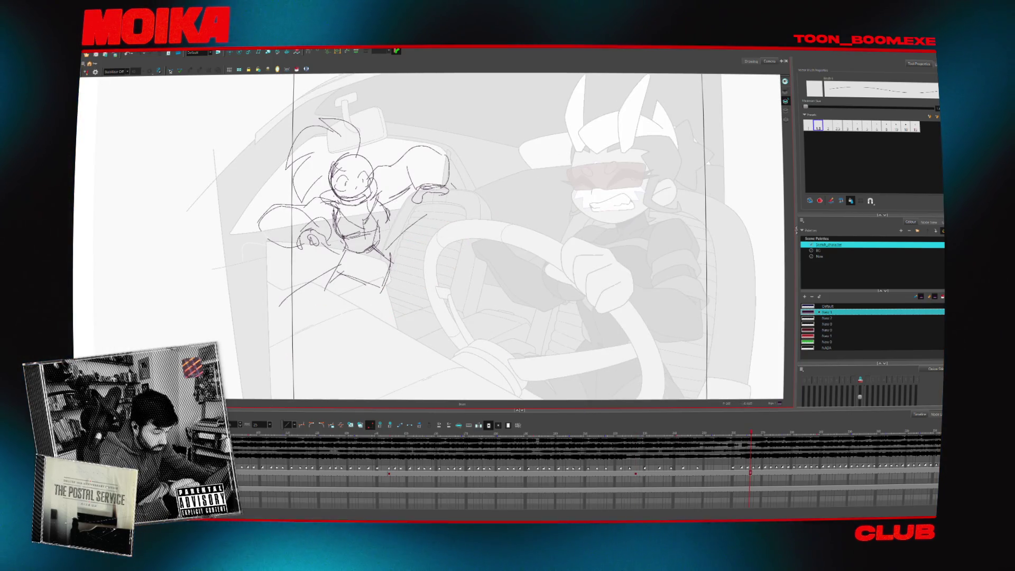
pyautogui.moveTo(389, 292); pyautogui.dragTo(407, 331)
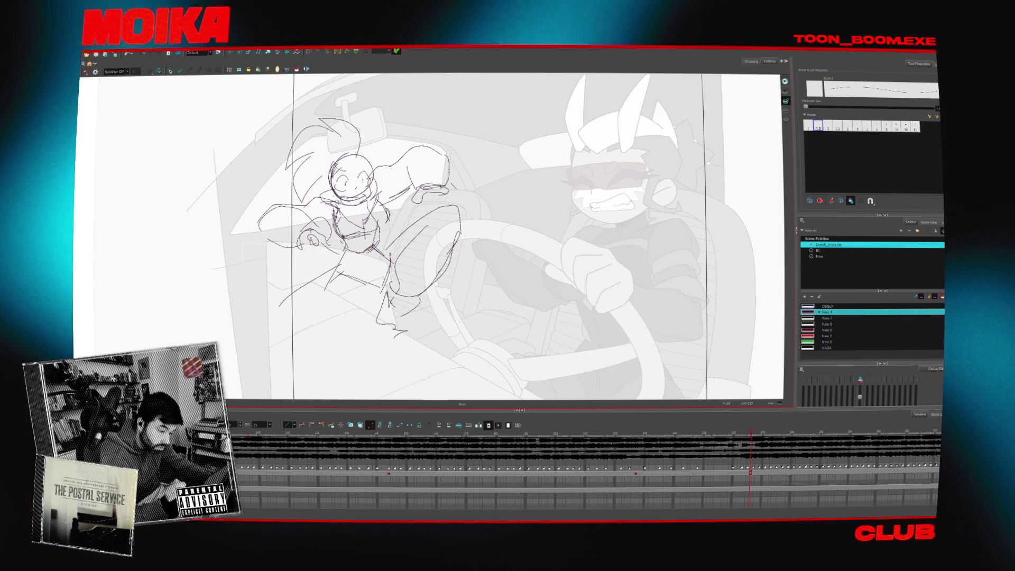
# Redraw the girl's left arm and hand, then return to an earlier frame
pyautogui.moveTo(259, 225); pyautogui.dragTo(318, 244)
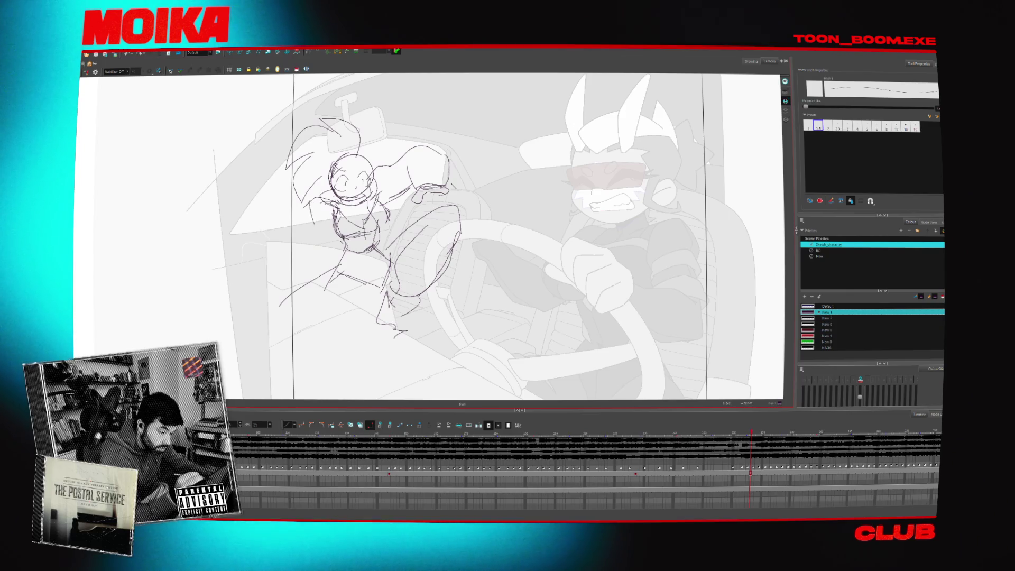
pyautogui.moveTo(317, 207); pyautogui.dragTo(267, 230)
pyautogui.moveTo(320, 249); pyautogui.dragTo(276, 252)
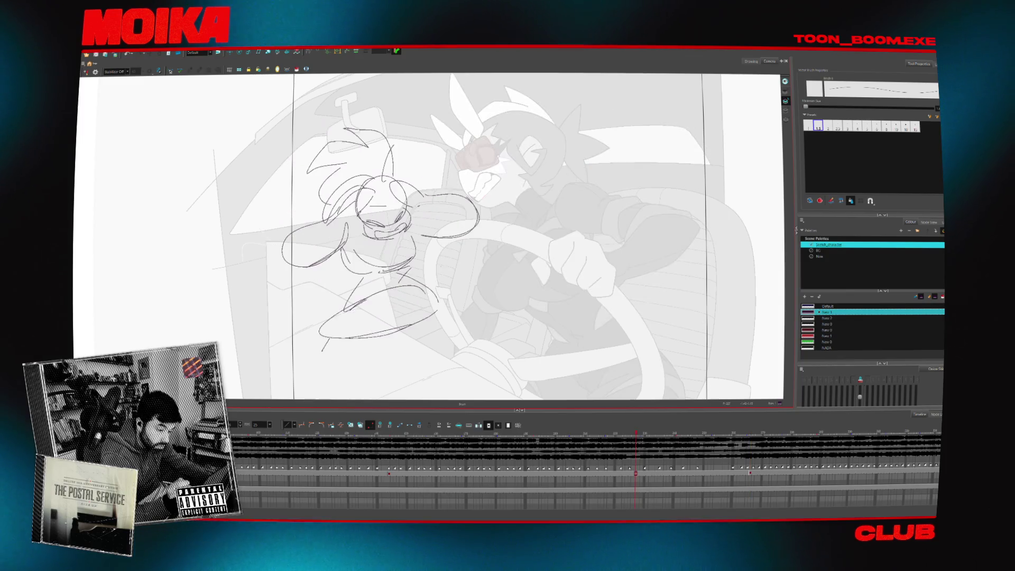
pyautogui.click(464, 180)
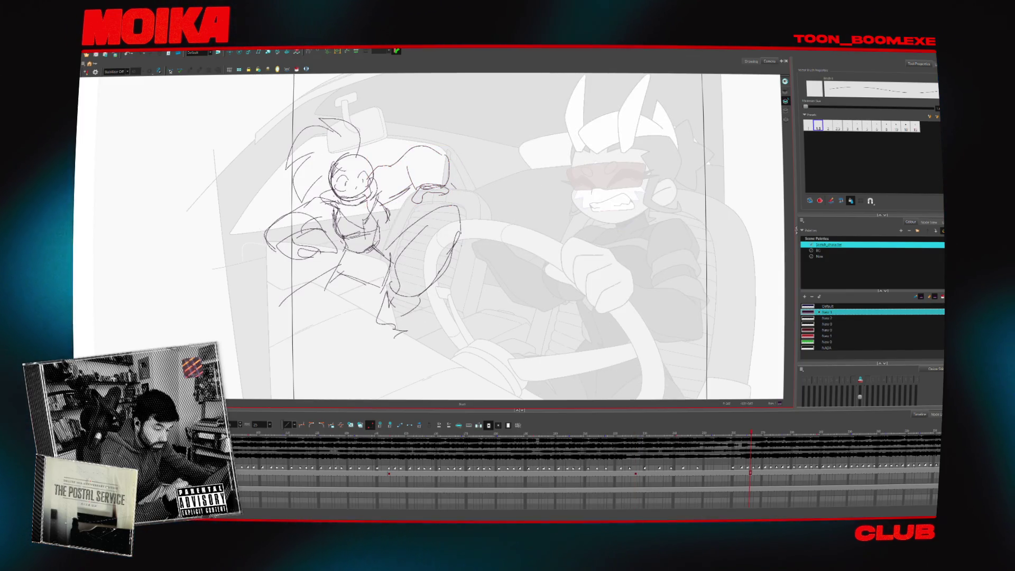
pyautogui.click(756, 442)
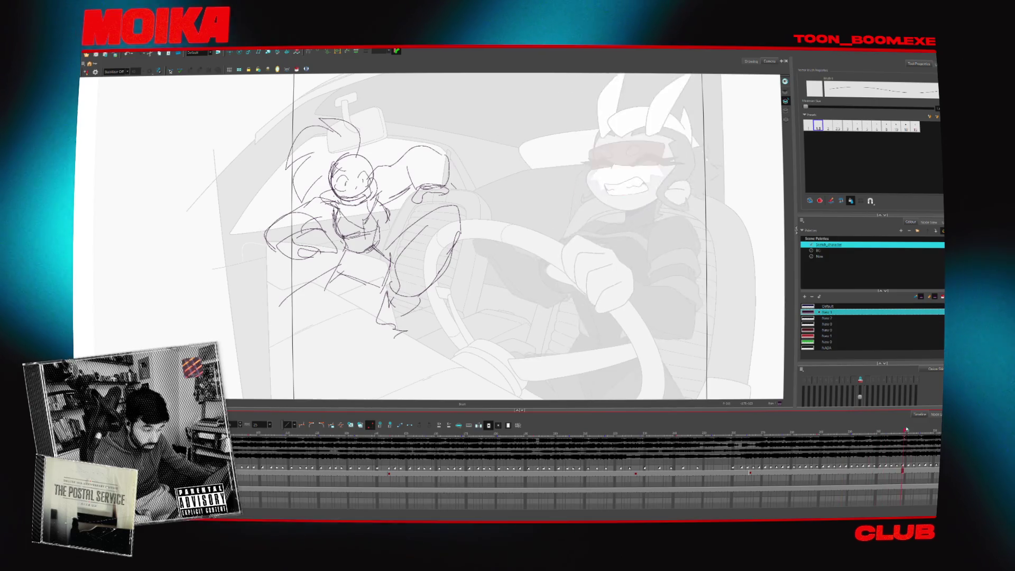
pyautogui.moveTo(756, 442)
pyautogui.mouseDown()
pyautogui.moveTo(443, 470)
pyautogui.moveTo(236, 470)
pyautogui.mouseUp()
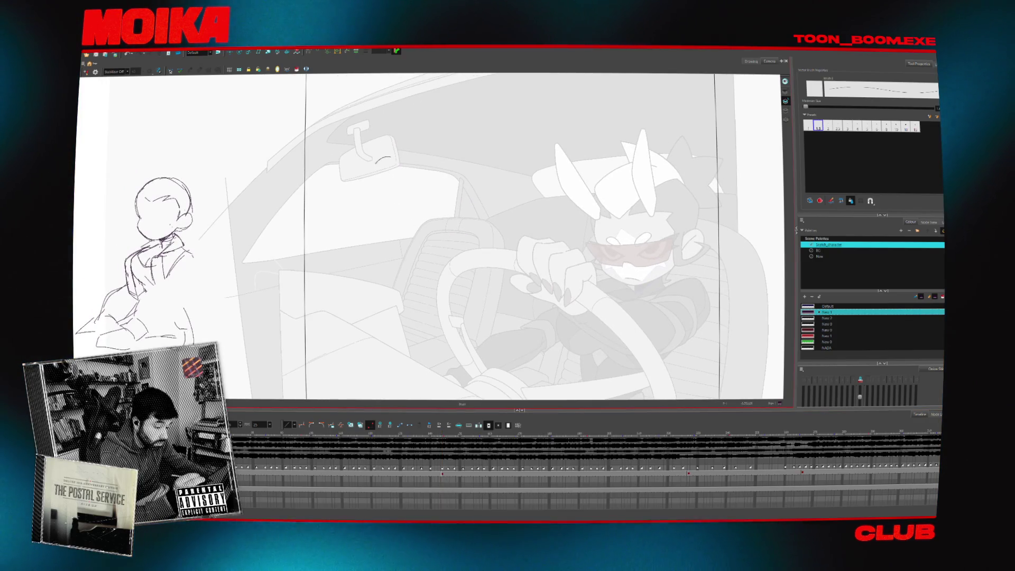
# Sketch the girl's circle head, jaw line and seated legs near the rear-view mirror
pyautogui.moveTo(401, 163); pyautogui.dragTo(397, 163)
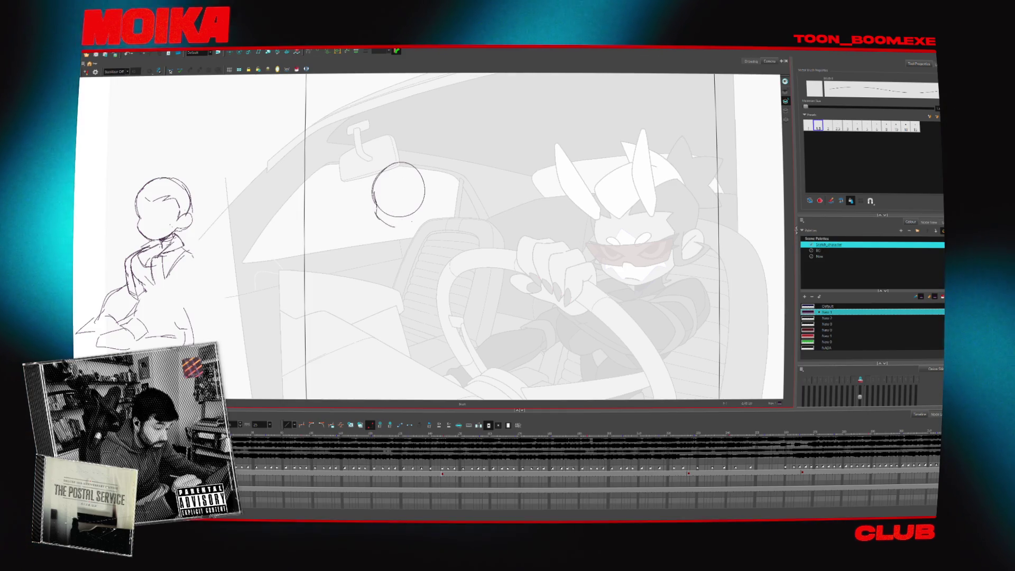
pyautogui.moveTo(375, 203); pyautogui.dragTo(394, 227)
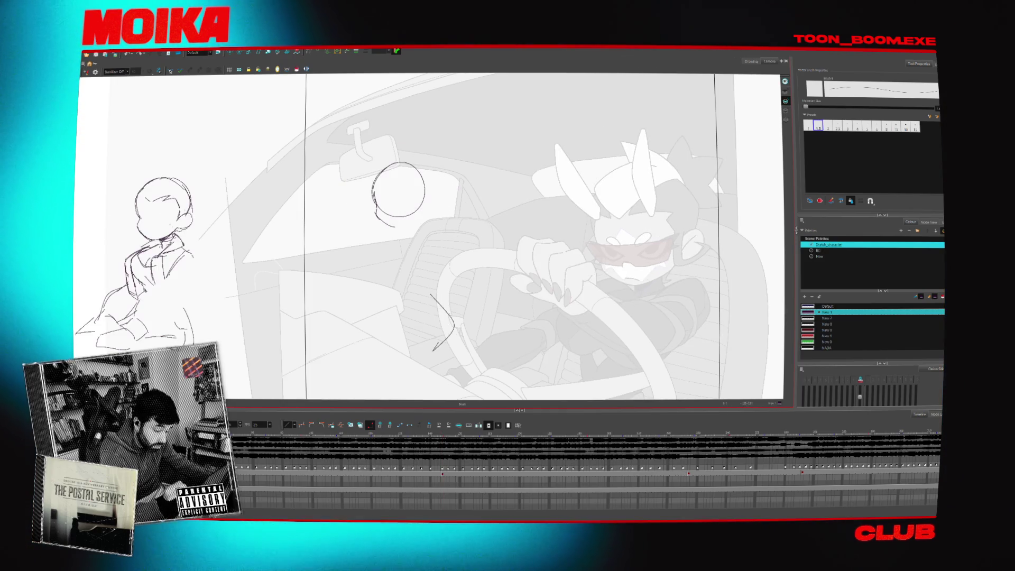
pyautogui.moveTo(390, 322)
pyautogui.mouseDown()
pyautogui.moveTo(427, 306)
pyautogui.moveTo(403, 355)
pyautogui.mouseUp()
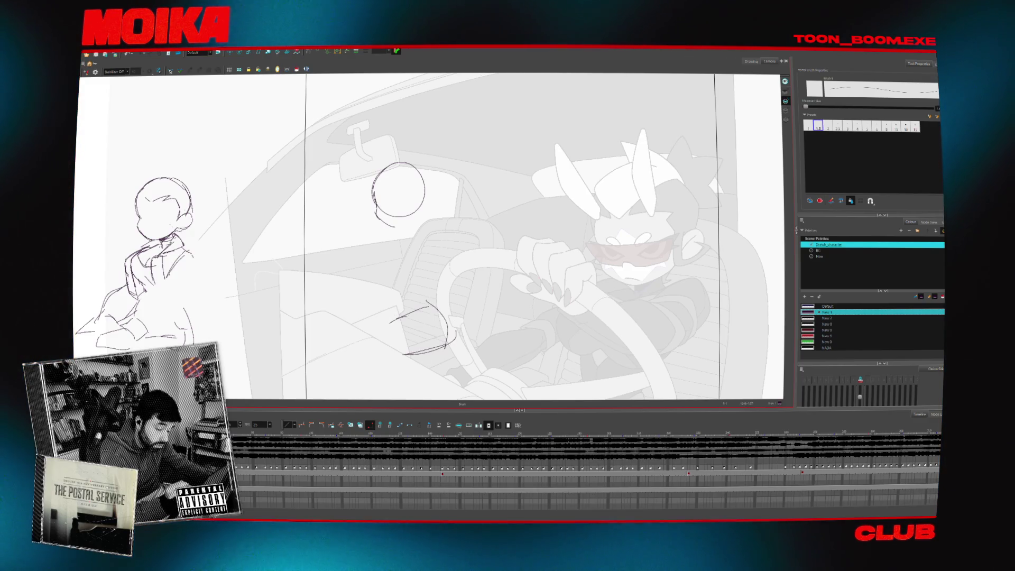
pyautogui.moveTo(313, 342); pyautogui.dragTo(369, 306)
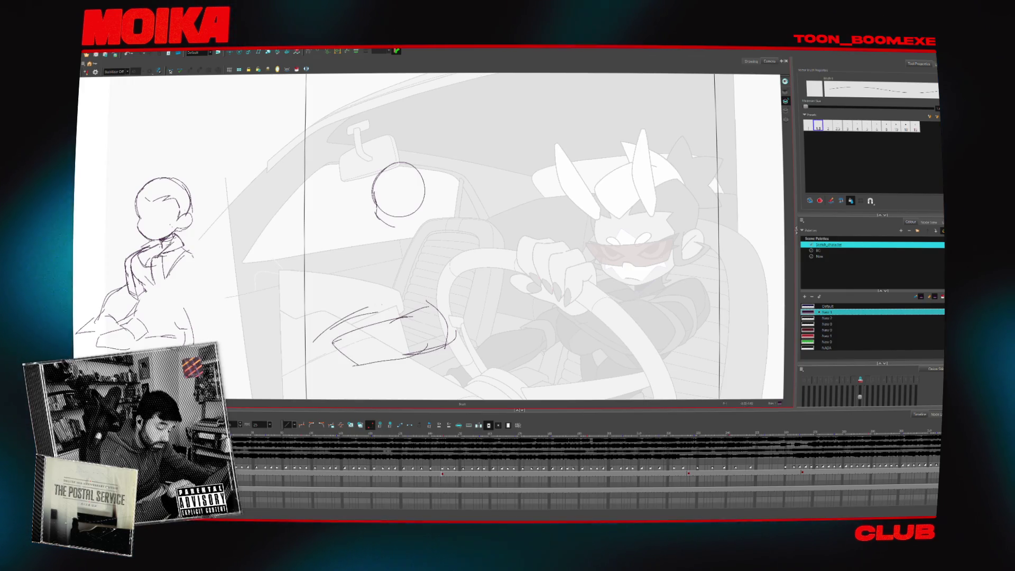
# Add knee and back strokes while checking in Mirror View, then shrink the head slightly
pyautogui.press('4')
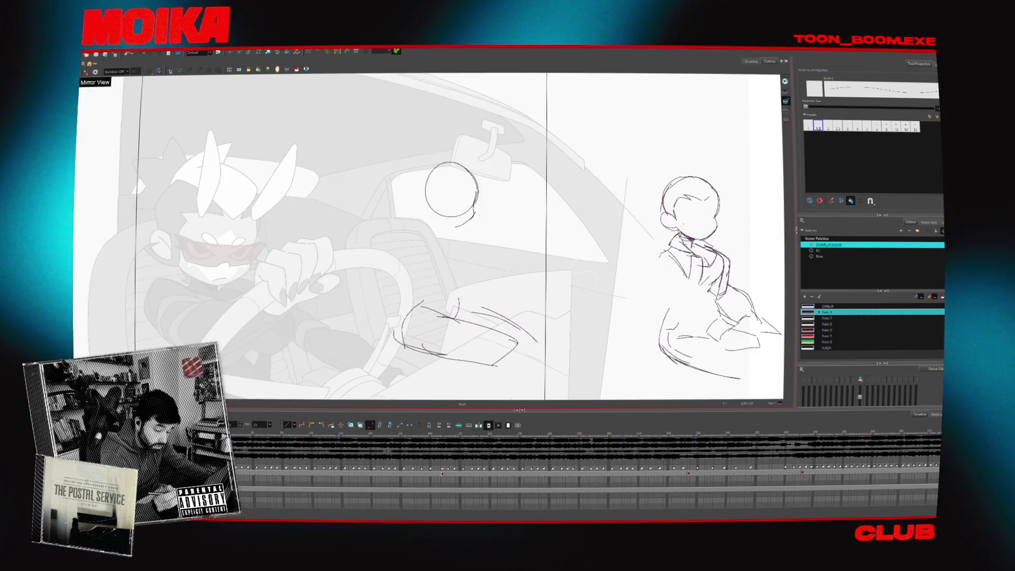
pyautogui.moveTo(457, 299); pyautogui.dragTo(458, 318)
pyautogui.press('4')
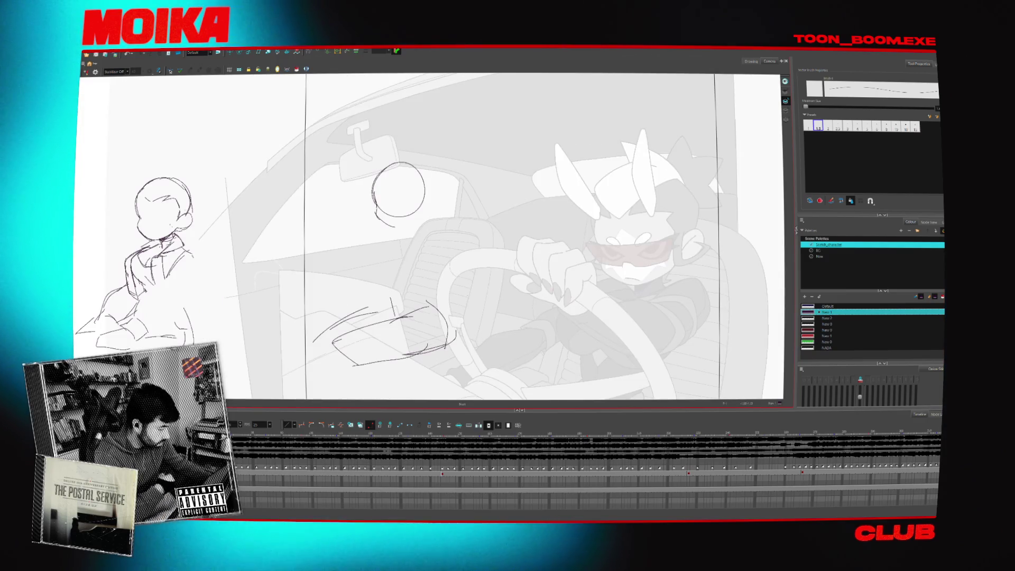
pyautogui.press('4')
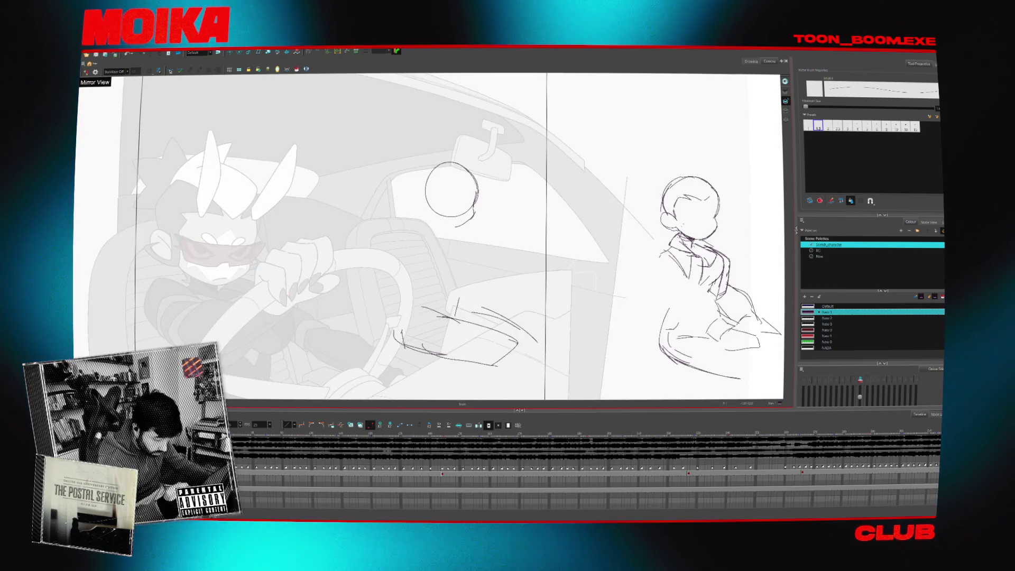
pyautogui.moveTo(426, 278); pyautogui.dragTo(402, 338)
pyautogui.press('4')
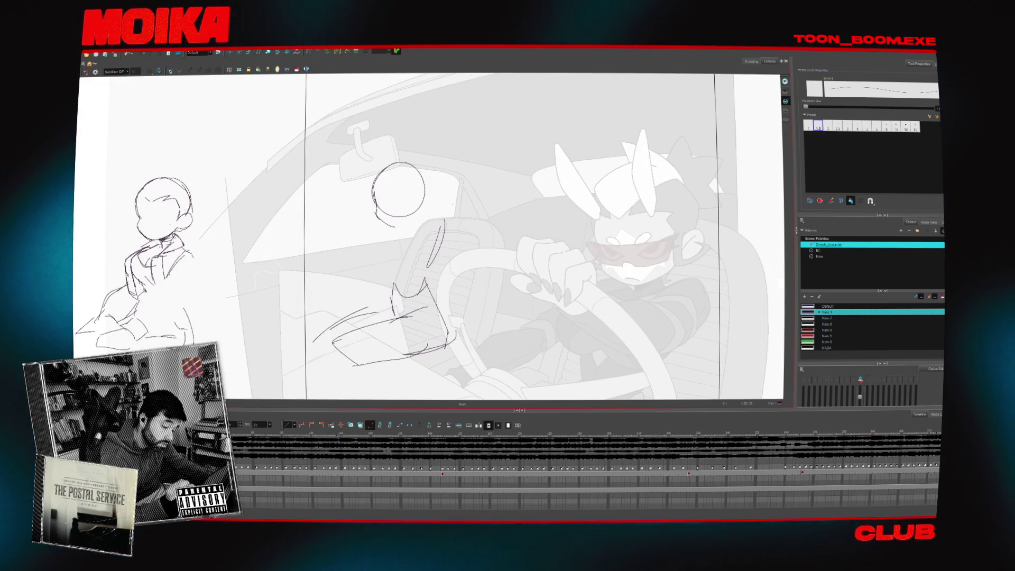
pyautogui.moveTo(426, 162); pyautogui.dragTo(390, 213)
pyautogui.hotkey('alt', 'b')
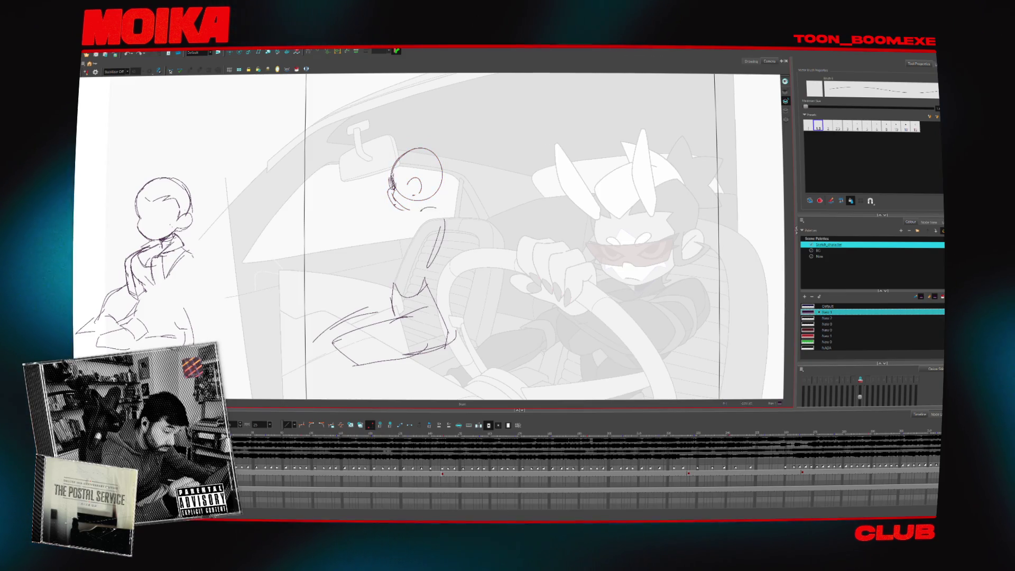
# Add neck, back, seat-pose and spiky hair strokes, then nudge the whole figure into place
pyautogui.moveTo(403, 199)
pyautogui.mouseDown()
pyautogui.moveTo(422, 211)
pyautogui.moveTo(373, 309)
pyautogui.moveTo(428, 307)
pyautogui.moveTo(408, 318)
pyautogui.mouseUp()
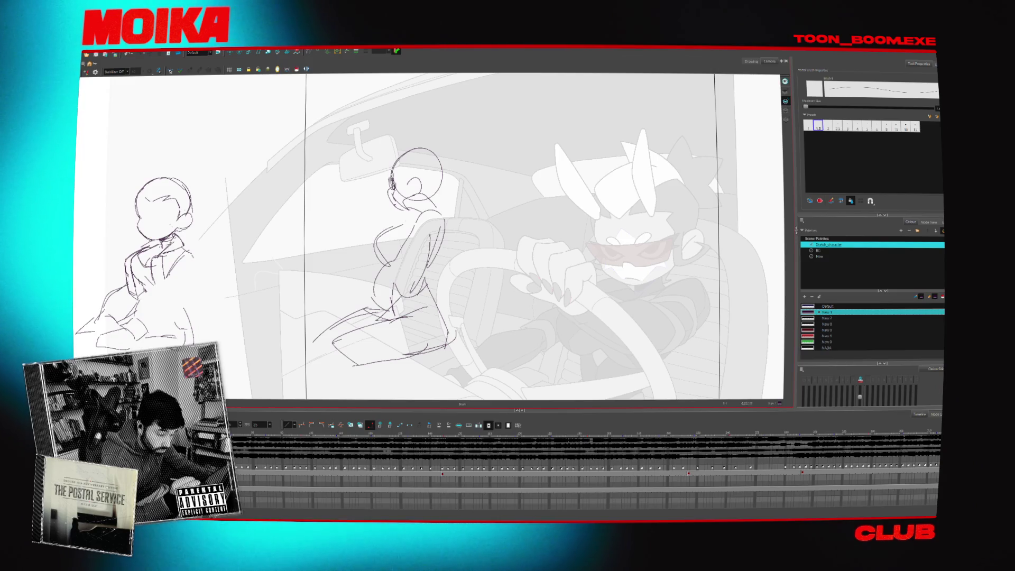
pyautogui.moveTo(363, 264); pyautogui.dragTo(342, 315)
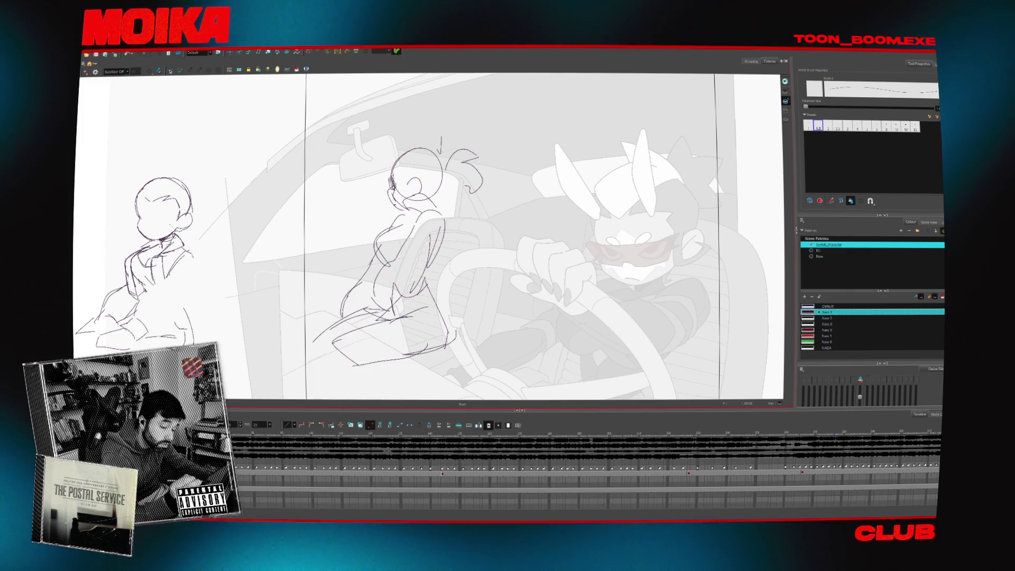
pyautogui.moveTo(365, 138); pyautogui.dragTo(369, 200)
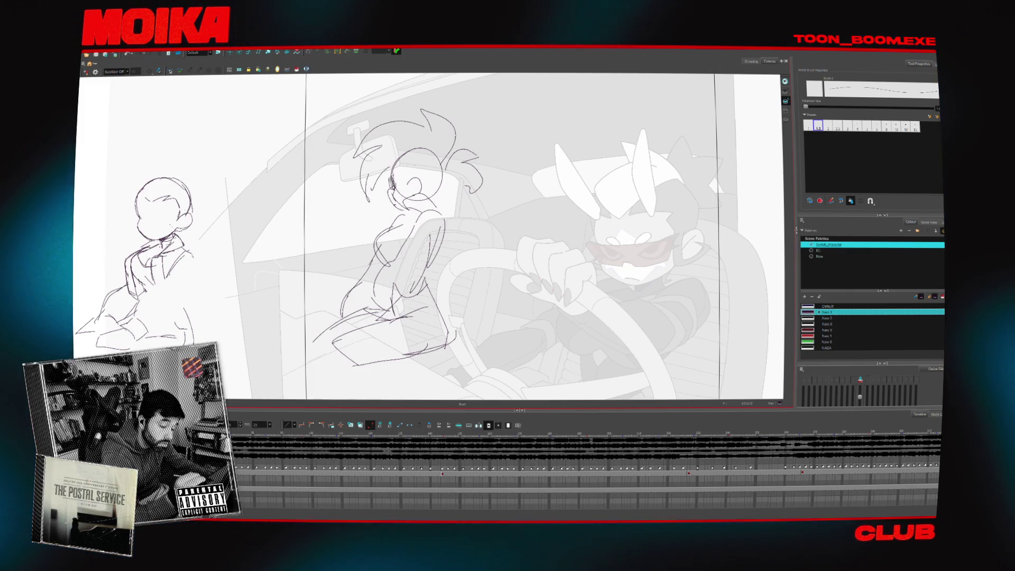
pyautogui.moveTo(297, 171); pyautogui.dragTo(489, 111)
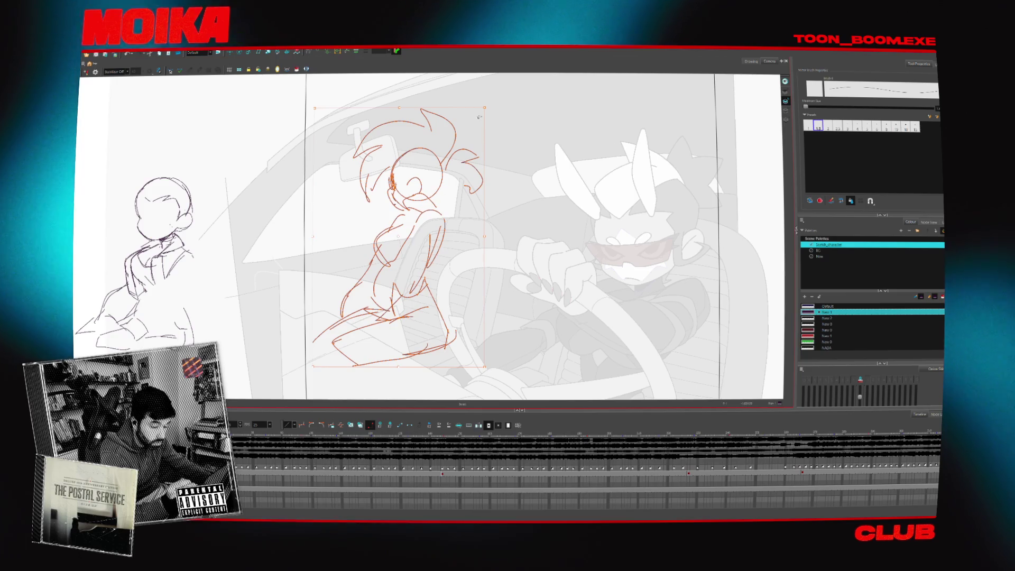
pyautogui.click(487, 239)
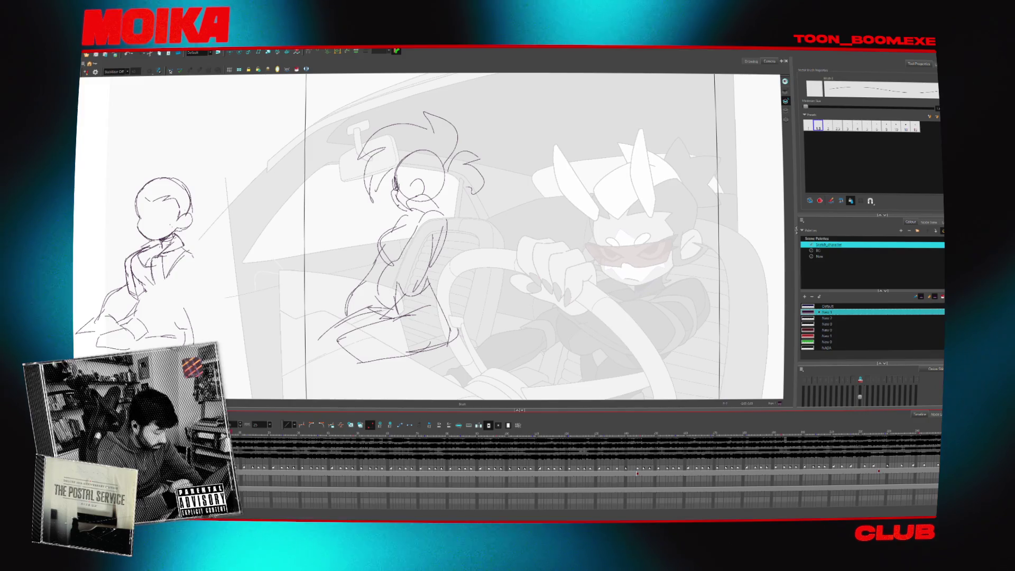
# Step through the girl's sketch frames and select her head and hair strokes
pyautogui.click(244, 474)
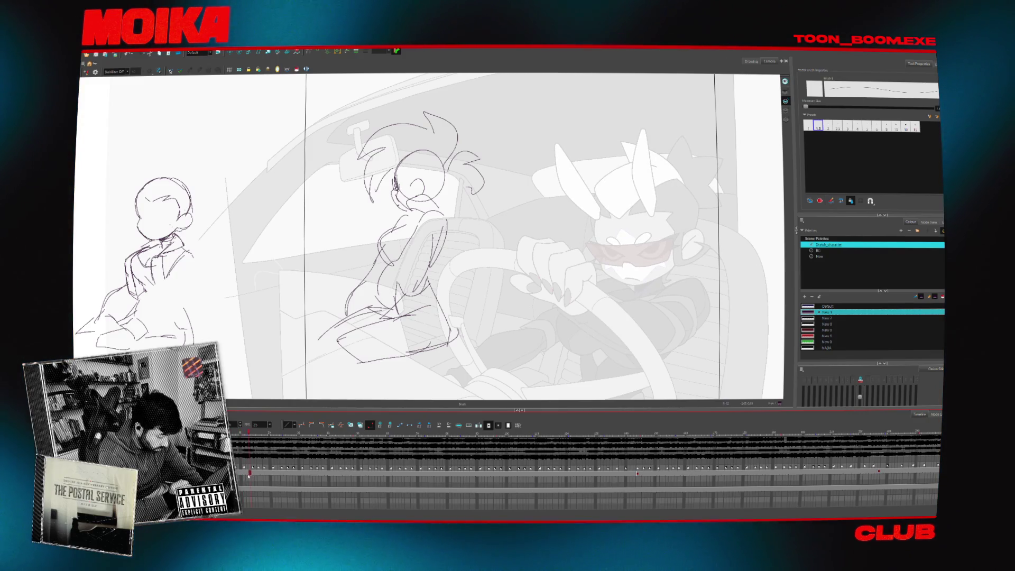
pyautogui.press('.')
pyautogui.press('.')
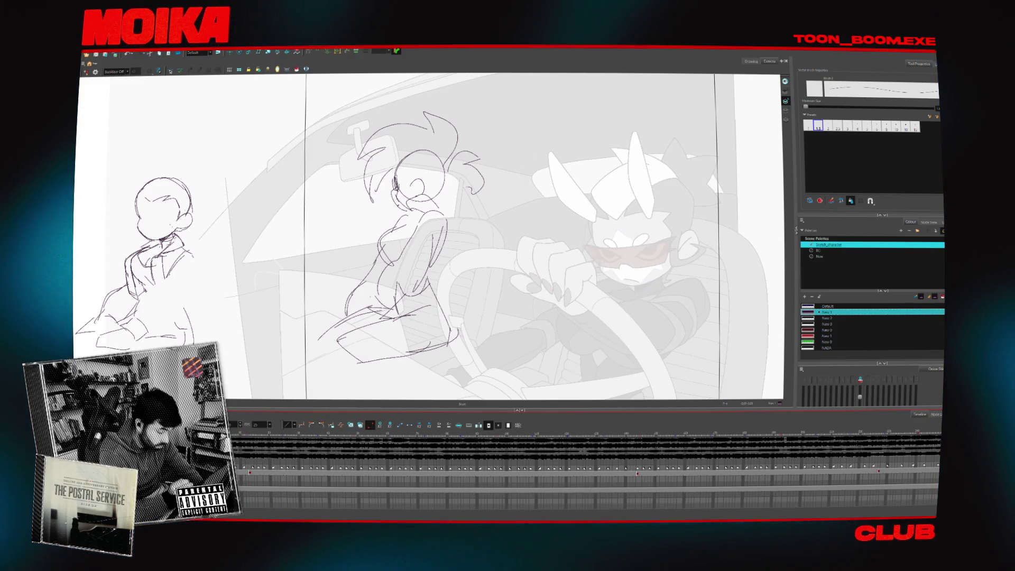
pyautogui.press('.')
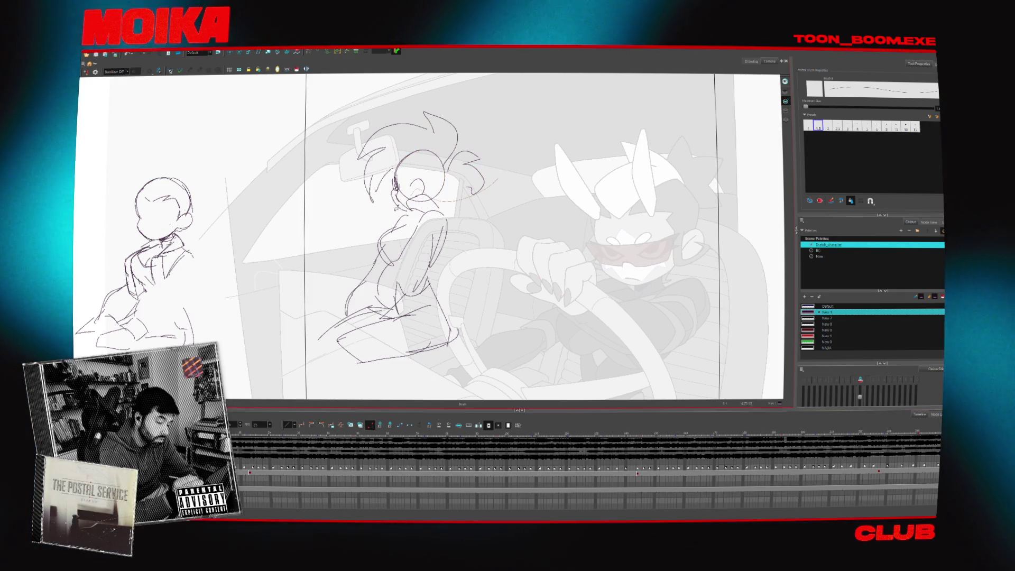
pyautogui.click(427, 208)
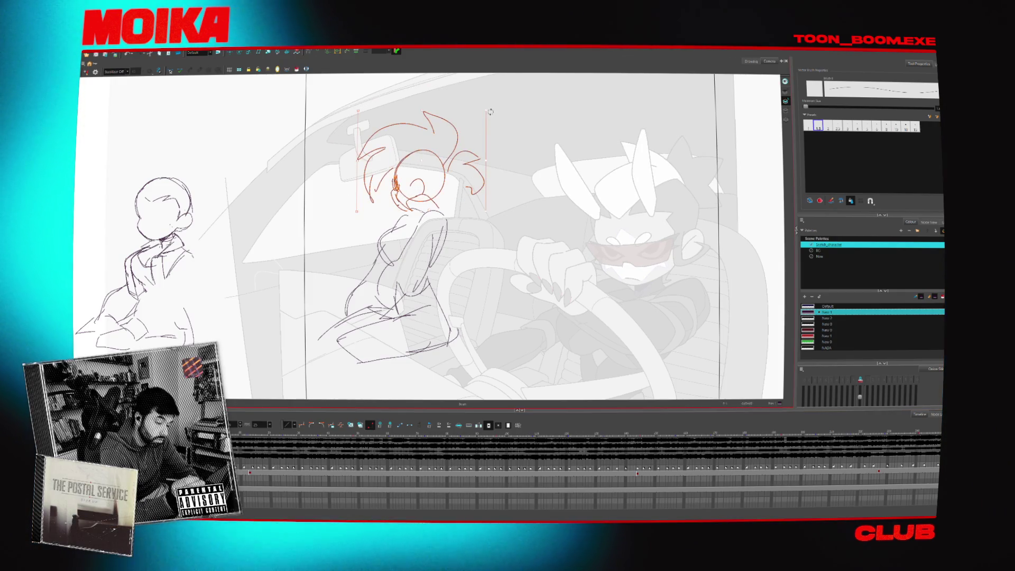
pyautogui.press('.')
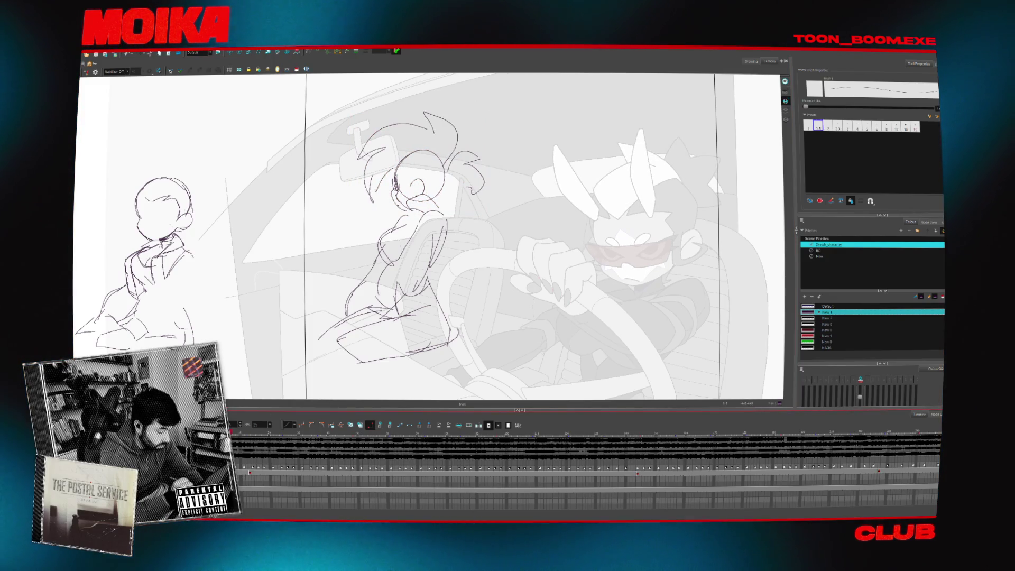
pyautogui.moveTo(404, 195); pyautogui.dragTo(505, 173)
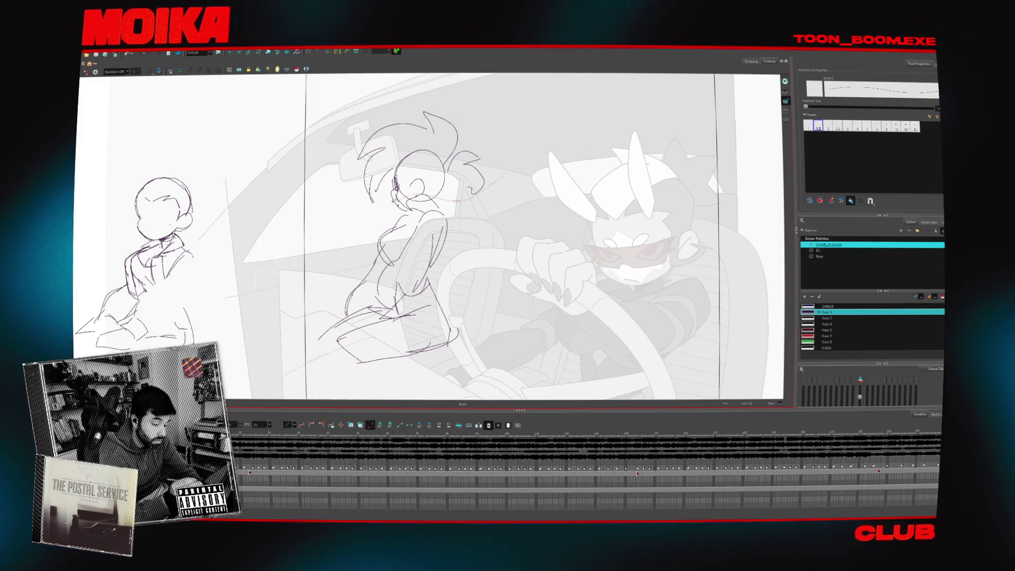
pyautogui.click(426, 189)
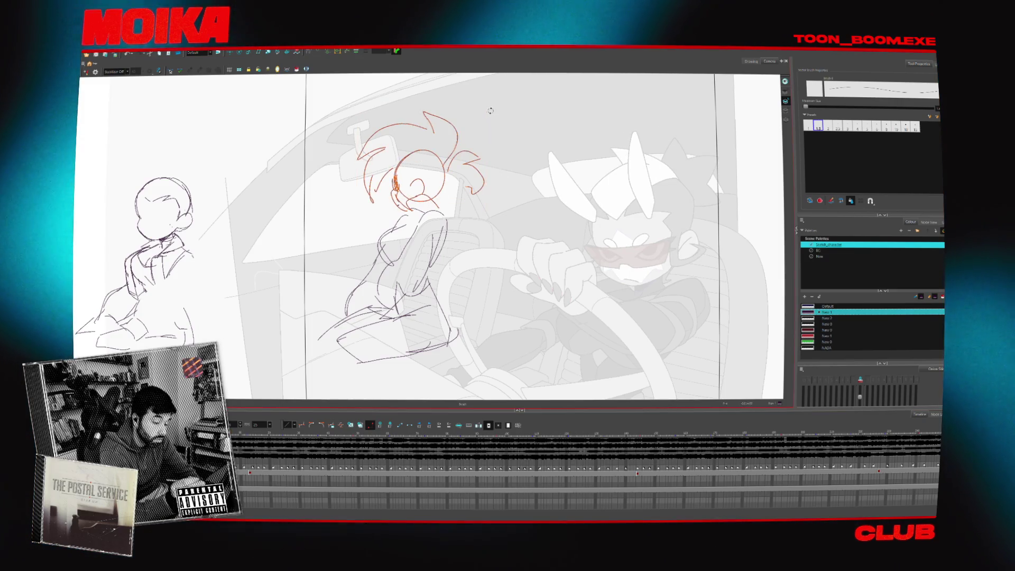
pyautogui.click(483, 128)
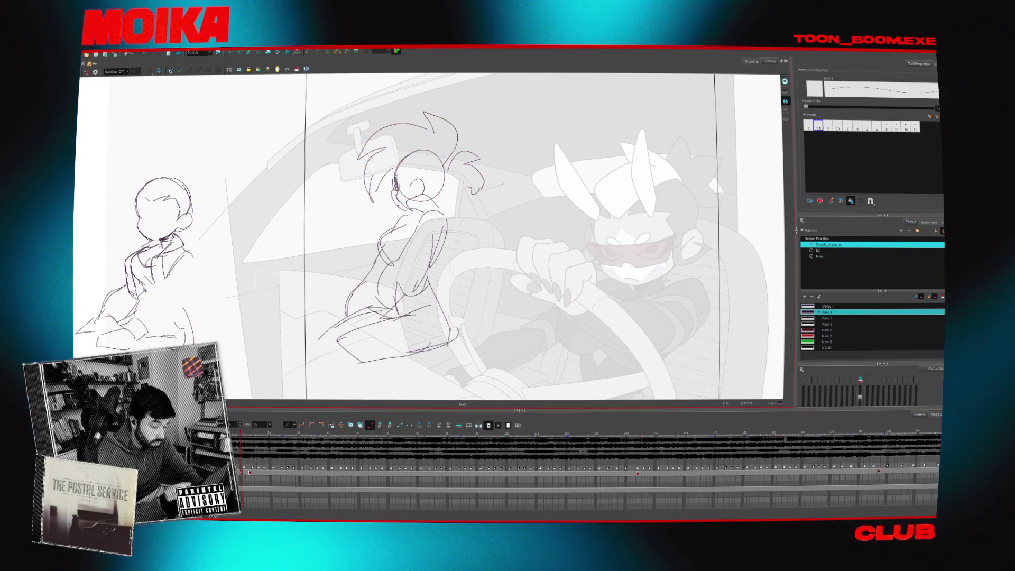
pyautogui.moveTo(485, 186); pyautogui.dragTo(488, 96)
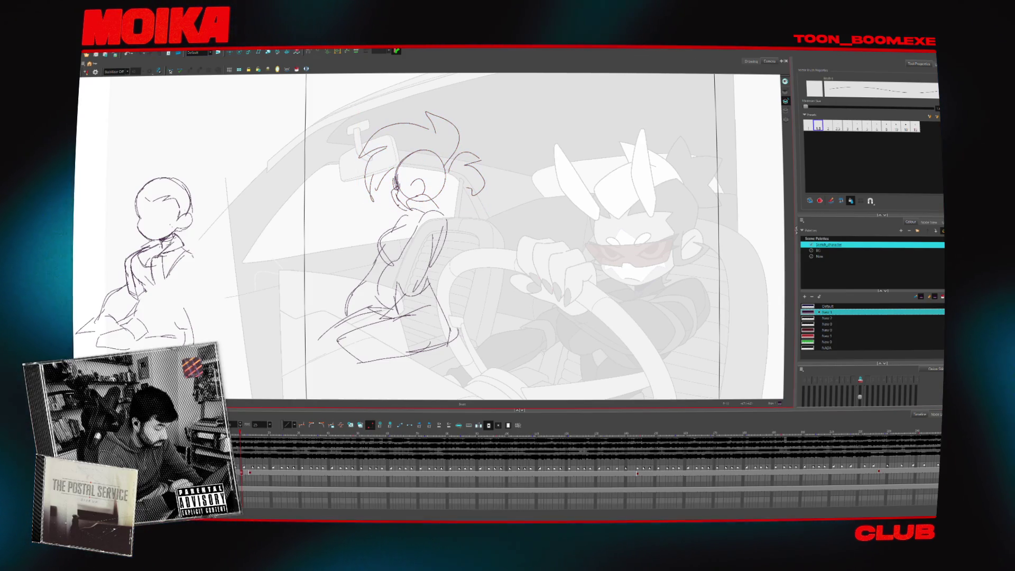
# Compare neighbouring poses and extend the drawing exposures along the sketch row, showing the background at full strength
pyautogui.click(244, 472)
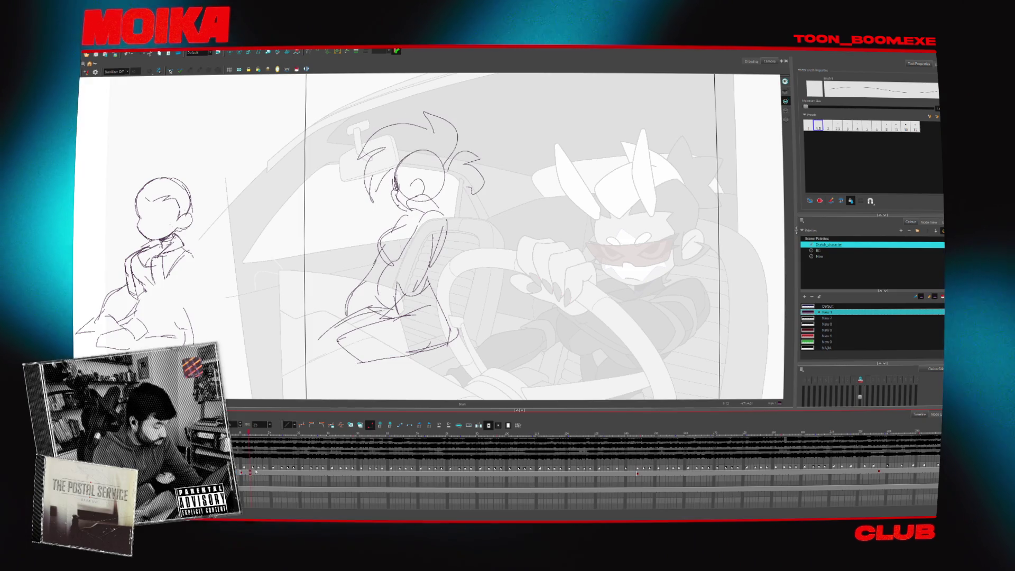
pyautogui.click(279, 482)
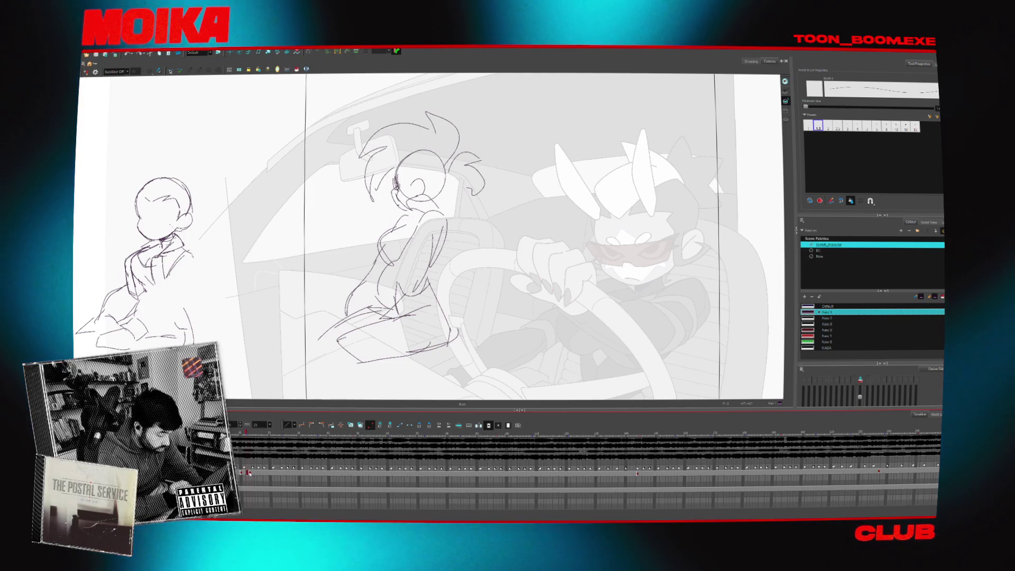
pyautogui.click(252, 476)
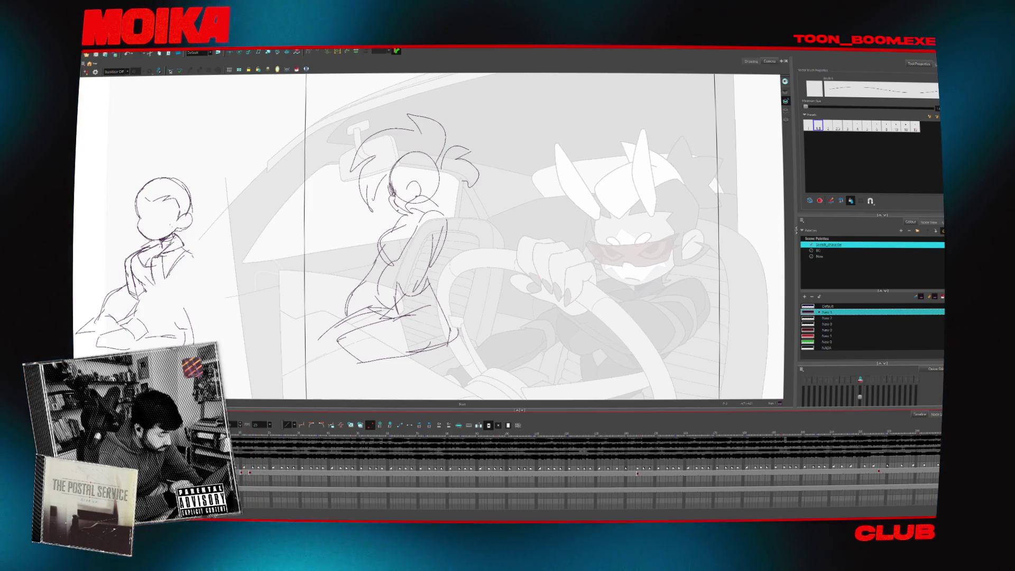
pyautogui.press('.')
pyautogui.press(',')
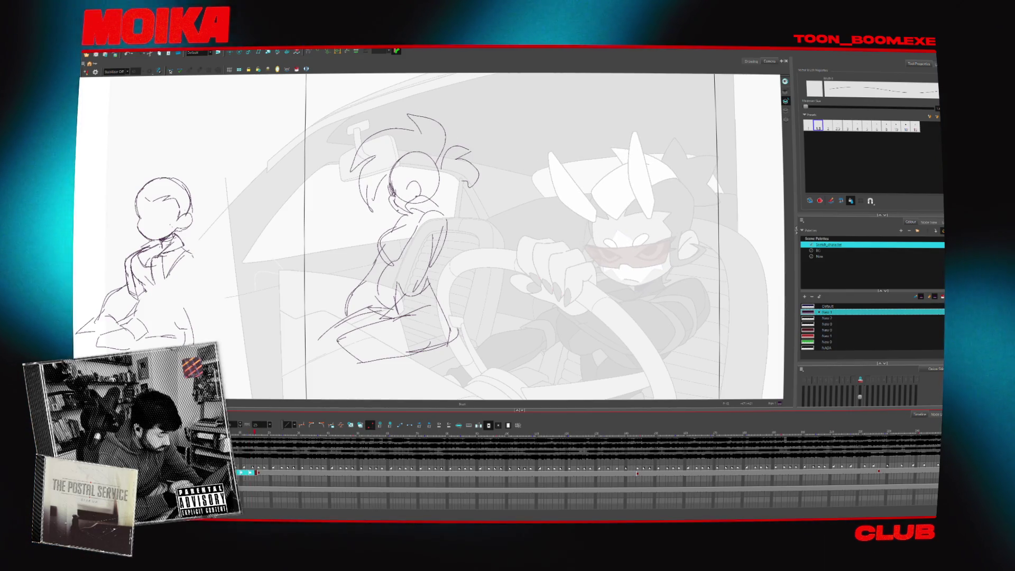
pyautogui.moveTo(251, 472); pyautogui.dragTo(285, 473)
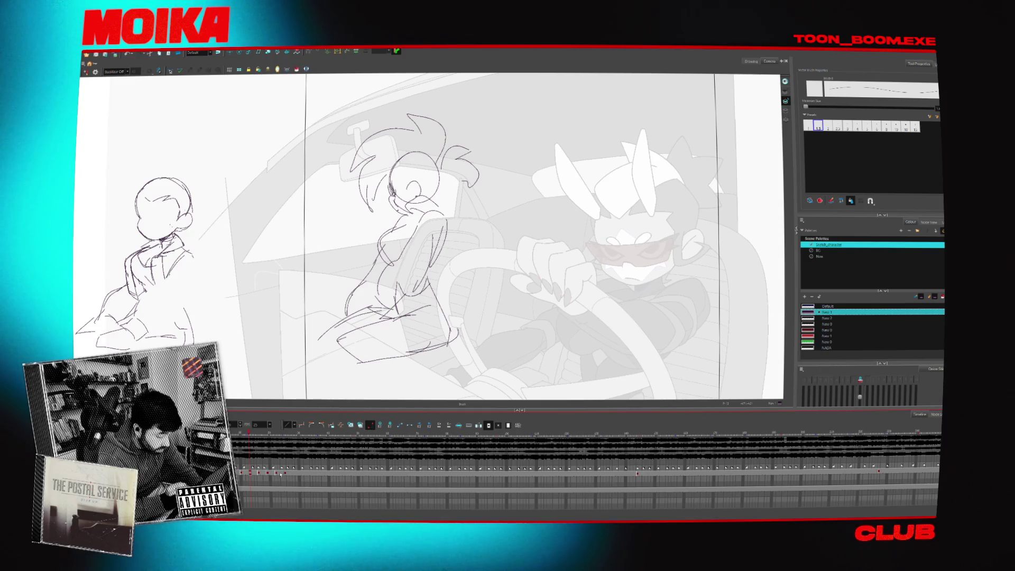
pyautogui.click(284, 474)
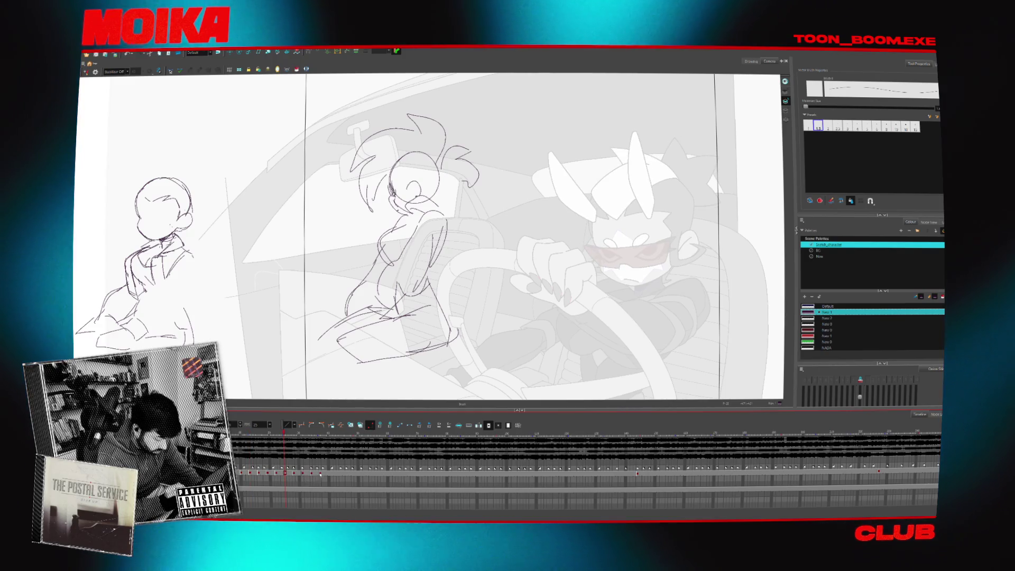
pyautogui.click(320, 473)
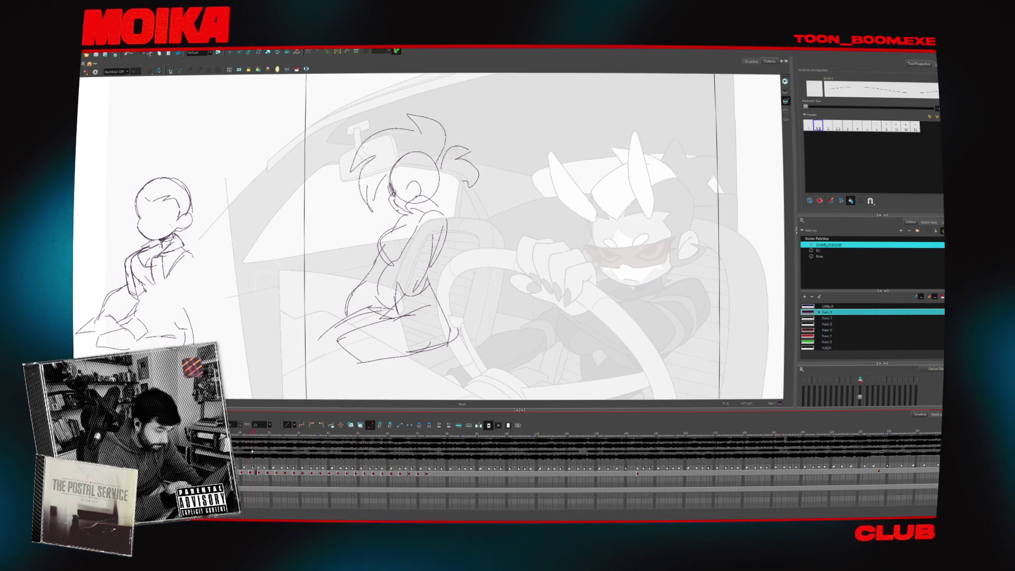
pyautogui.hotkey('shift', 'l')
pyautogui.click(367, 474)
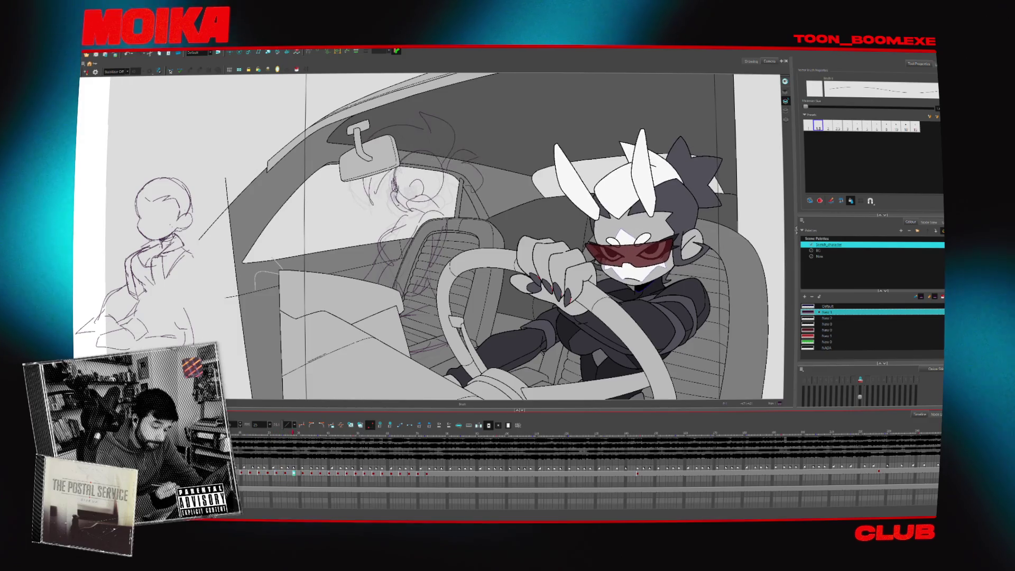
# Scrub to a later frame and create an empty drawing there for the girl's next key
pyautogui.click(428, 473)
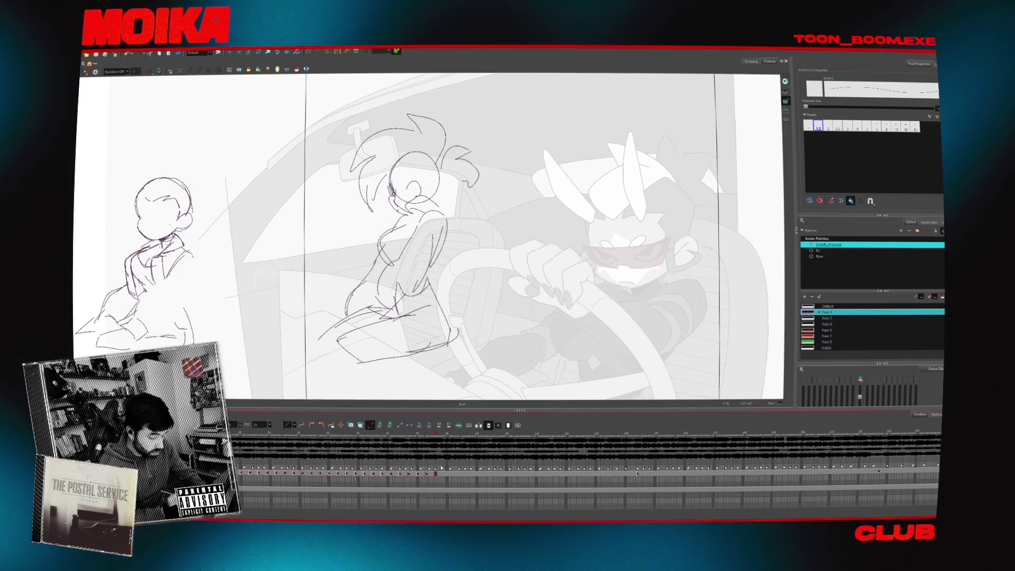
pyautogui.click(544, 461)
pyautogui.press(',')
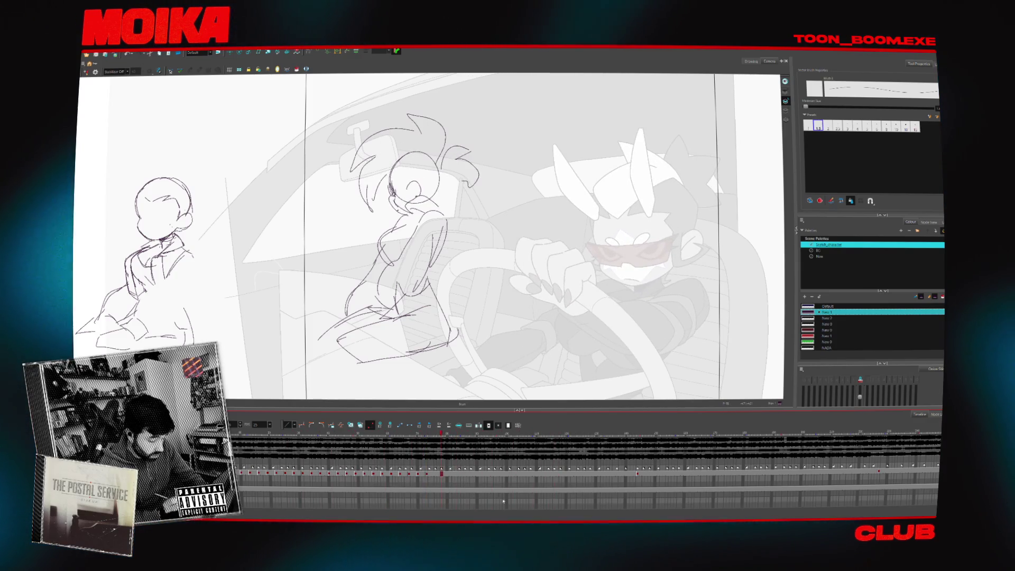
pyautogui.click(435, 437)
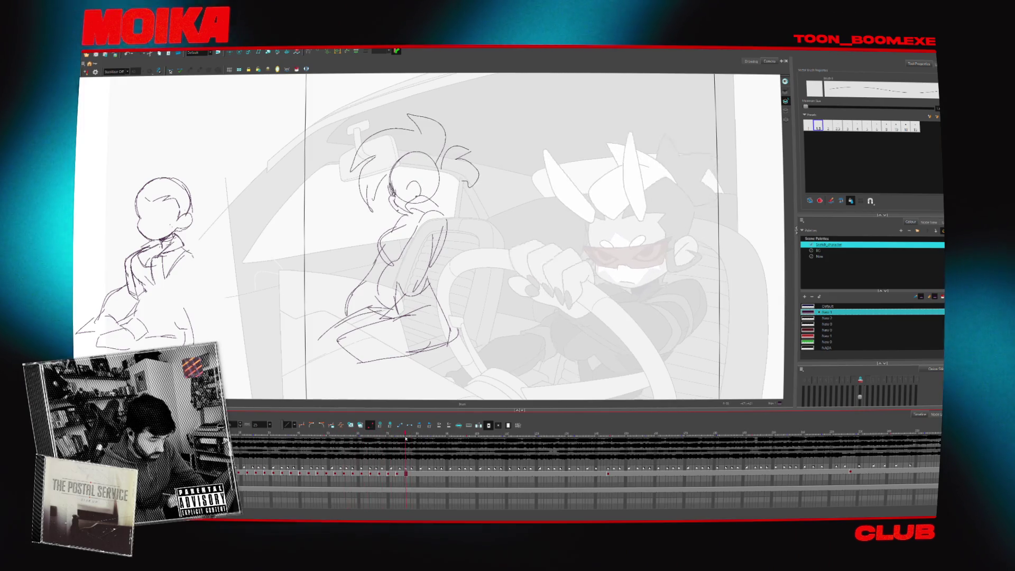
pyautogui.moveTo(436, 437); pyautogui.dragTo(397, 437)
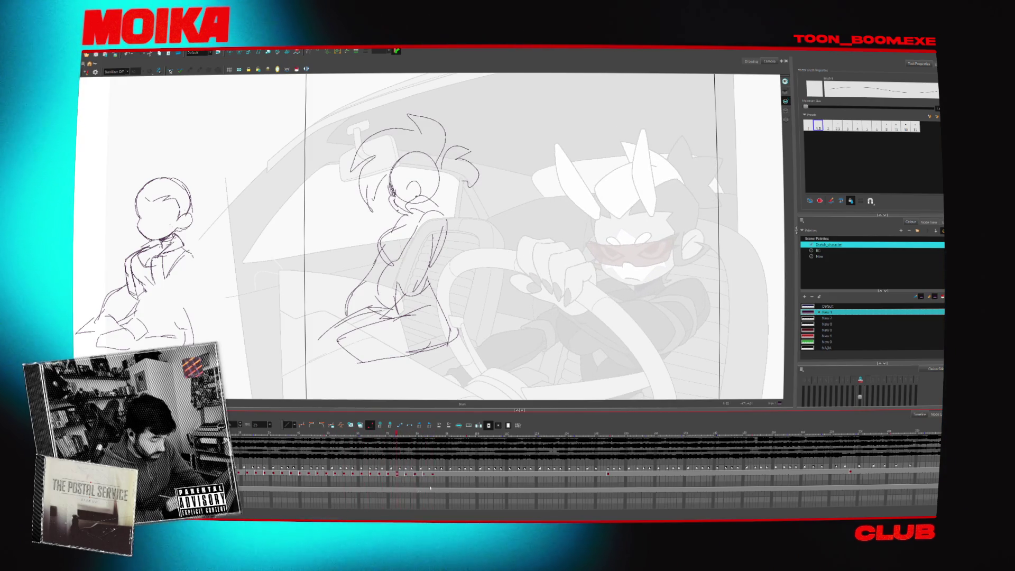
pyautogui.click(424, 473)
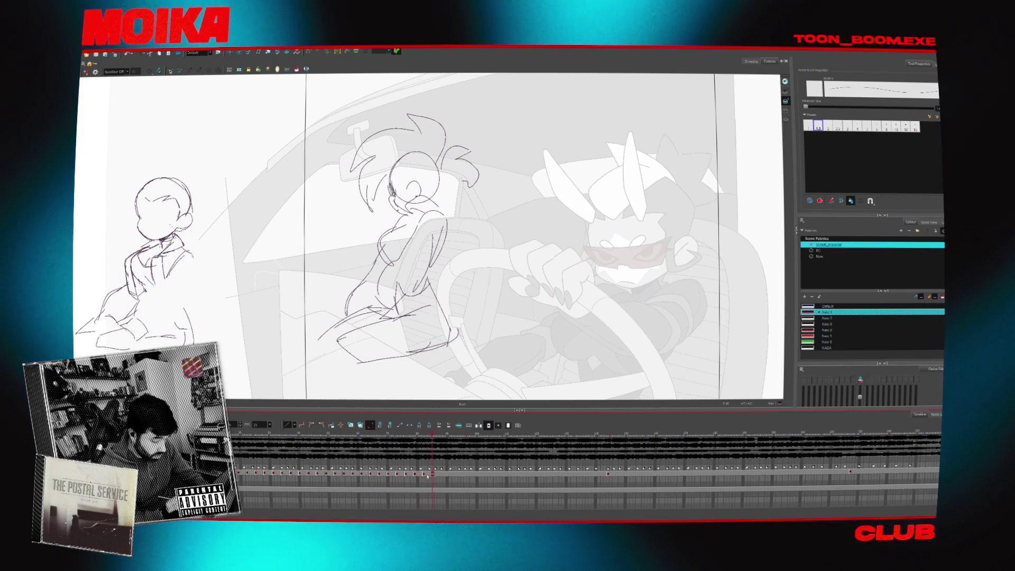
pyautogui.click(432, 474)
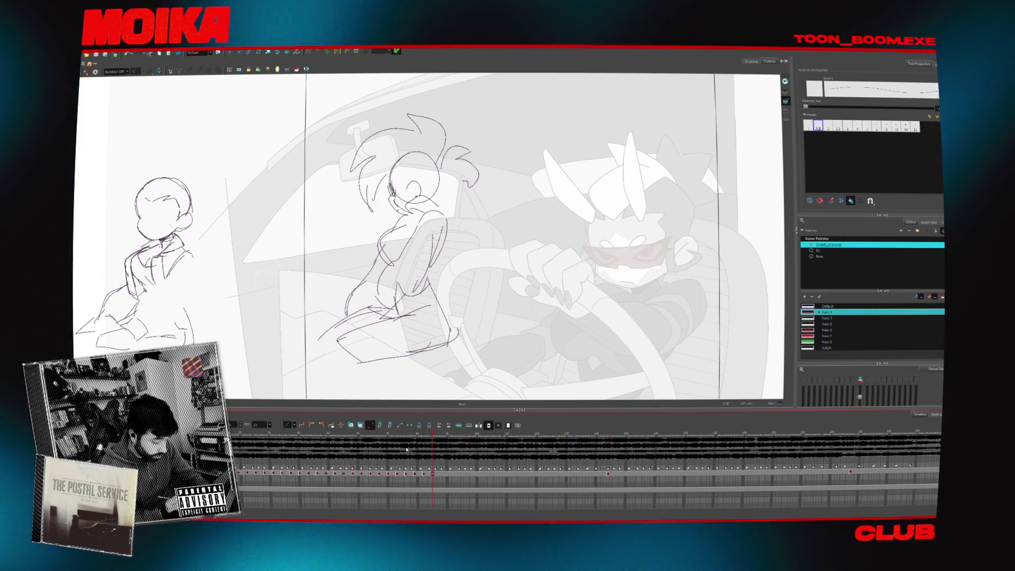
pyautogui.click(356, 426)
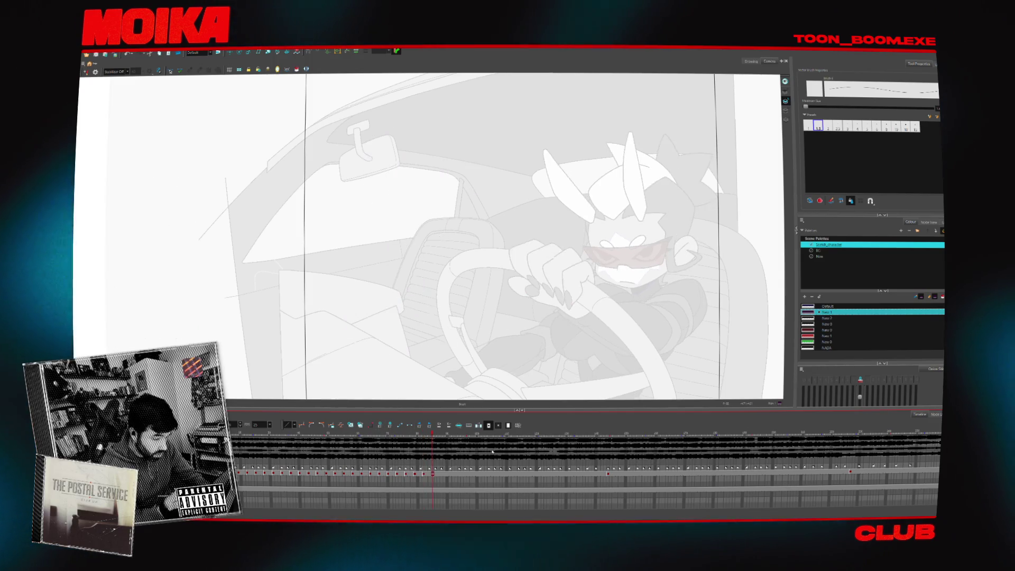
# Draw the girl's head and face features on the new frame, checking them in Mirror View
pyautogui.press(',')
pyautogui.press('.')
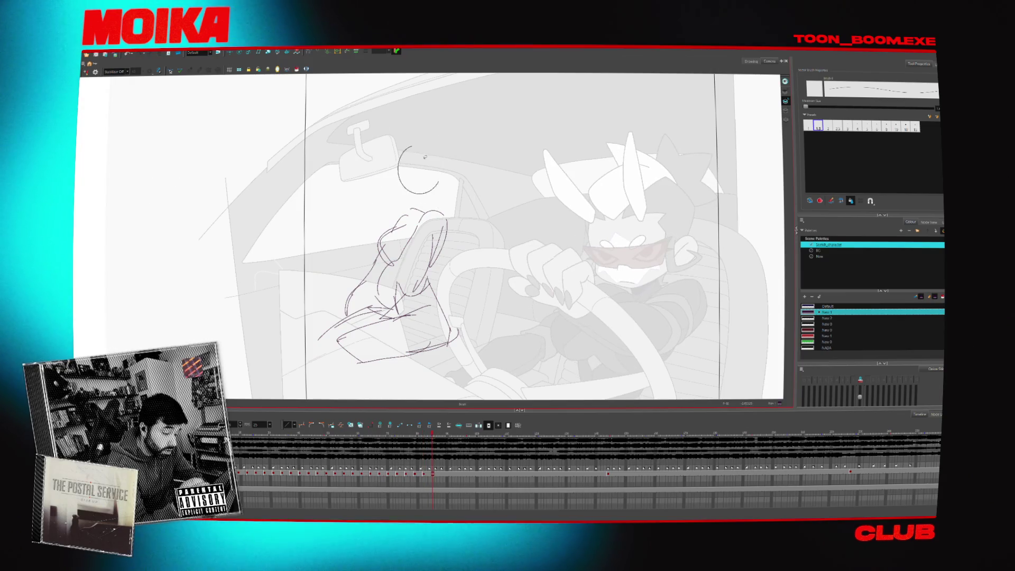
pyautogui.moveTo(412, 146); pyautogui.dragTo(391, 178)
pyautogui.hotkey('ctrl', 'z')
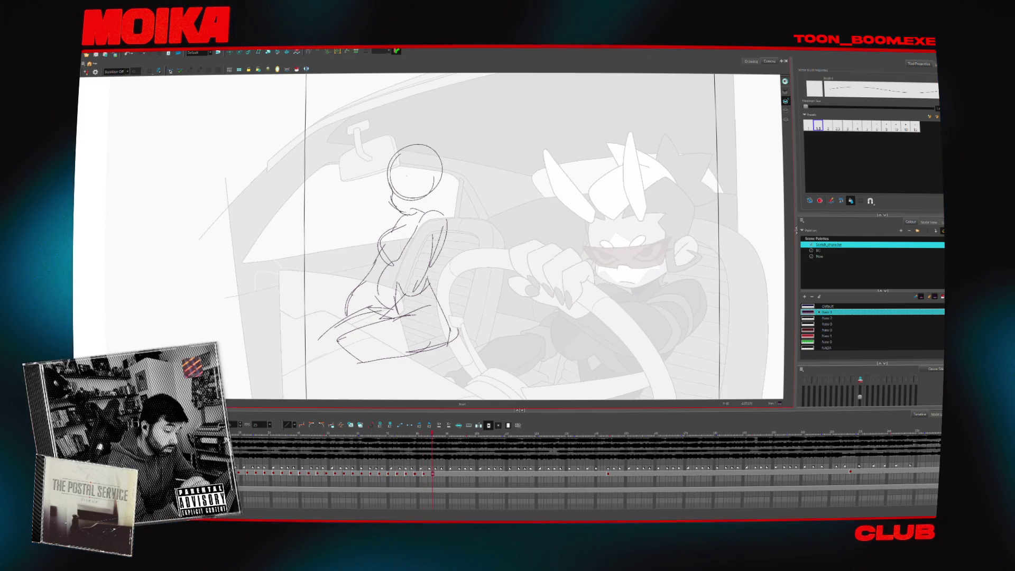
pyautogui.moveTo(405, 186); pyautogui.dragTo(415, 193)
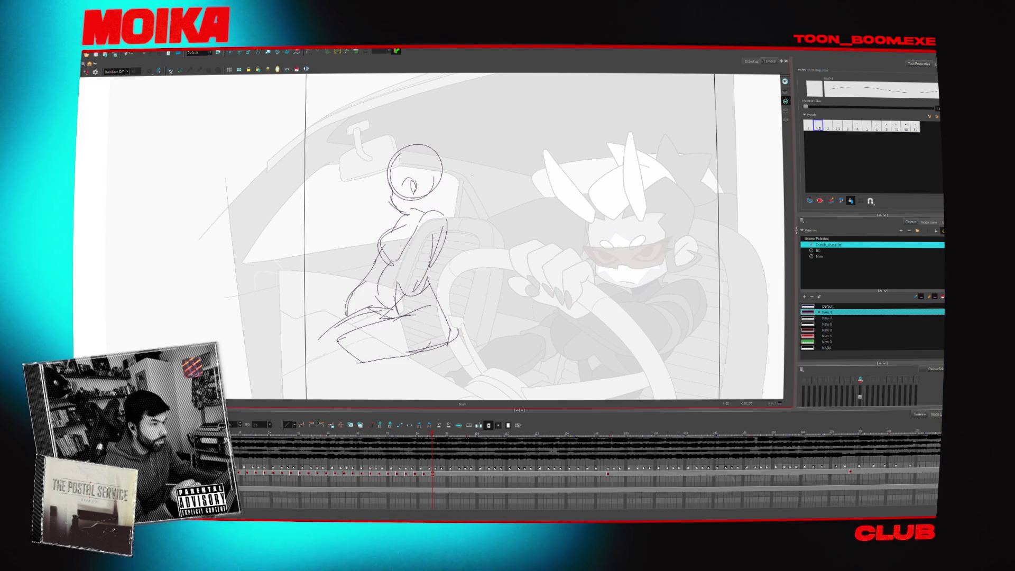
pyautogui.press('4')
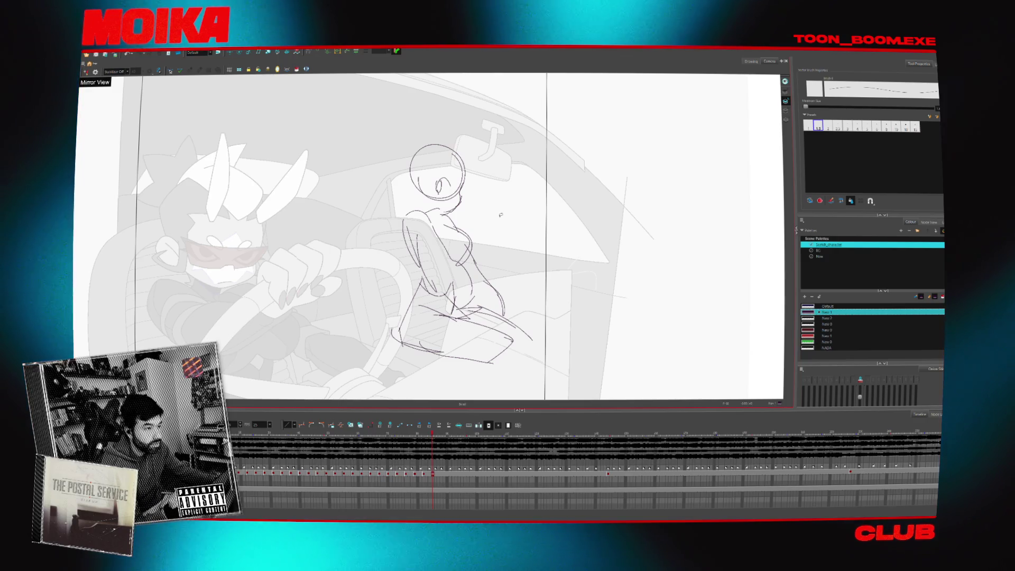
pyautogui.press('4')
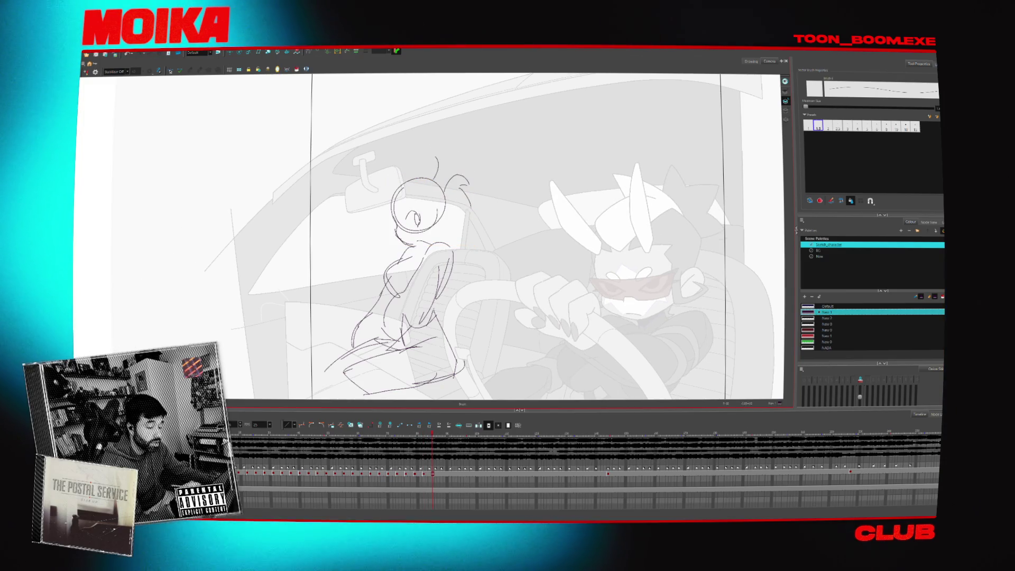
# Add spiky hair strokes to the girl's head
pyautogui.moveTo(379, 157); pyautogui.dragTo(362, 186)
pyautogui.moveTo(359, 190); pyautogui.dragTo(372, 230)
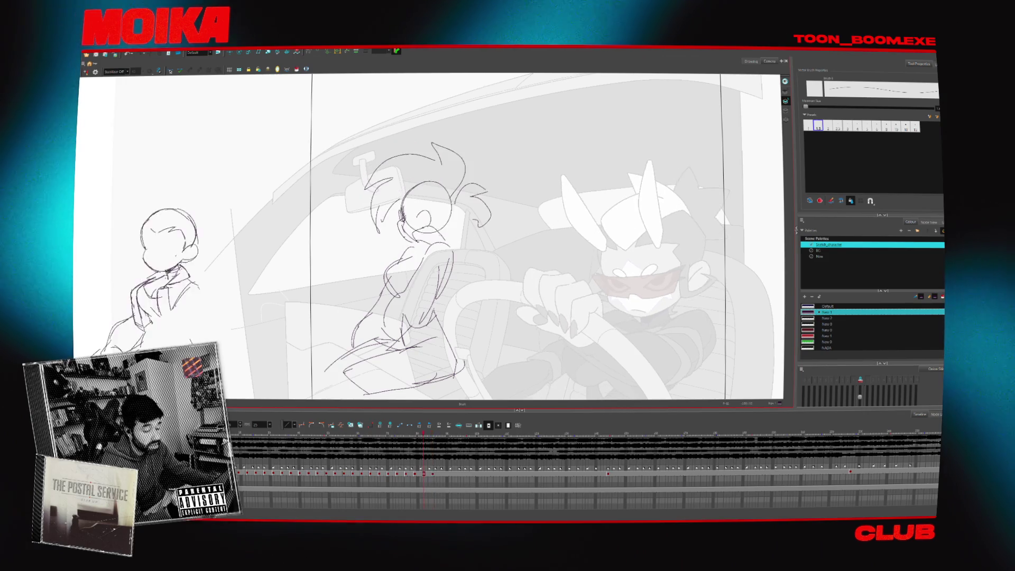
pyautogui.moveTo(456, 228); pyautogui.dragTo(440, 127)
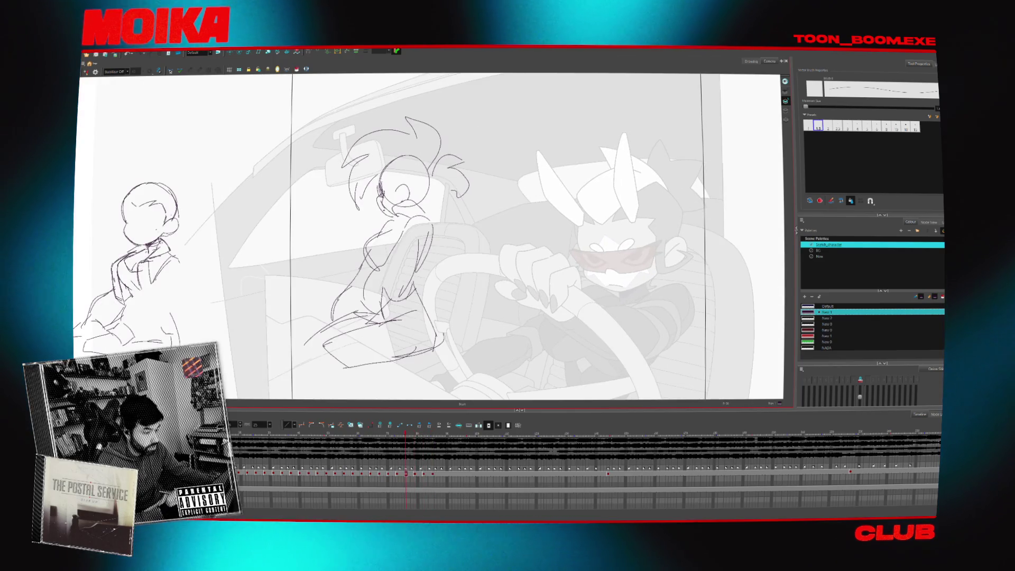
pyautogui.click(364, 435)
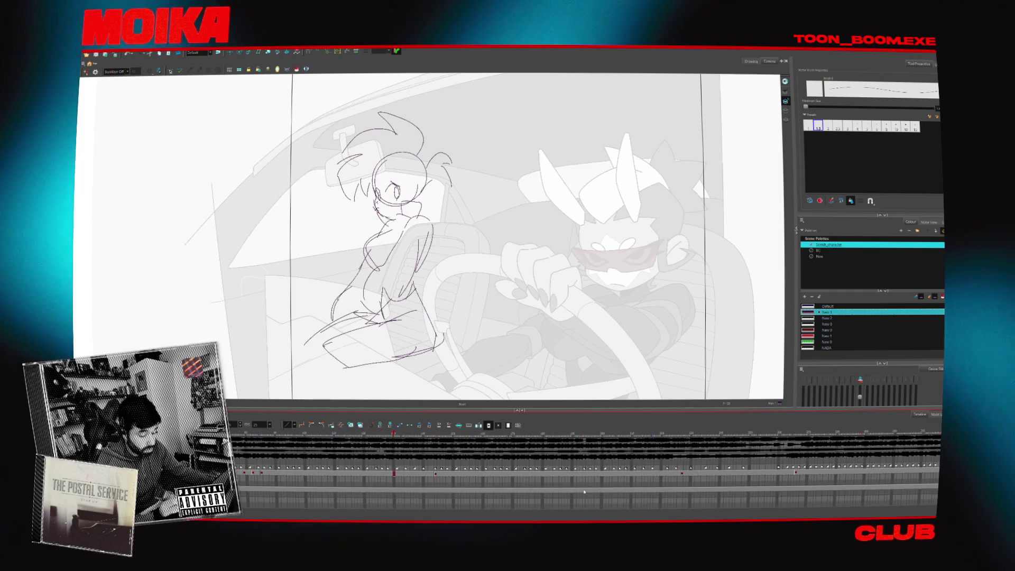
pyautogui.click(421, 436)
pyautogui.moveTo(422, 435)
pyautogui.mouseDown()
pyautogui.moveTo(413, 434)
pyautogui.moveTo(438, 434)
pyautogui.mouseUp()
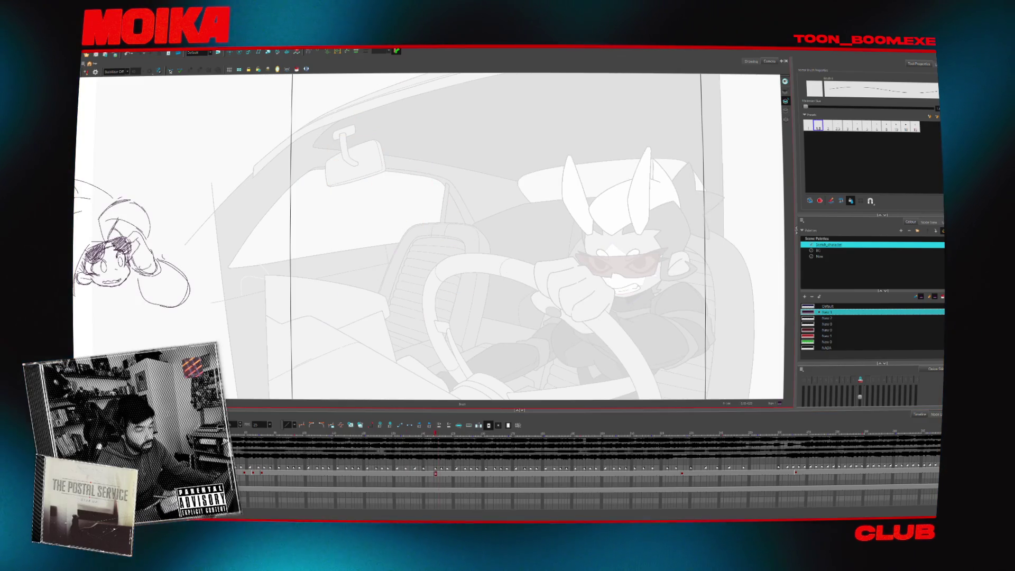
pyautogui.press('Return')
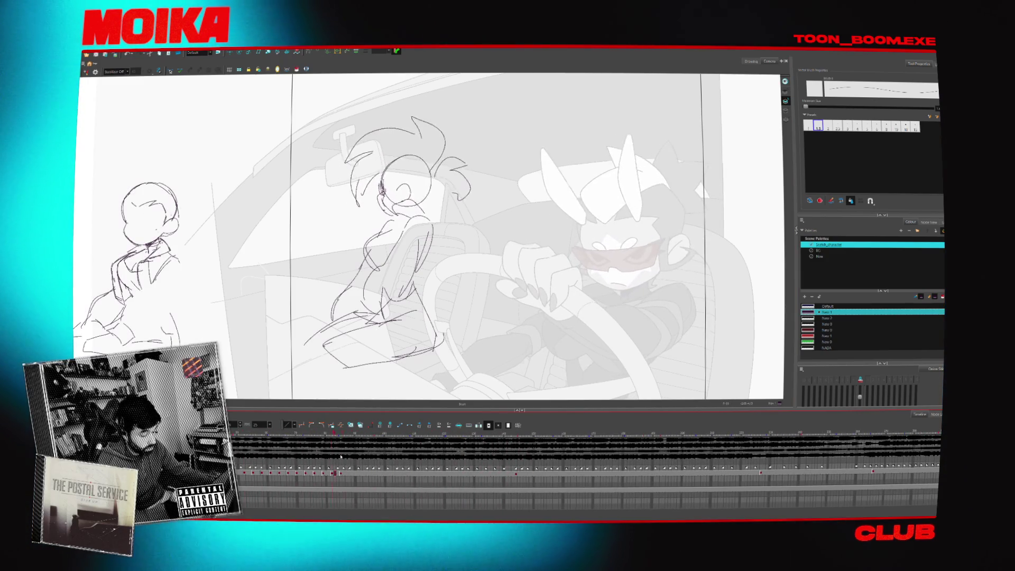
pyautogui.click(289, 432)
pyautogui.moveTo(289, 434)
pyautogui.mouseDown()
pyautogui.moveTo(392, 457)
pyautogui.moveTo(344, 468)
pyautogui.mouseUp()
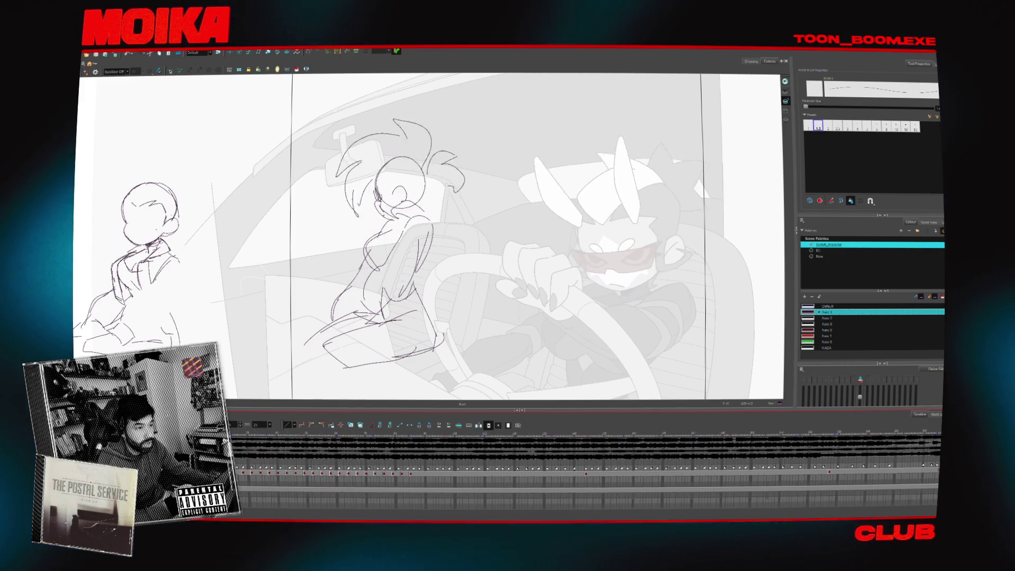
pyautogui.hotkey('alt', 'z')
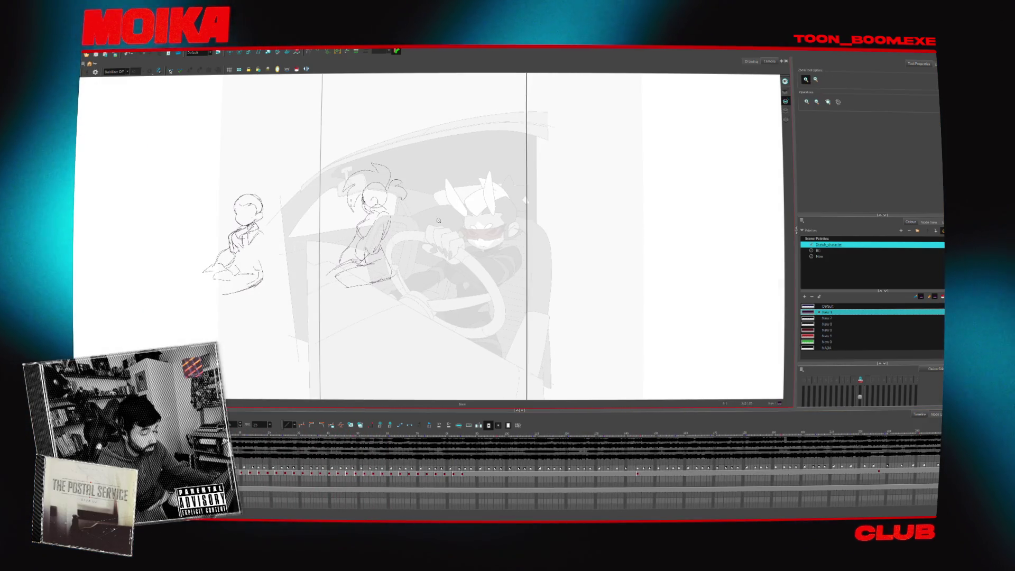
pyautogui.scroll(5, 461, 204)
pyautogui.click(340, 473)
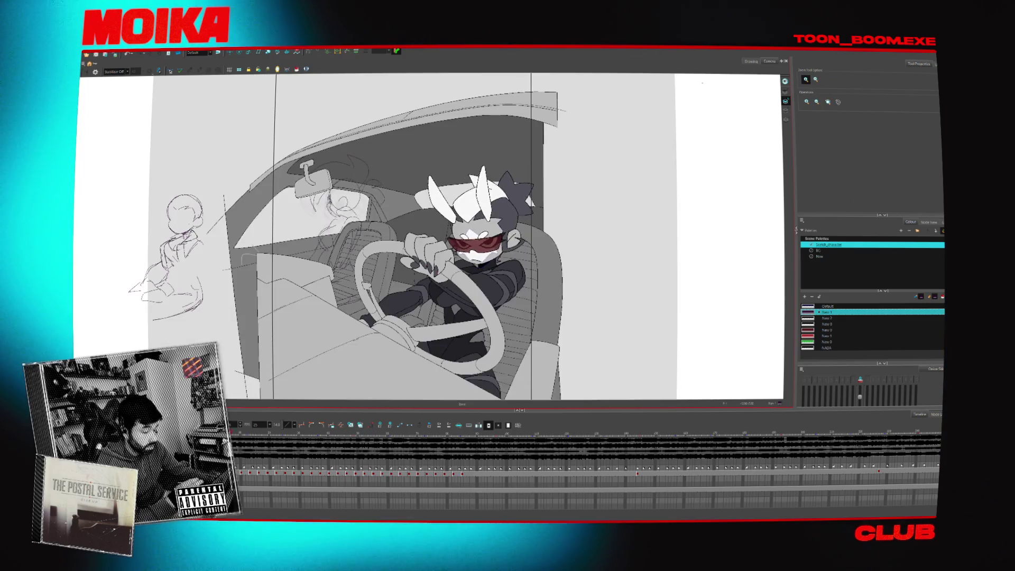
pyautogui.press('Return')
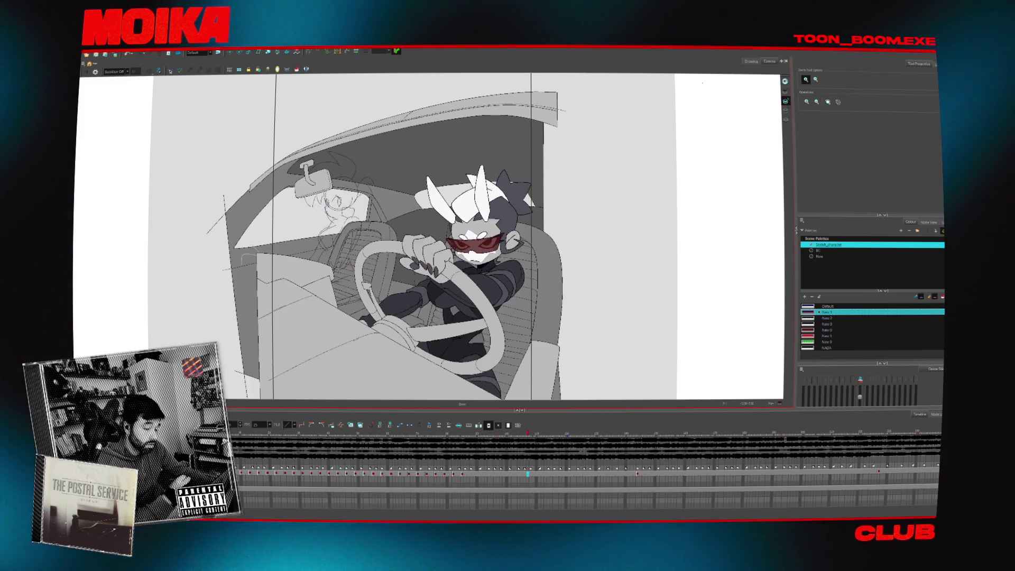
pyautogui.click(478, 433)
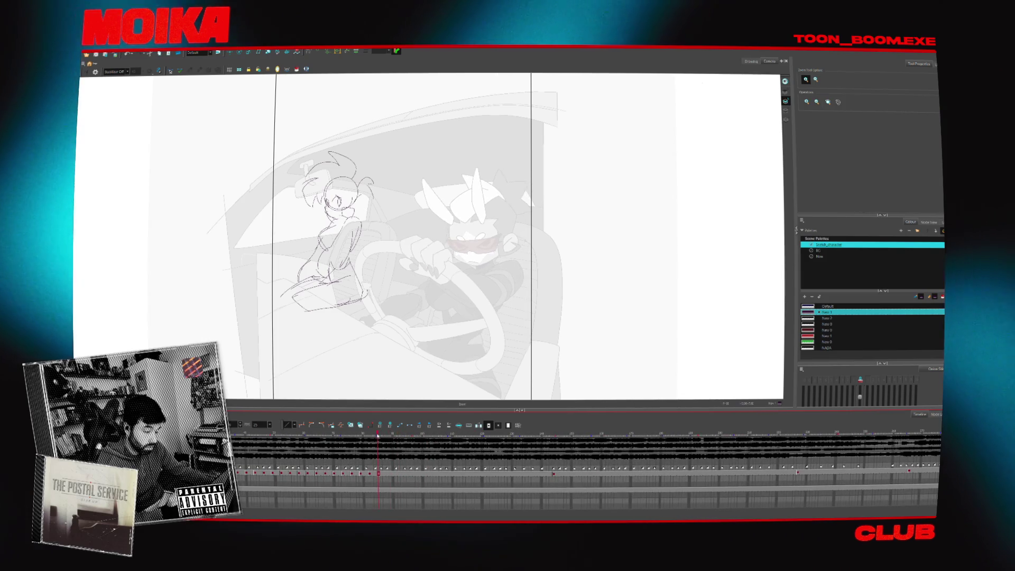
pyautogui.click(353, 435)
pyautogui.click(388, 435)
pyautogui.press('space')
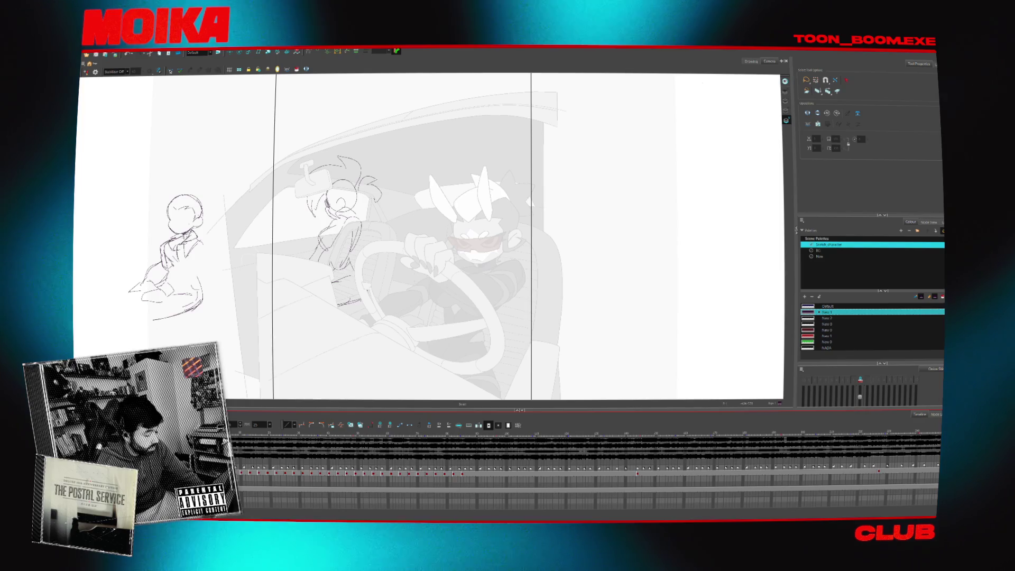
pyautogui.press('Escape')
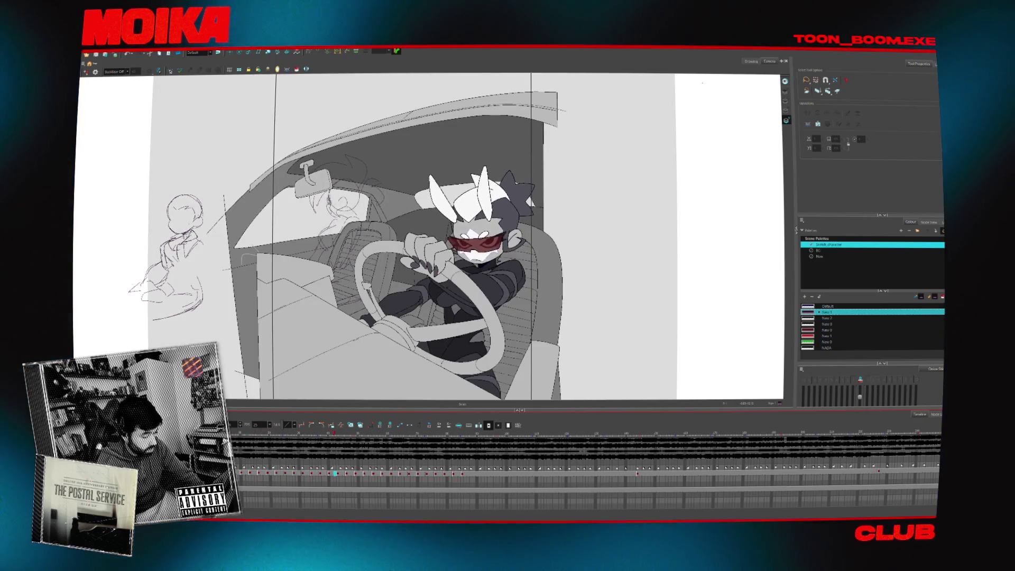
pyautogui.hotkey('ctrl', 'a')
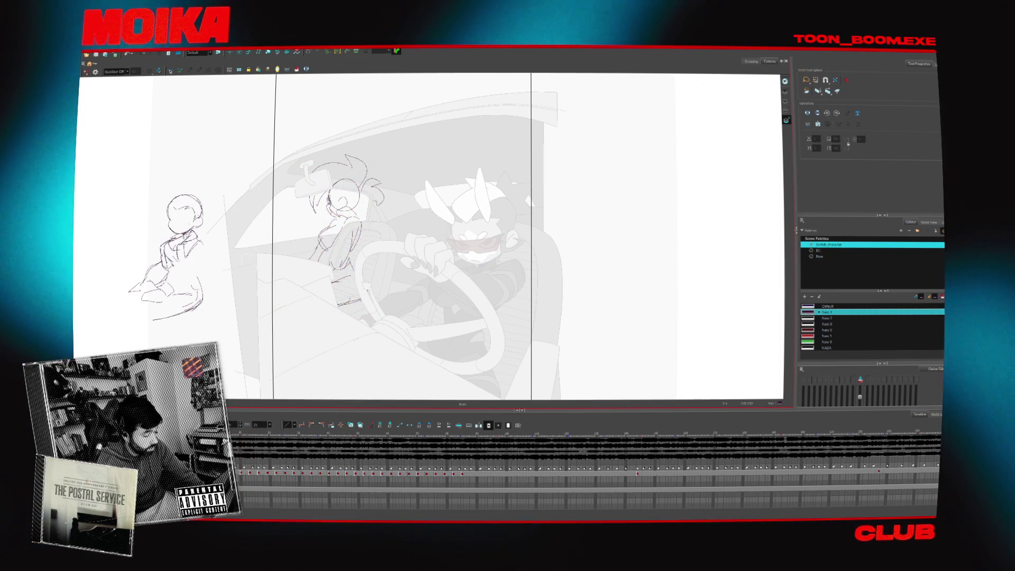
pyautogui.press('Escape')
pyautogui.click(305, 472)
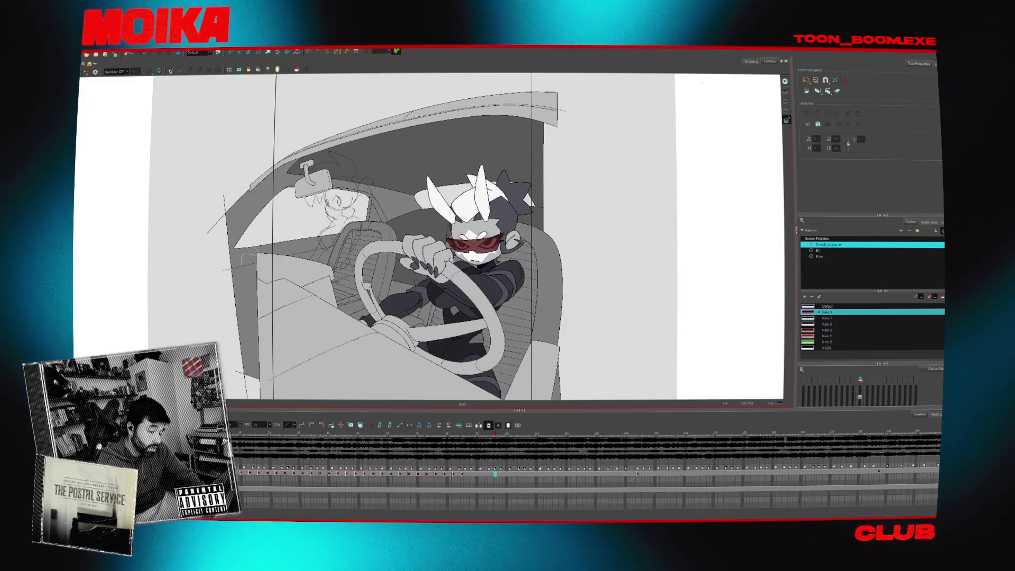
pyautogui.click(461, 475)
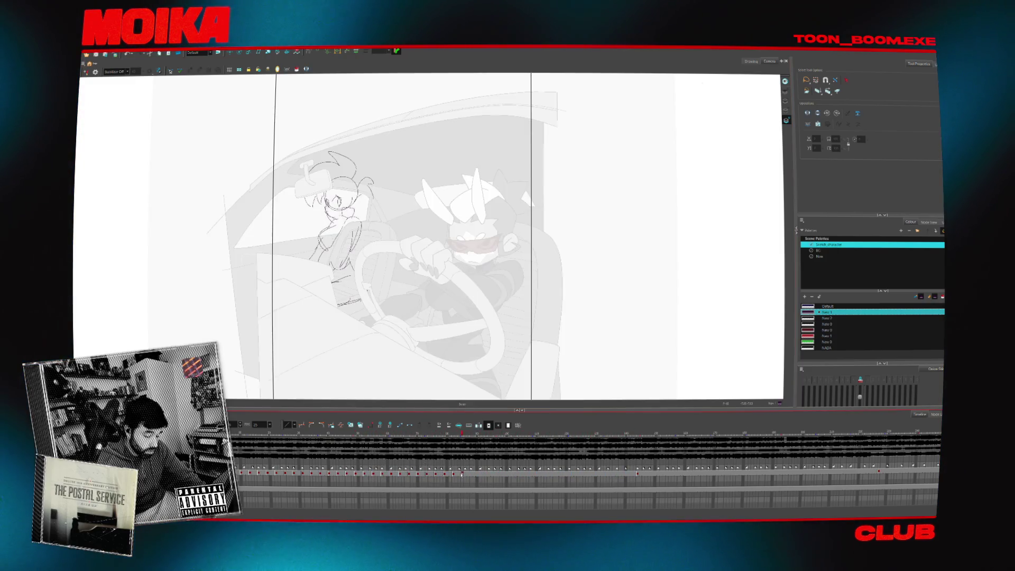
pyautogui.click(621, 474)
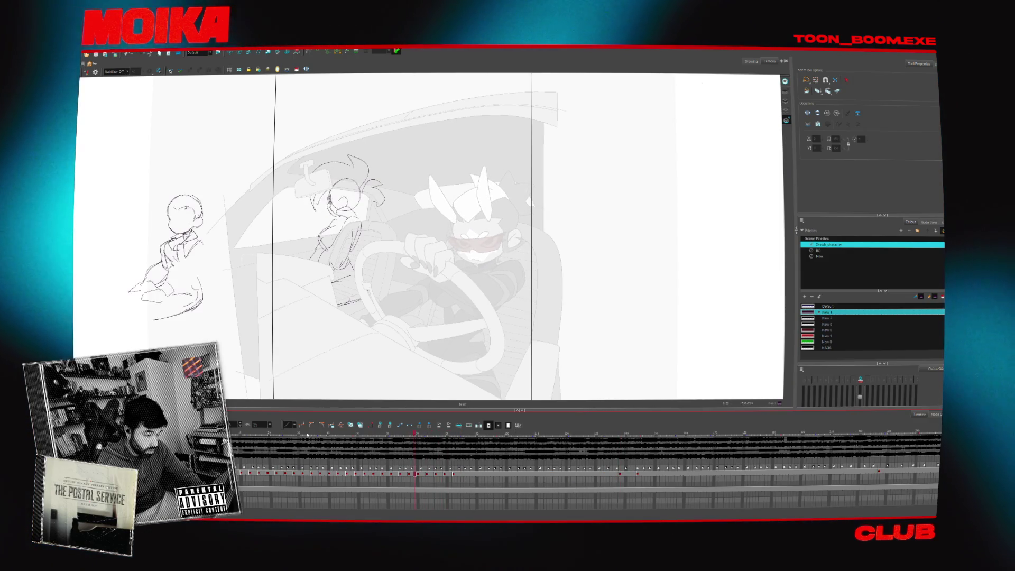
pyautogui.click(464, 435)
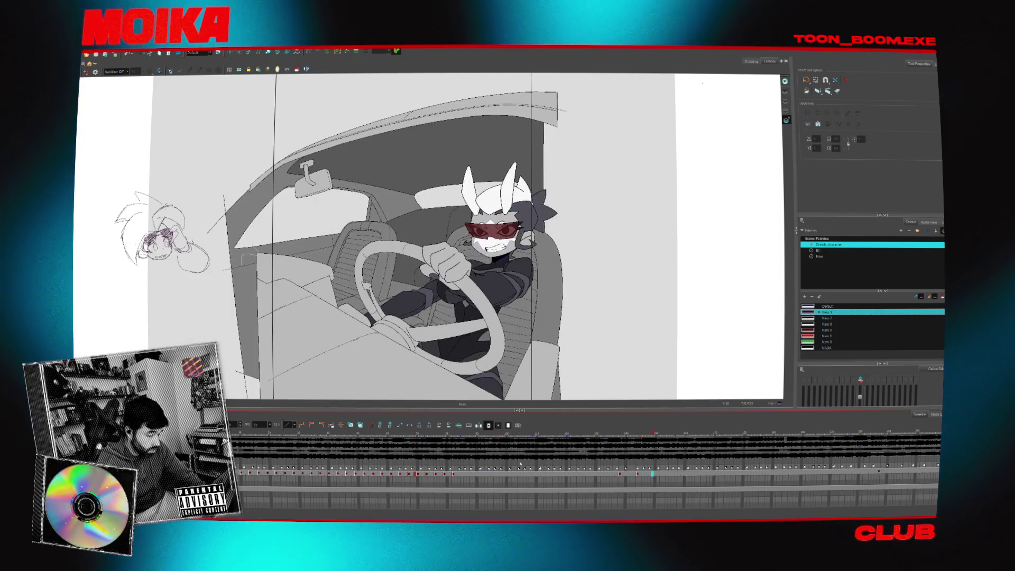
pyautogui.click(453, 474)
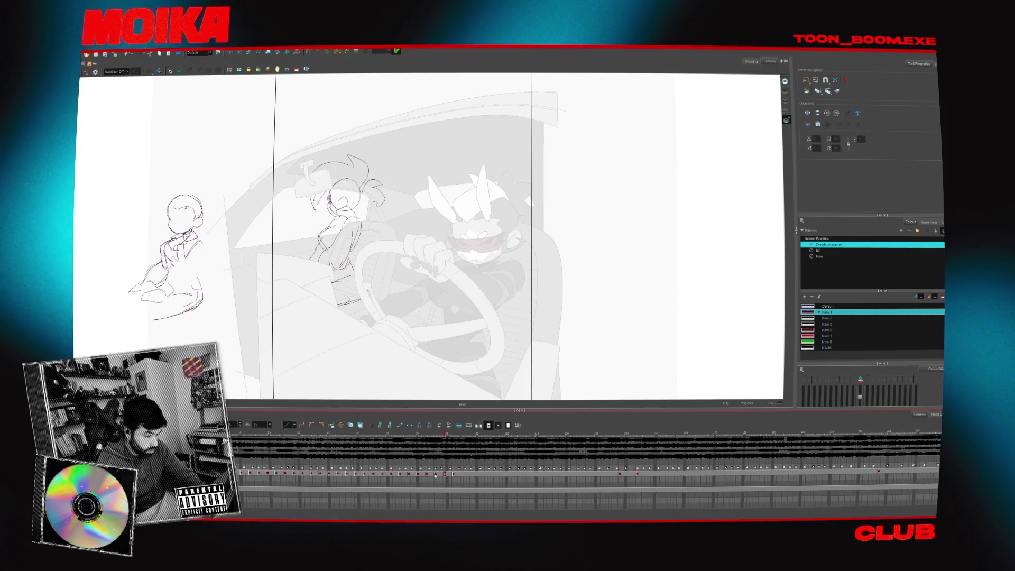
pyautogui.click(435, 475)
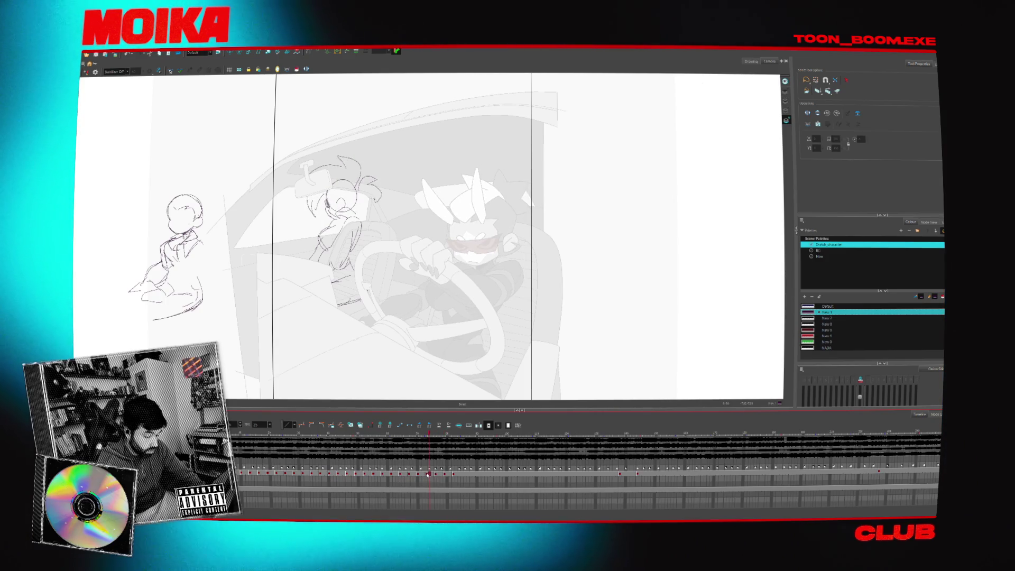
pyautogui.click(392, 473)
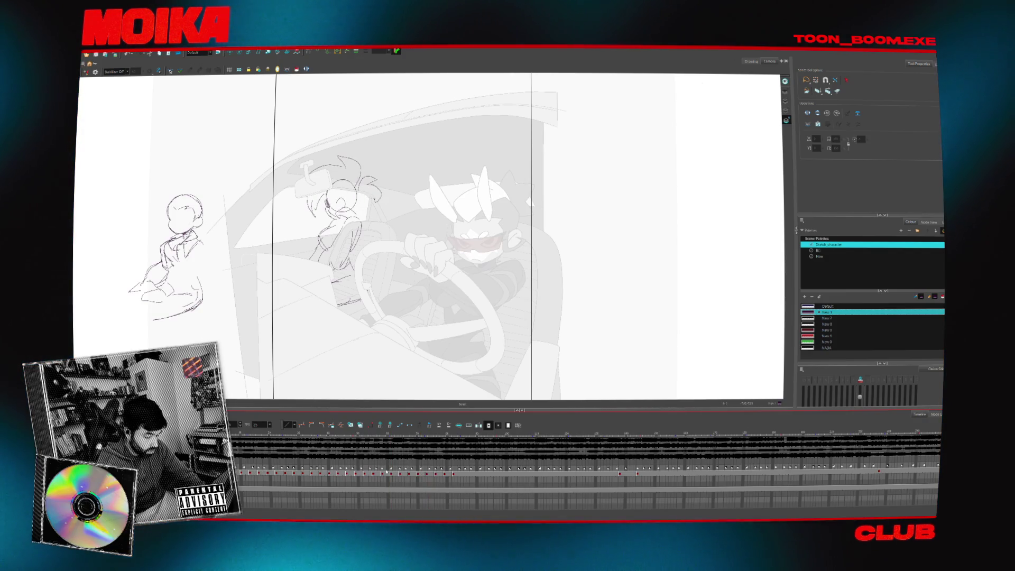
pyautogui.hotkey('shift', 'Home')
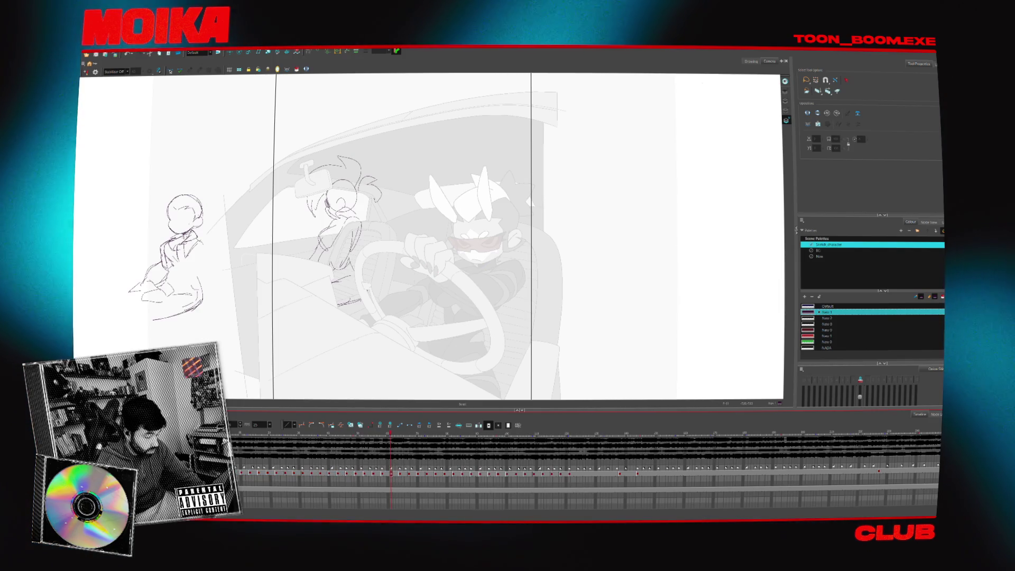
pyautogui.click(469, 473)
pyautogui.click(652, 474)
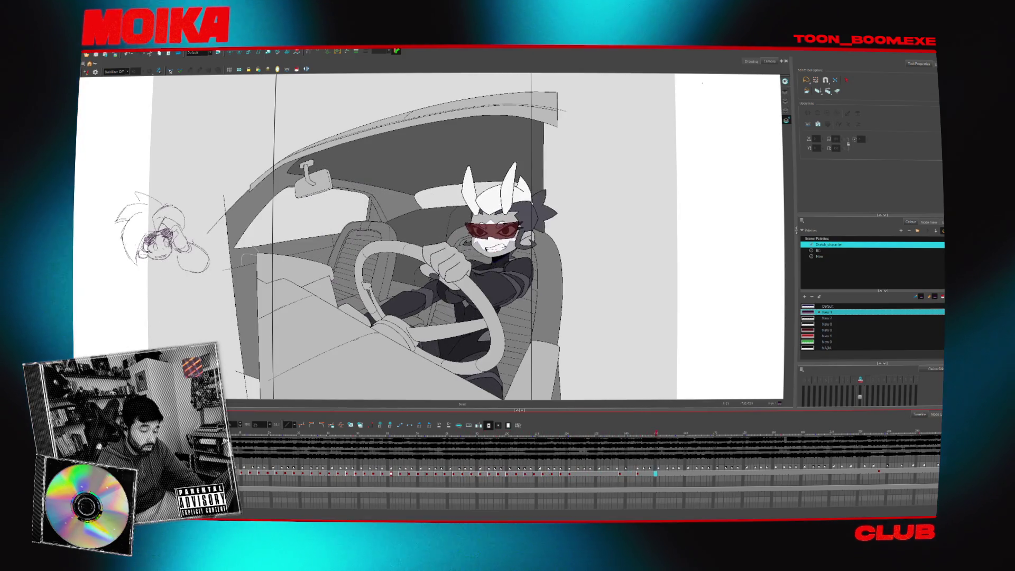
pyautogui.click(691, 473)
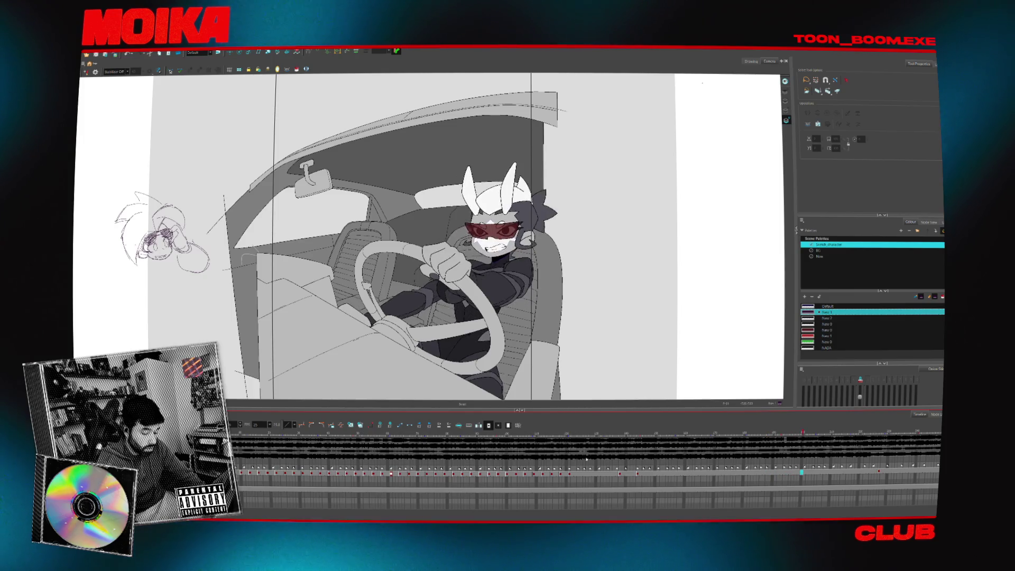
pyautogui.click(704, 451)
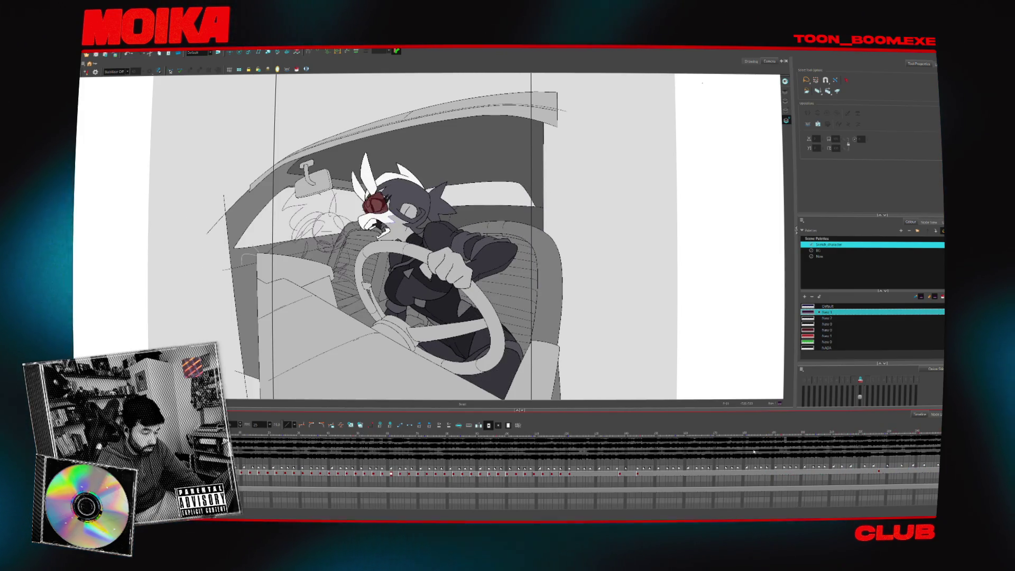
pyautogui.click(828, 450)
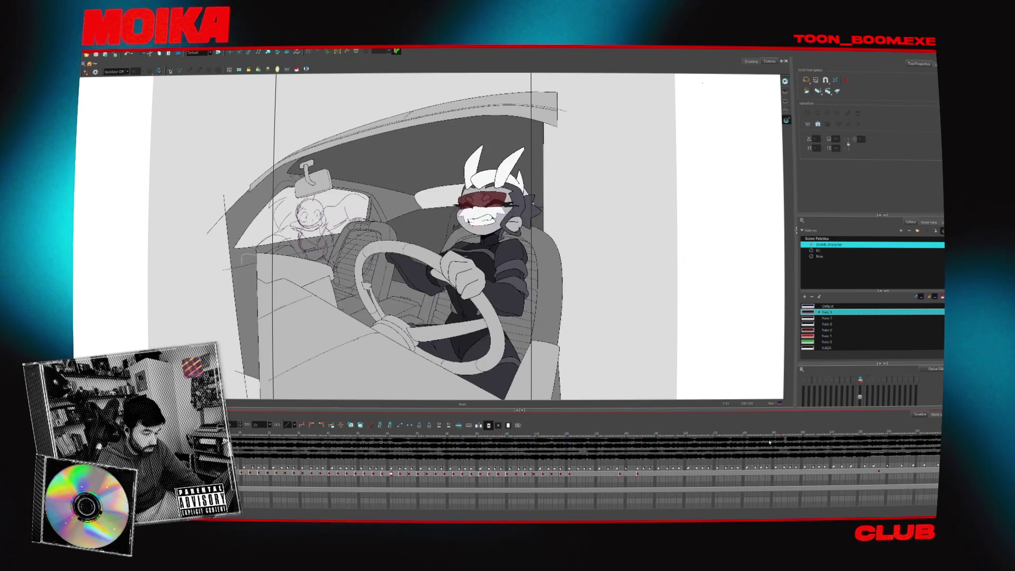
pyautogui.moveTo(777, 437); pyautogui.dragTo(504, 435)
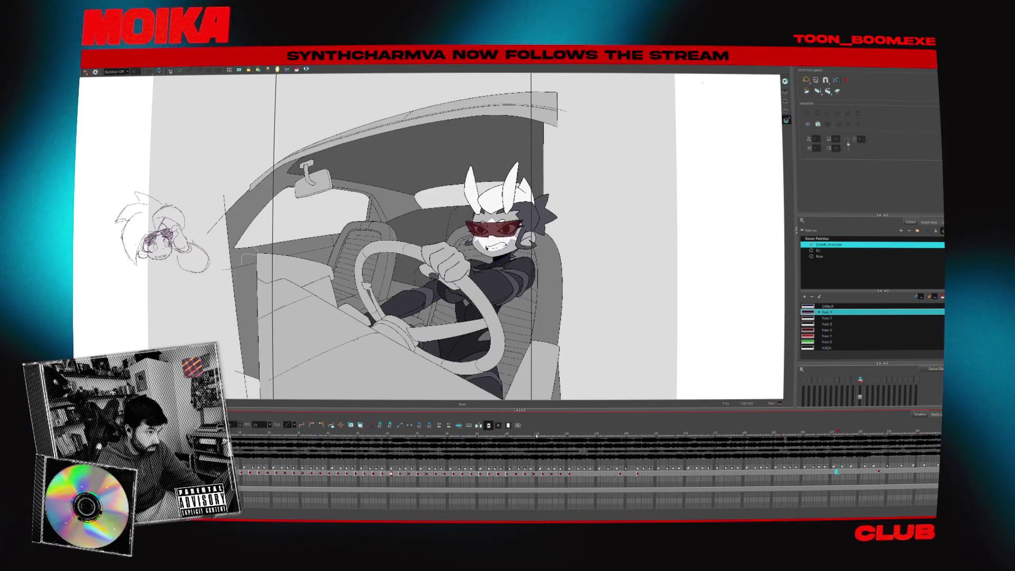
pyautogui.click(570, 434)
pyautogui.moveTo(584, 436); pyautogui.dragTo(623, 439)
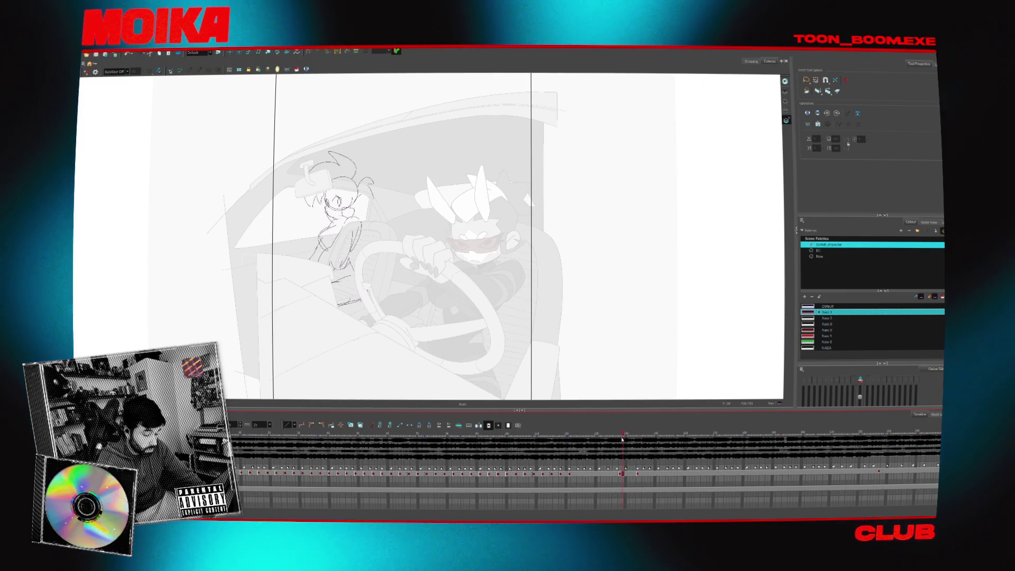
# Browse between the full-tone colour frame and the later sketch frames
pyautogui.scroll(2, 335, 227)
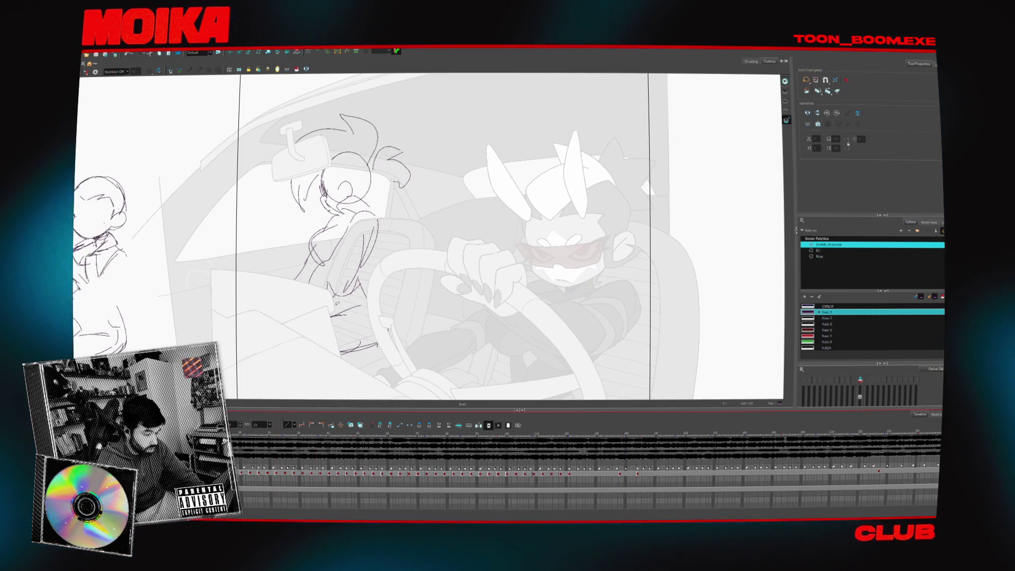
pyautogui.scroll(-2, 382, 252)
pyautogui.click(329, 473)
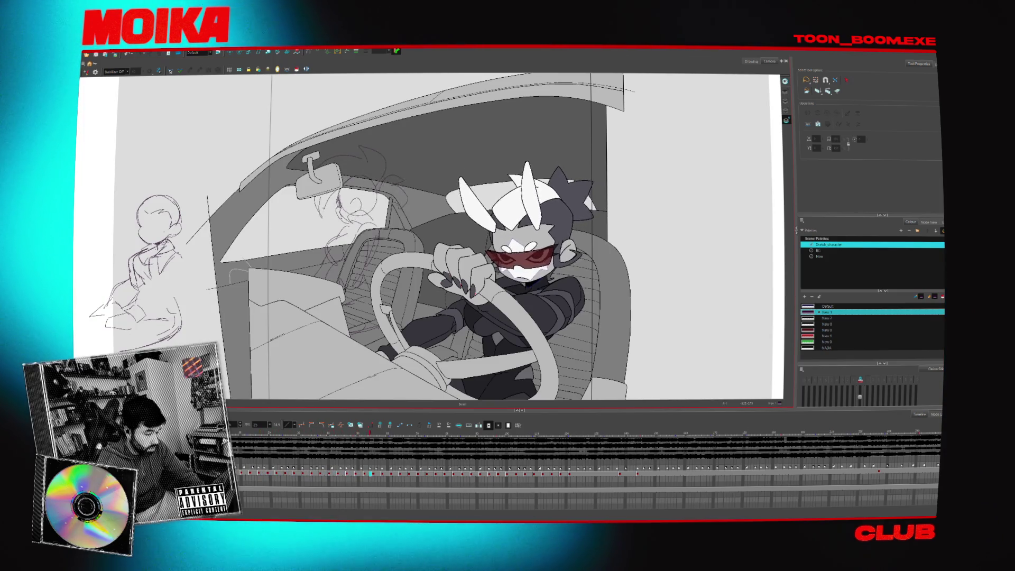
pyautogui.click(455, 472)
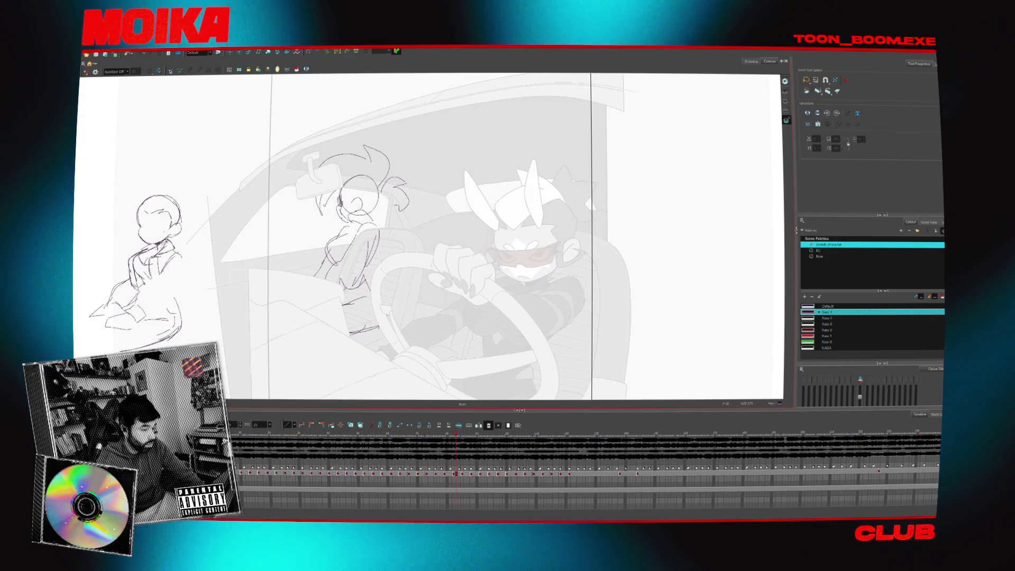
pyautogui.press(',')
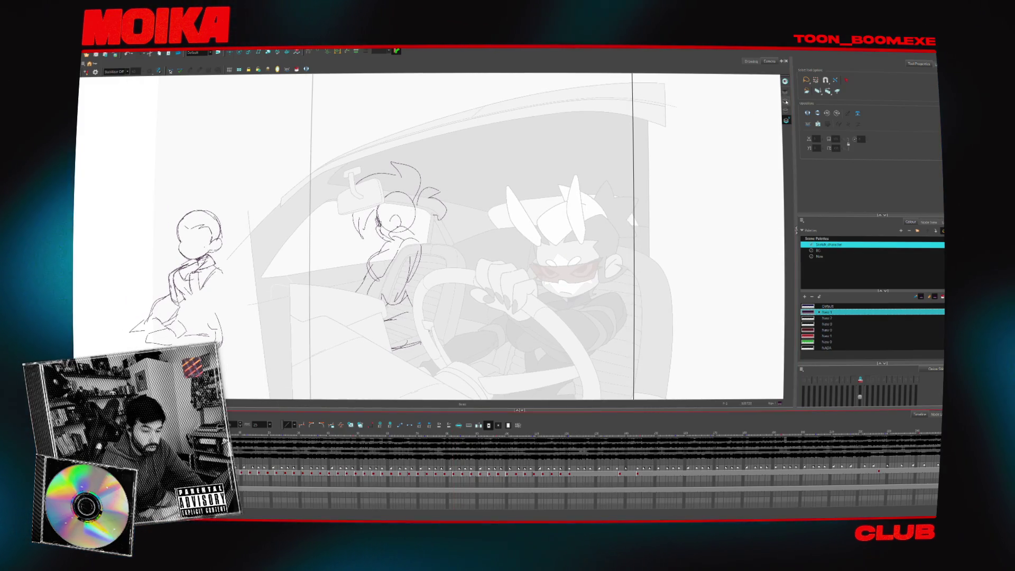
pyautogui.press('.')
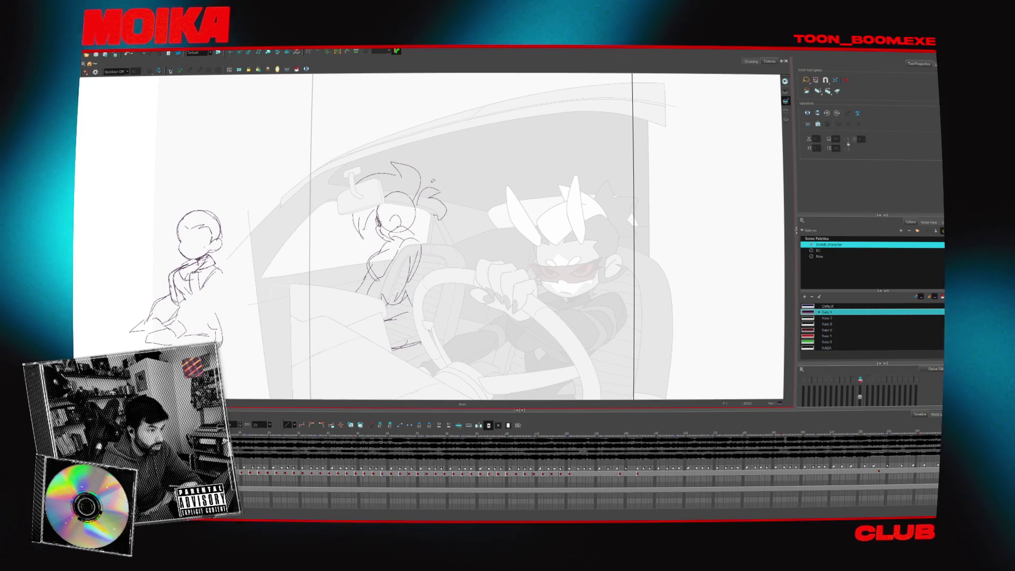
pyautogui.press('.')
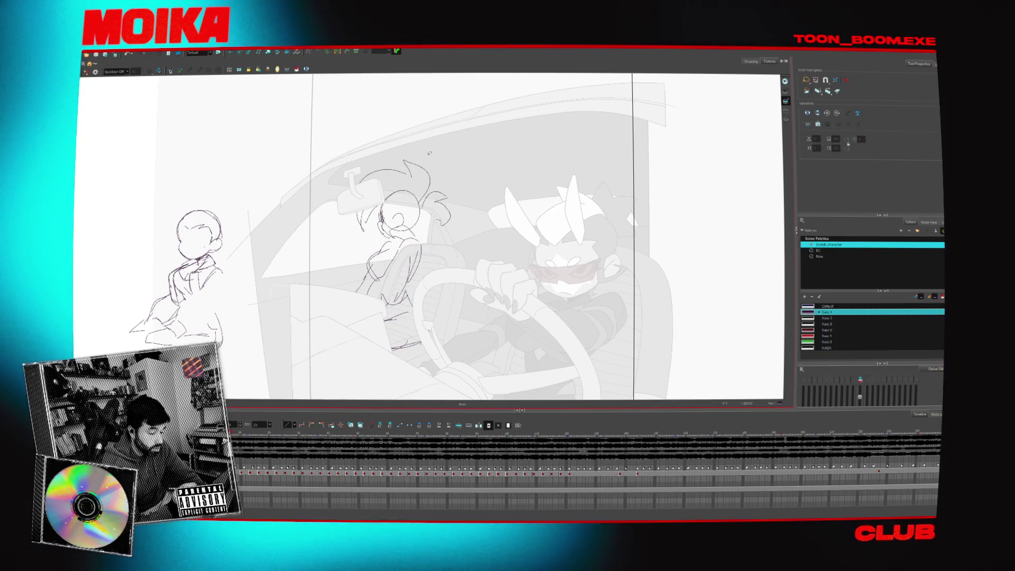
# Paste the girl's head sketch into the chosen frame beside the mirror and deselect it
pyautogui.press('.')
pyautogui.hotkey('ctrl', 'a')
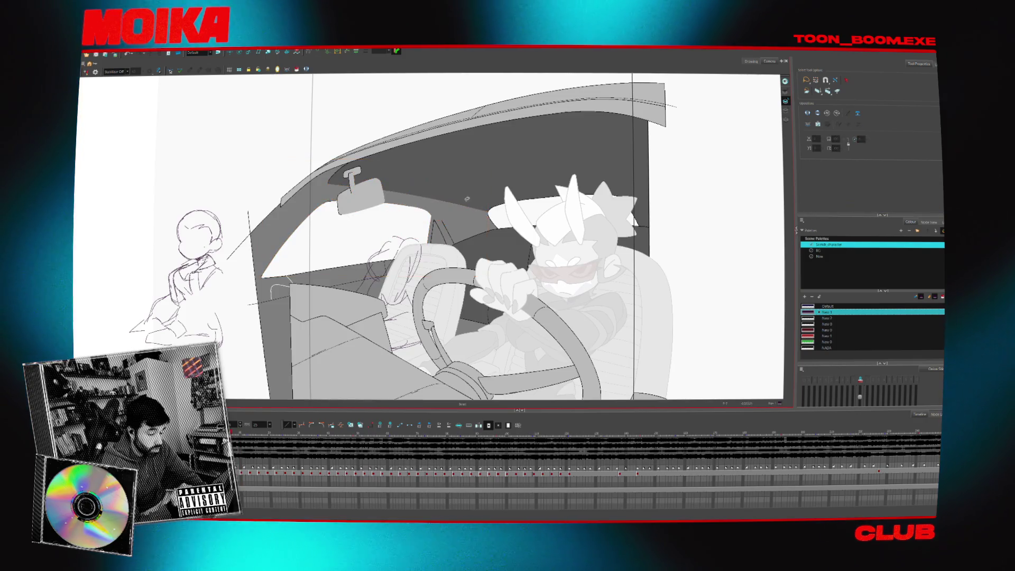
pyautogui.press('.')
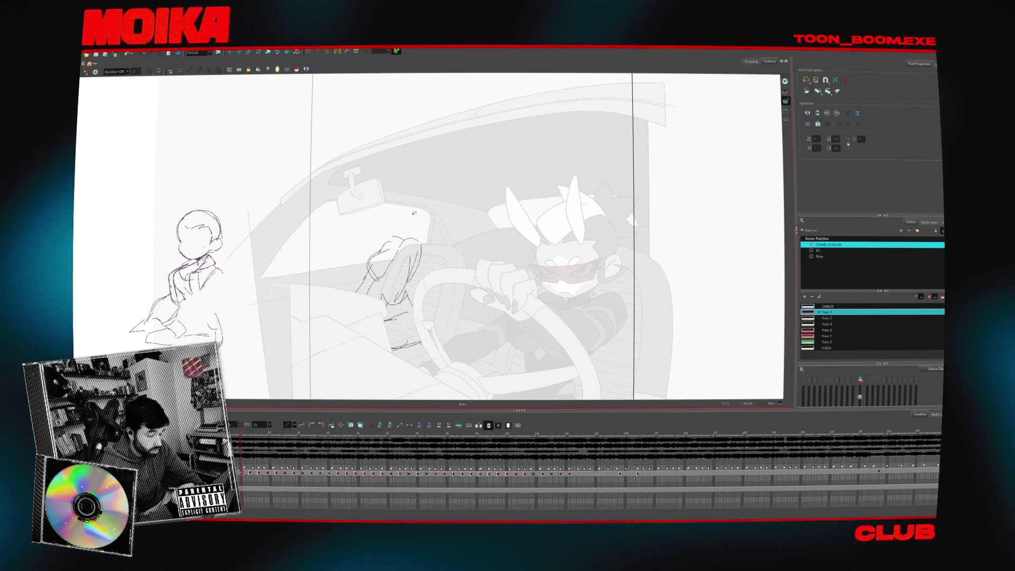
pyautogui.press(',')
pyautogui.hotkey('ctrl', 'v')
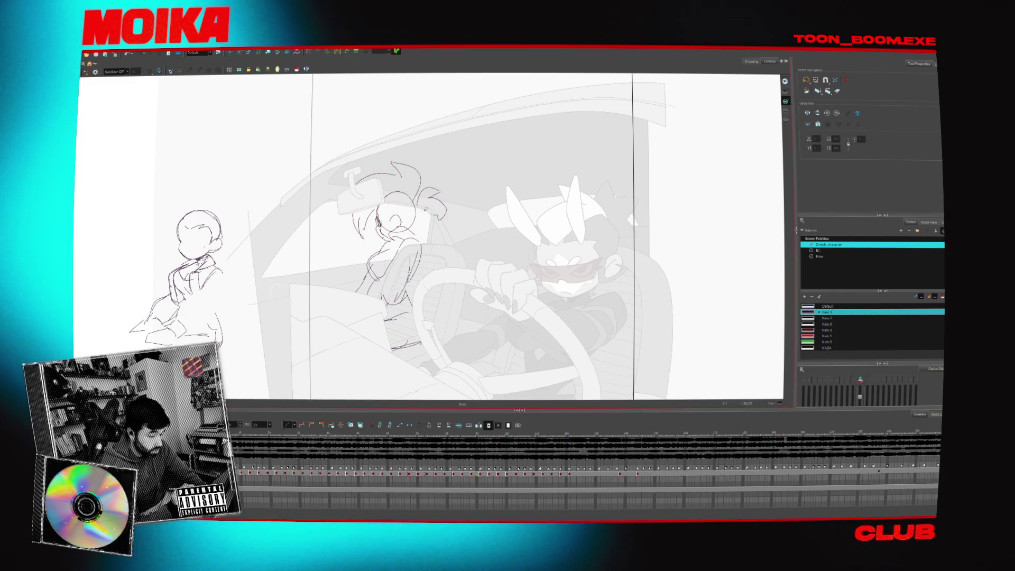
pyautogui.press('Escape')
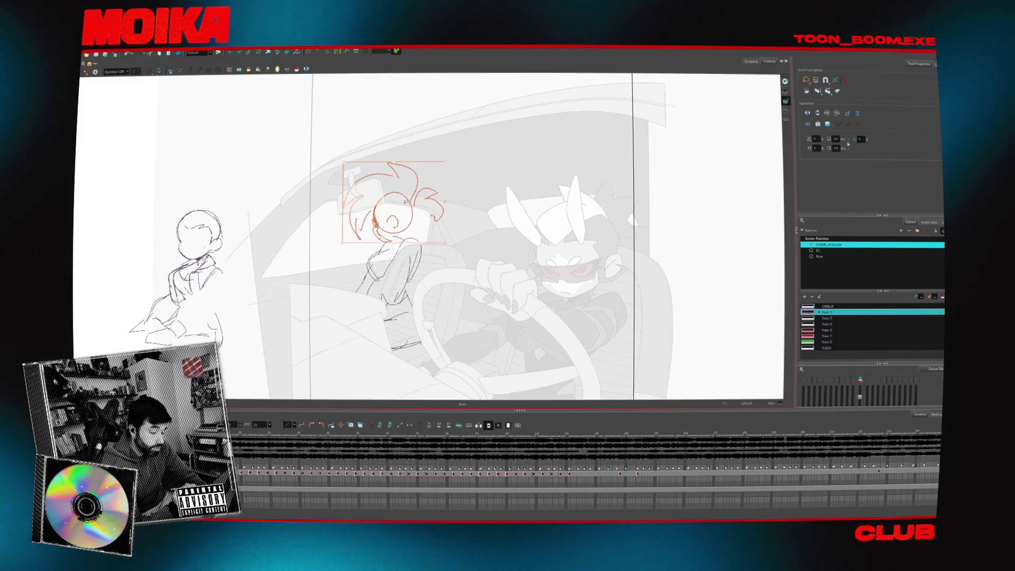
pyautogui.press('Escape')
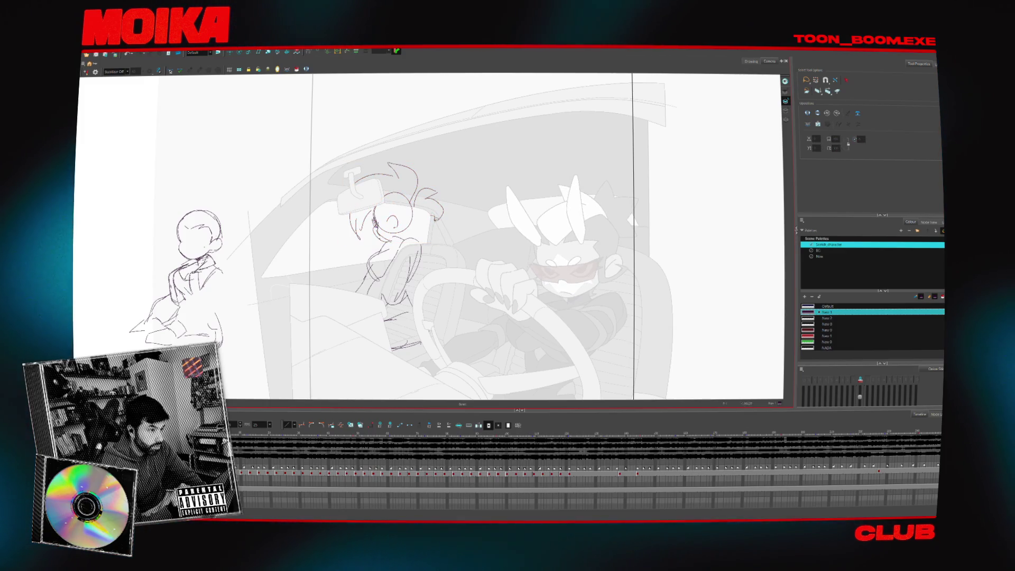
pyautogui.click(402, 210)
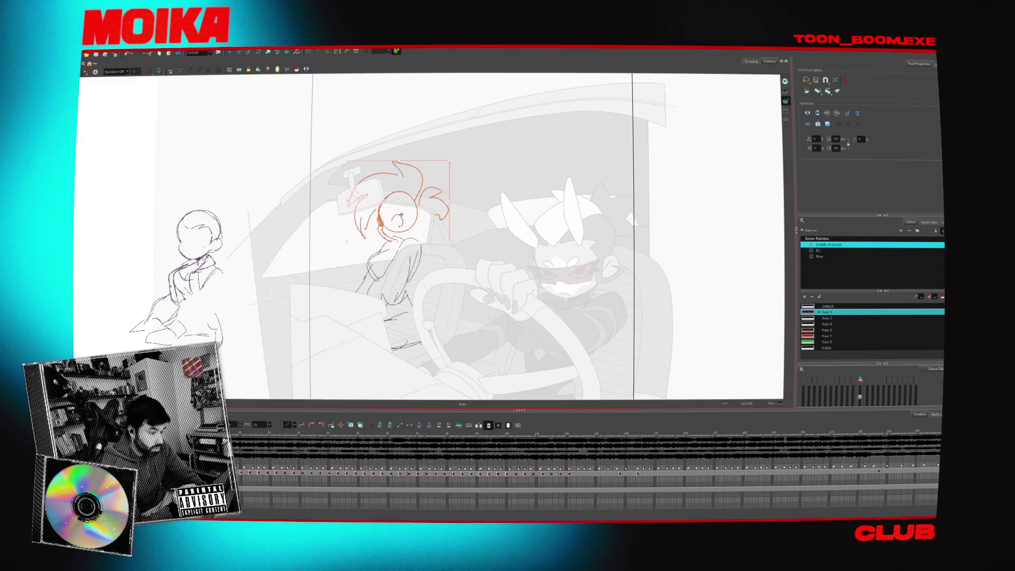
pyautogui.press('Delete')
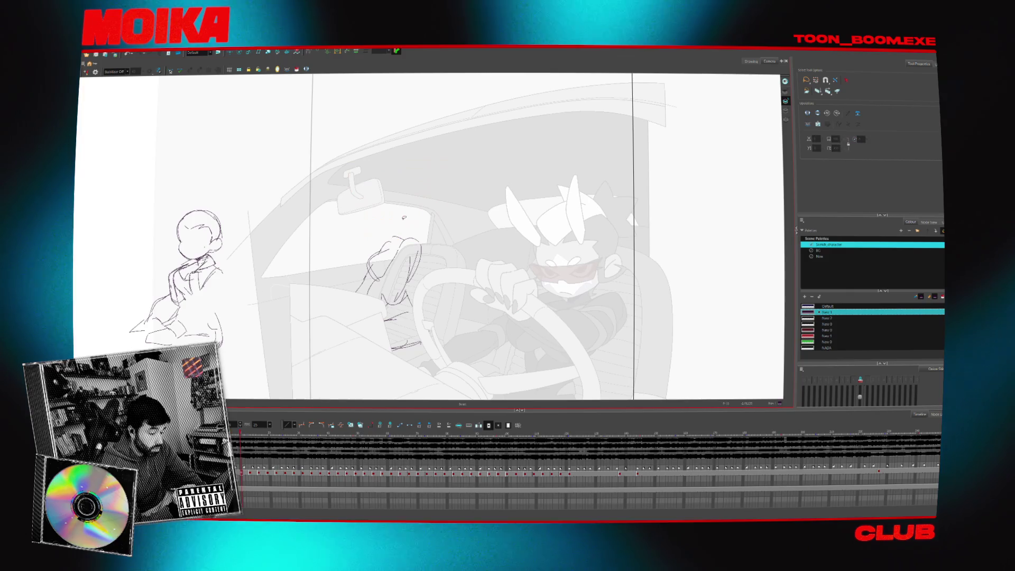
pyautogui.hotkey('ctrl', 'z')
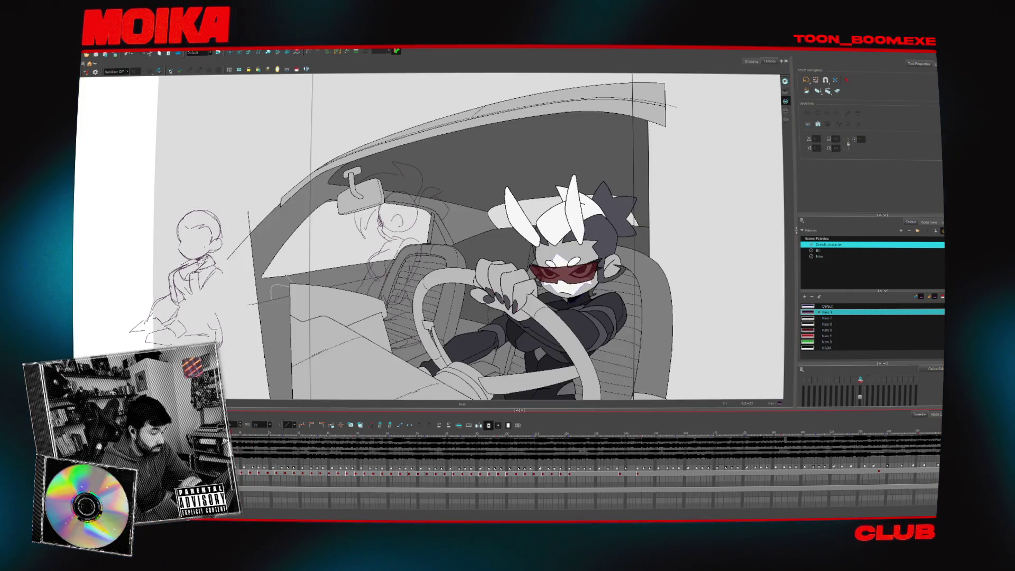
pyautogui.click(303, 473)
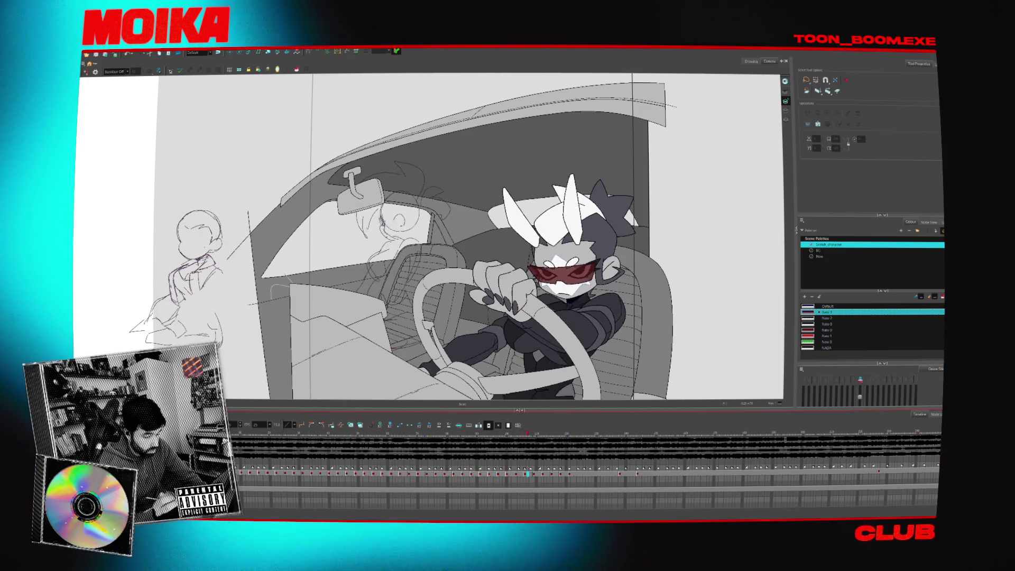
pyautogui.click(616, 439)
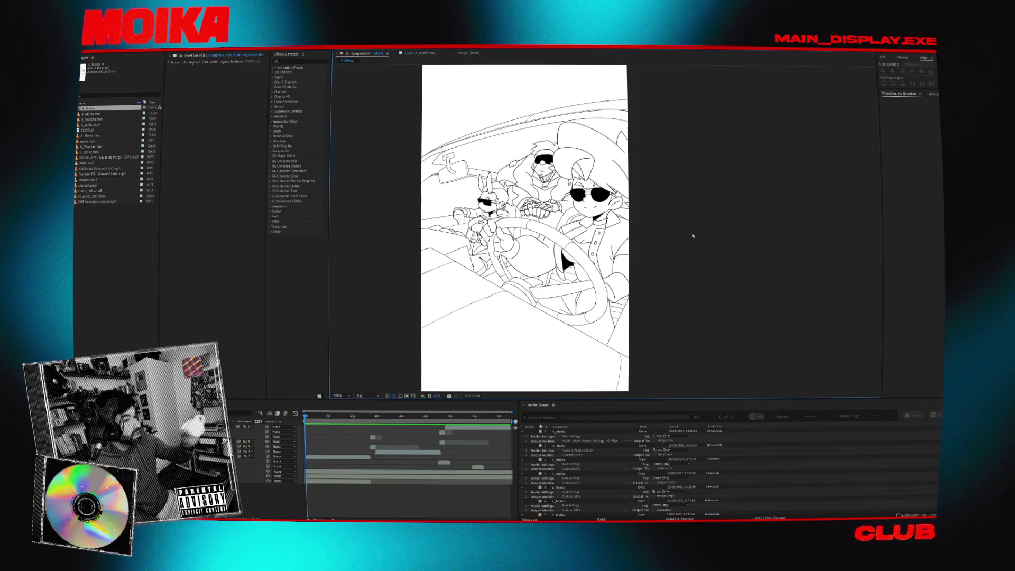
# Play the After Effects preview, then dismiss the File menu to return to Harmony
pyautogui.press('space')
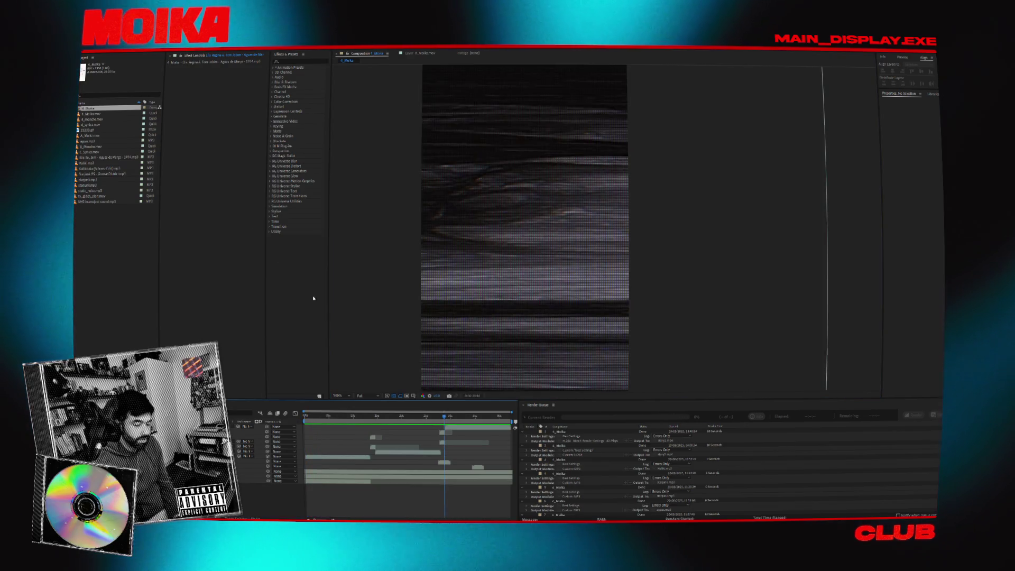
pyautogui.click(90, 48)
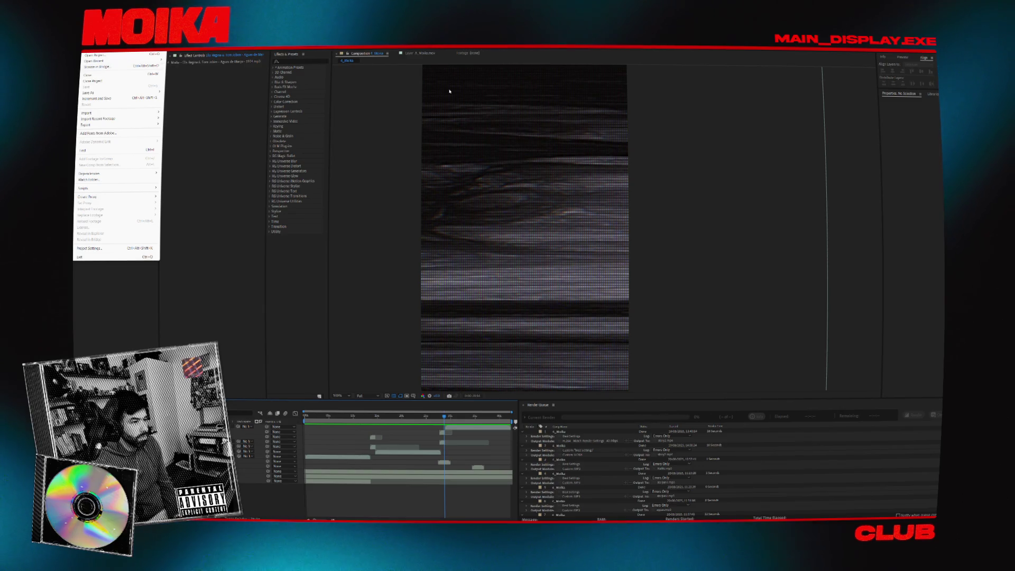
pyautogui.click(93, 81)
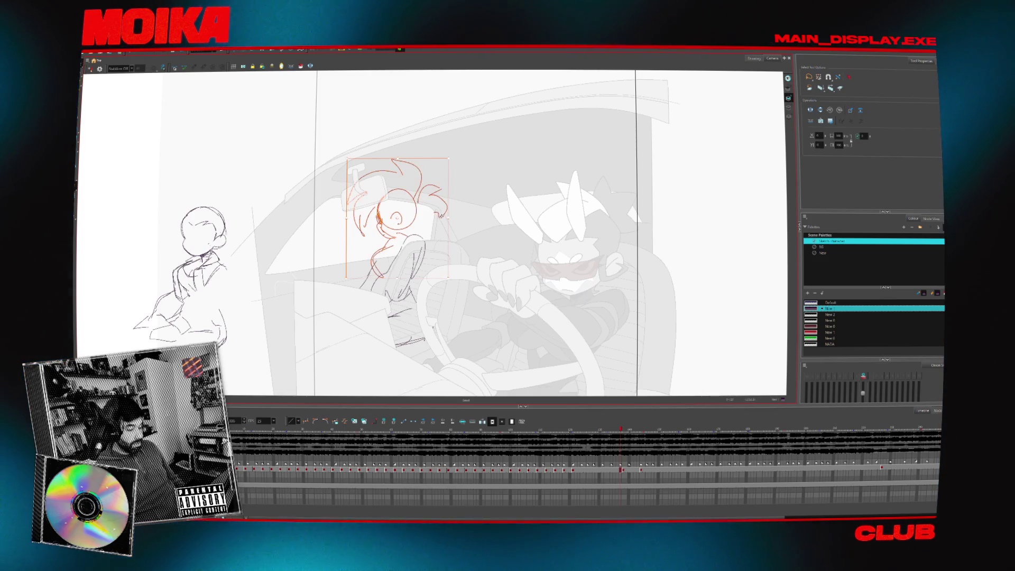
# Right of the car, sketch a stick figure with circle head, body, limbs and motion lines
pyautogui.click(347, 438)
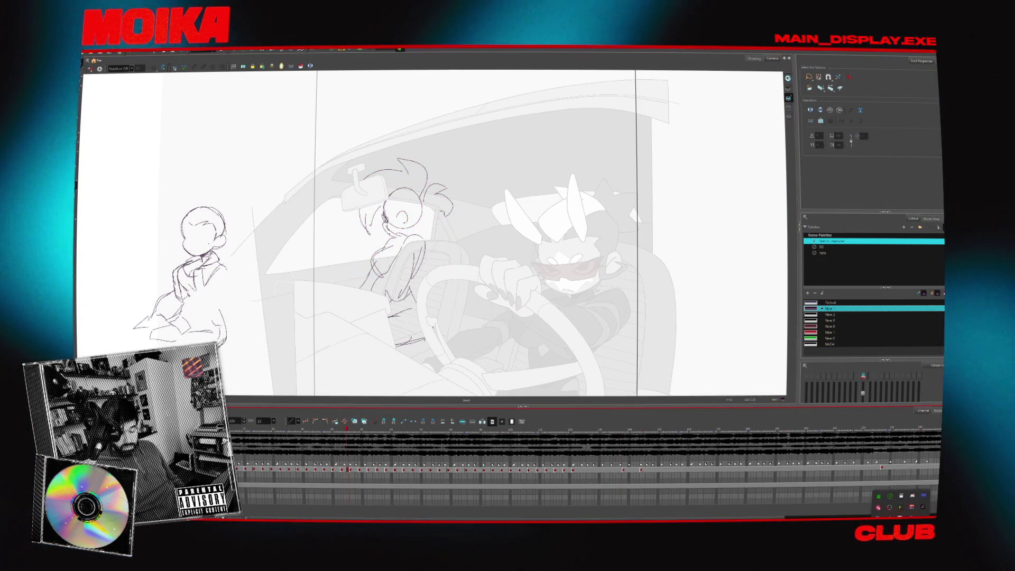
pyautogui.click(903, 518)
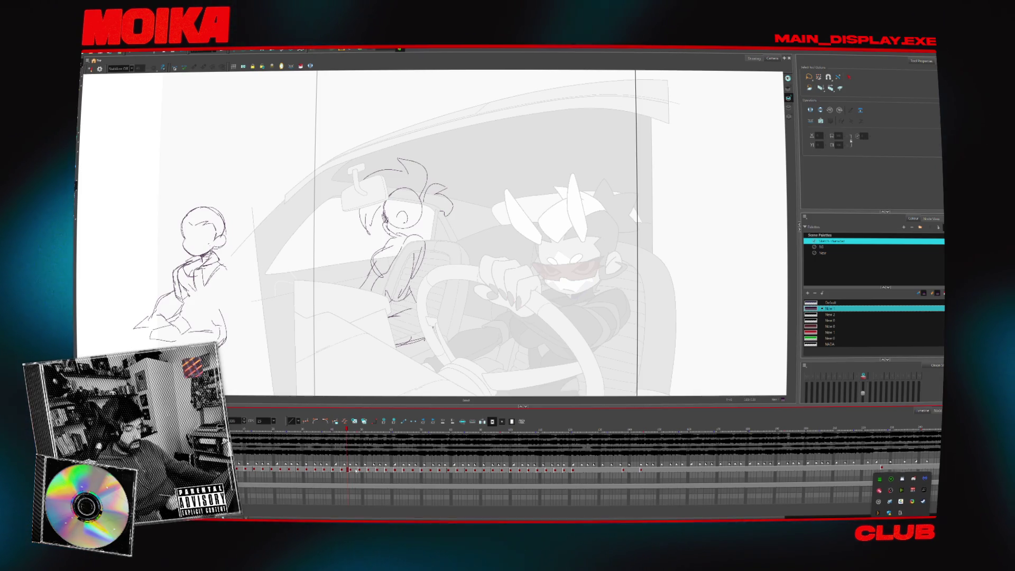
pyautogui.hotkey('alt', 'b')
pyautogui.moveTo(725, 165)
pyautogui.mouseDown()
pyautogui.moveTo(526, 173)
pyautogui.moveTo(548, 196)
pyautogui.mouseUp()
pyautogui.moveTo(553, 159); pyautogui.dragTo(559, 201)
pyautogui.moveTo(611, 141)
pyautogui.mouseDown()
pyautogui.moveTo(627, 154)
pyautogui.moveTo(576, 253)
pyautogui.mouseUp()
pyautogui.moveTo(614, 187)
pyautogui.mouseDown()
pyautogui.moveTo(632, 248)
pyautogui.moveTo(595, 299)
pyautogui.mouseUp()
pyautogui.moveTo(609, 249); pyautogui.dragTo(617, 299)
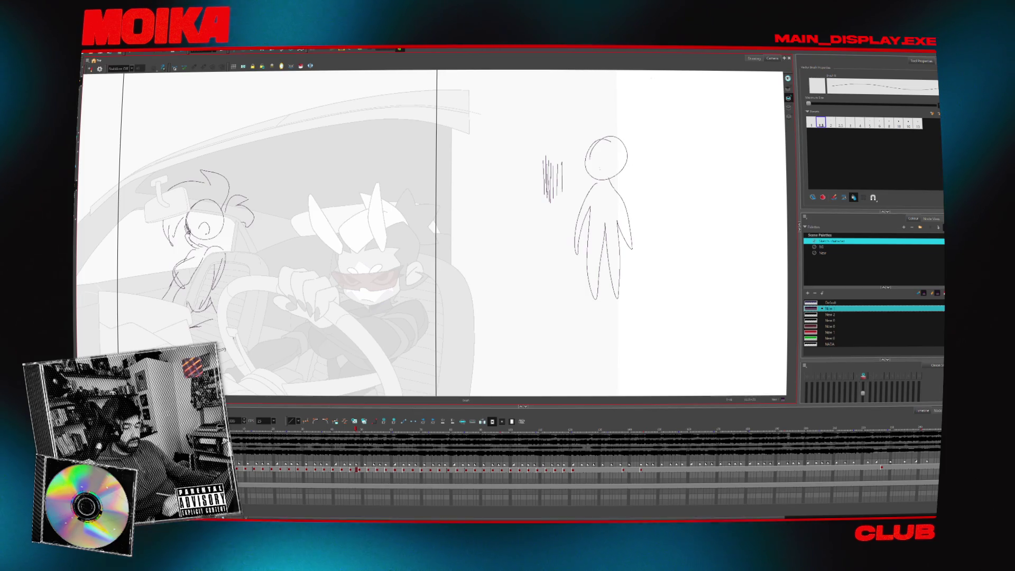
# Hatch the figure's head and body vertically, delete its outline, and select all remaining hatching
pyautogui.moveTo(592, 143)
pyautogui.mouseDown()
pyautogui.moveTo(609, 174)
pyautogui.moveTo(626, 172)
pyautogui.mouseUp()
pyautogui.moveTo(582, 201)
pyautogui.mouseDown()
pyautogui.moveTo(590, 286)
pyautogui.moveTo(622, 276)
pyautogui.mouseUp()
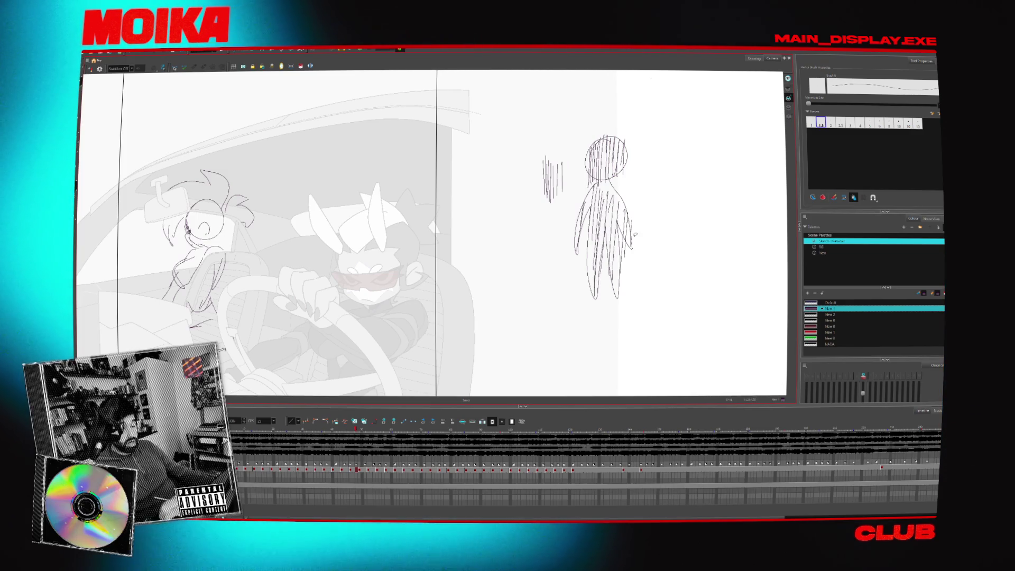
pyautogui.press('Delete')
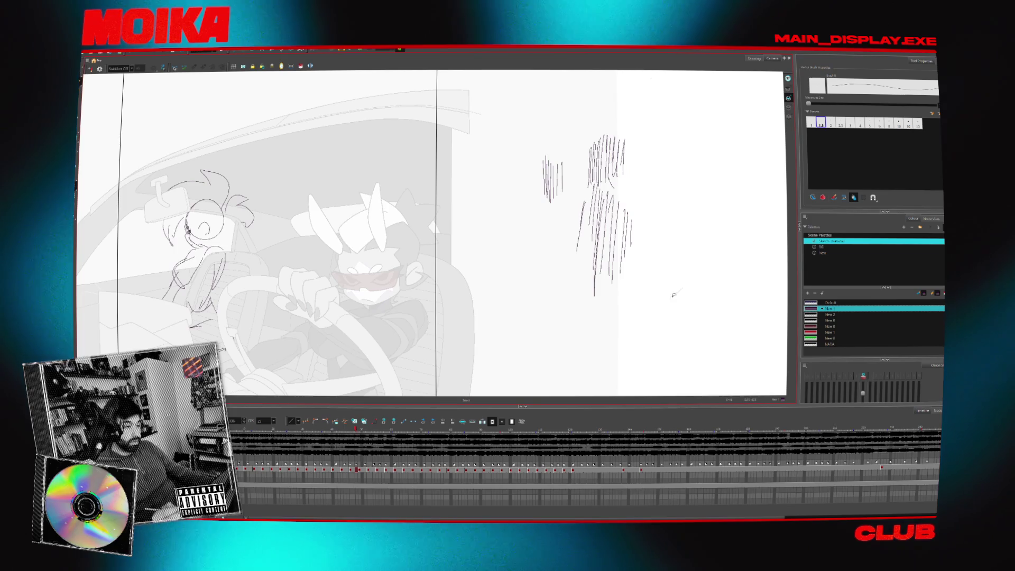
pyautogui.hotkey('ctrl', 'a')
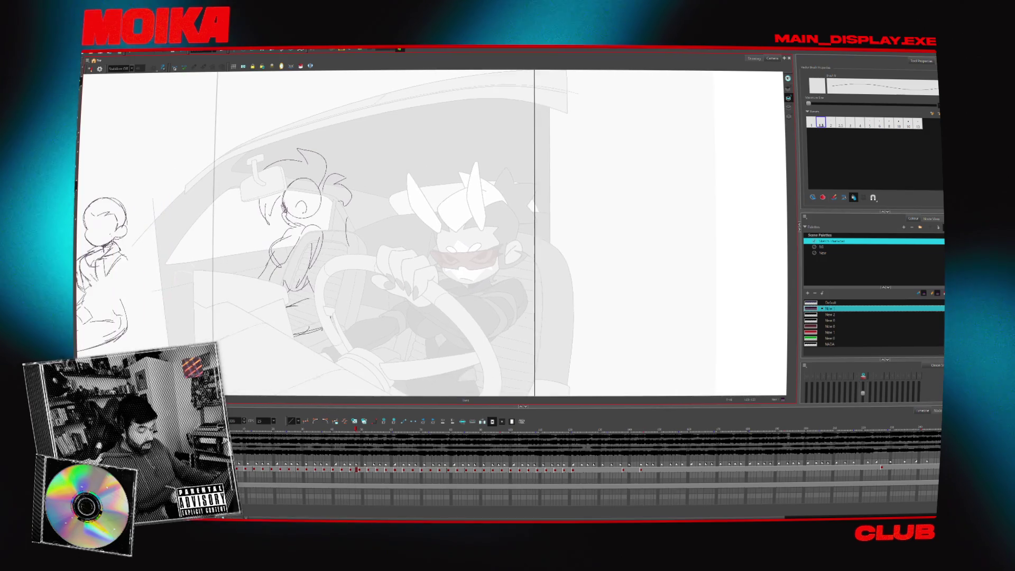
# Scrub and jump across the timeline to review the girl's reaction frames against the driver
pyautogui.press(',')
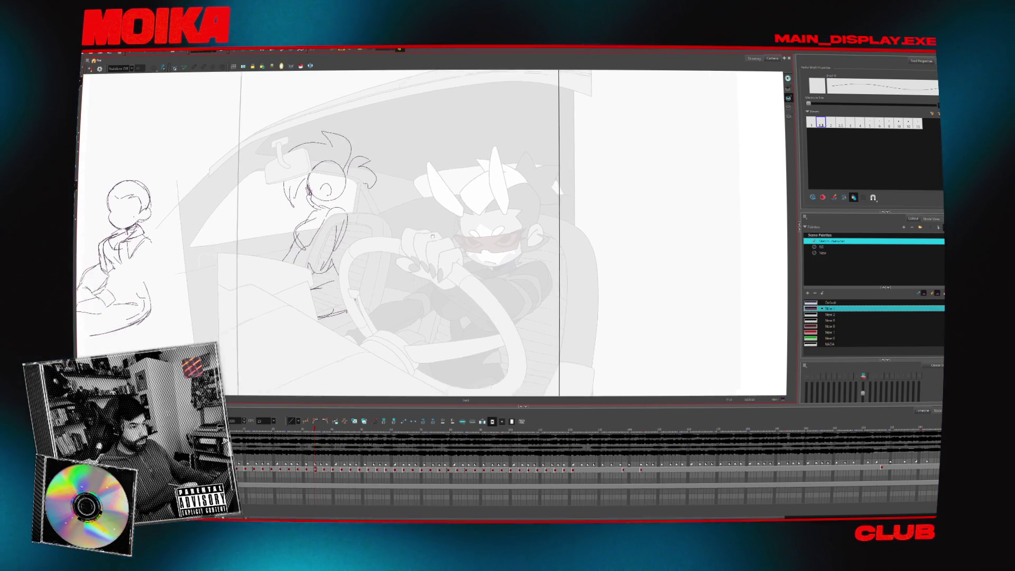
pyautogui.hotkey('alt', 'b')
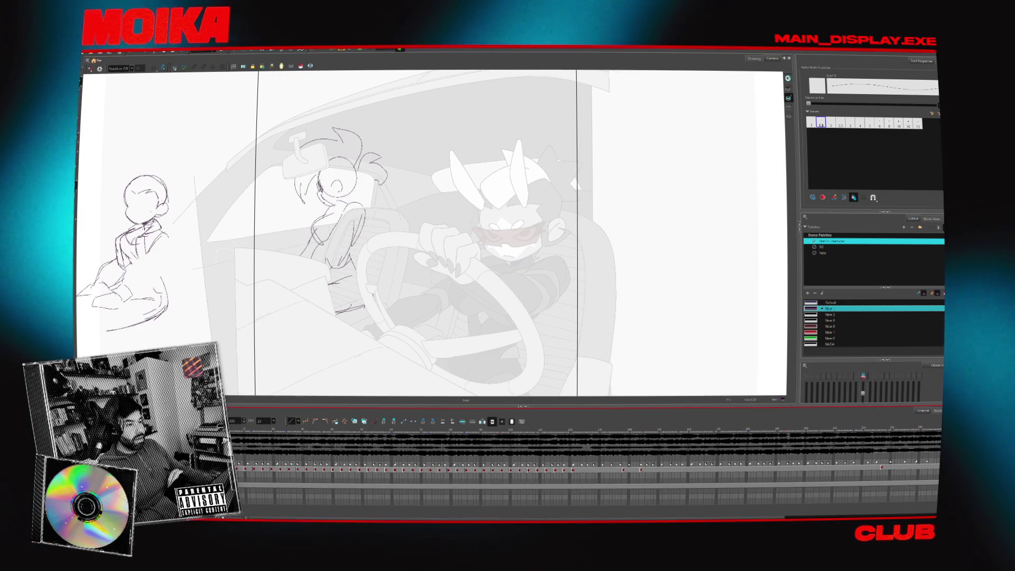
pyautogui.moveTo(253, 438)
pyautogui.mouseDown()
pyautogui.moveTo(666, 463)
pyautogui.moveTo(603, 469)
pyautogui.mouseUp()
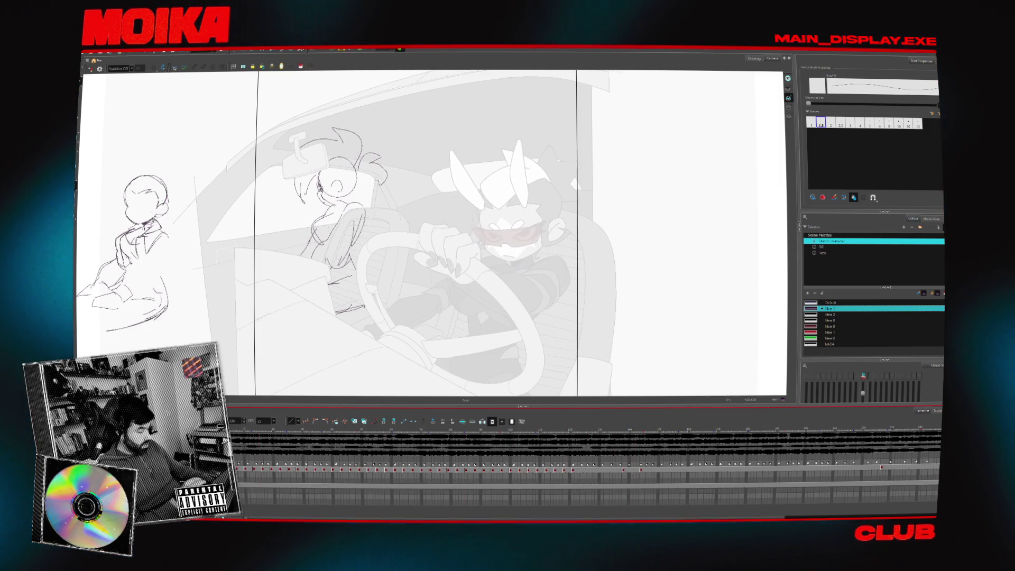
pyautogui.click(295, 469)
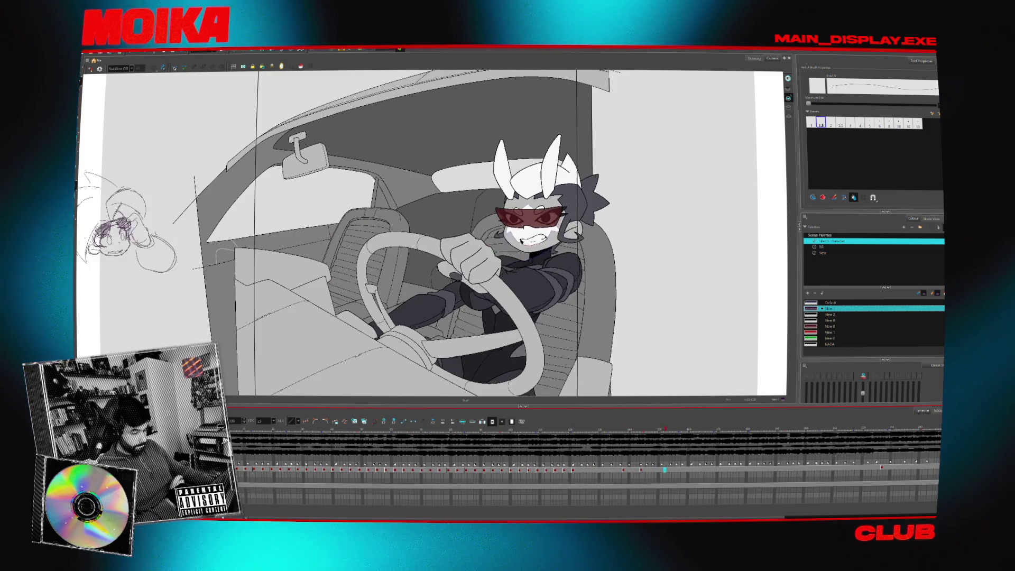
pyautogui.click(614, 432)
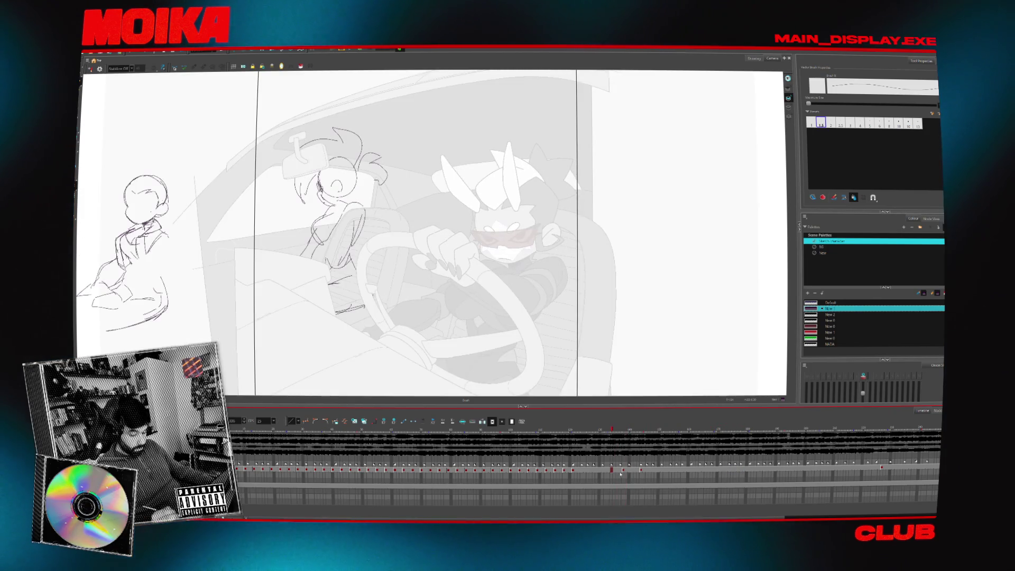
pyautogui.press('.')
pyautogui.press('.')
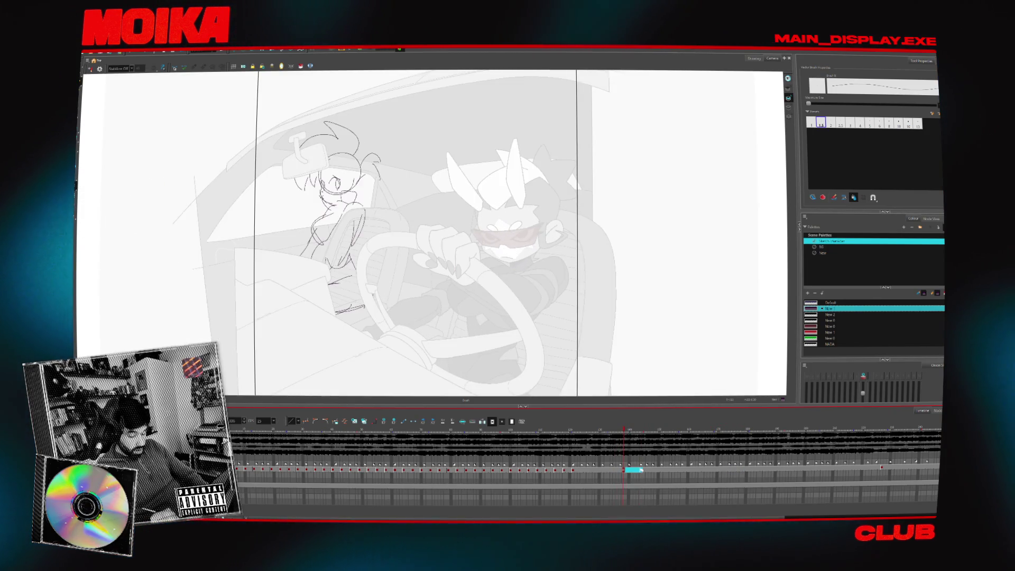
pyautogui.click(697, 469)
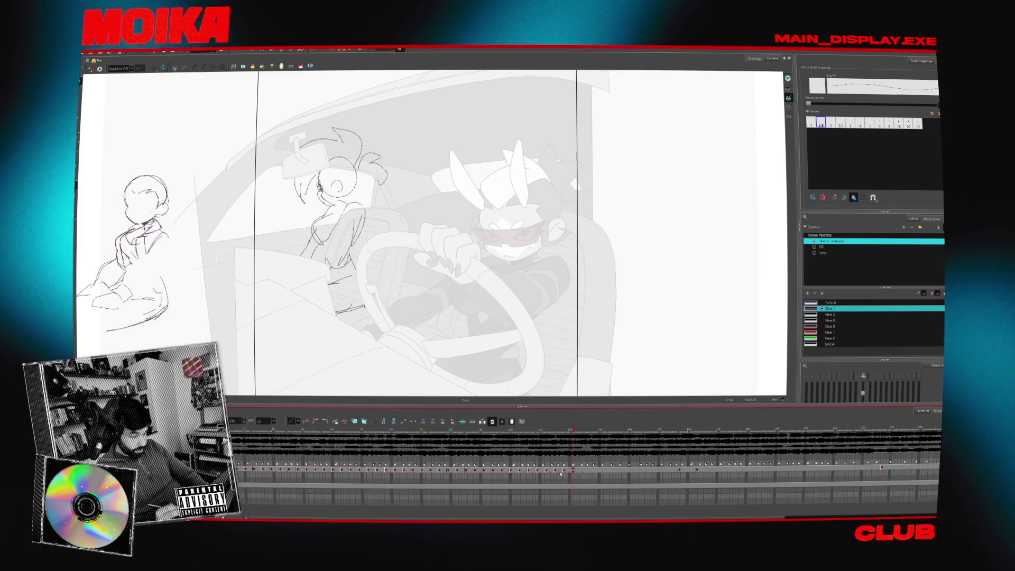
pyautogui.click(539, 471)
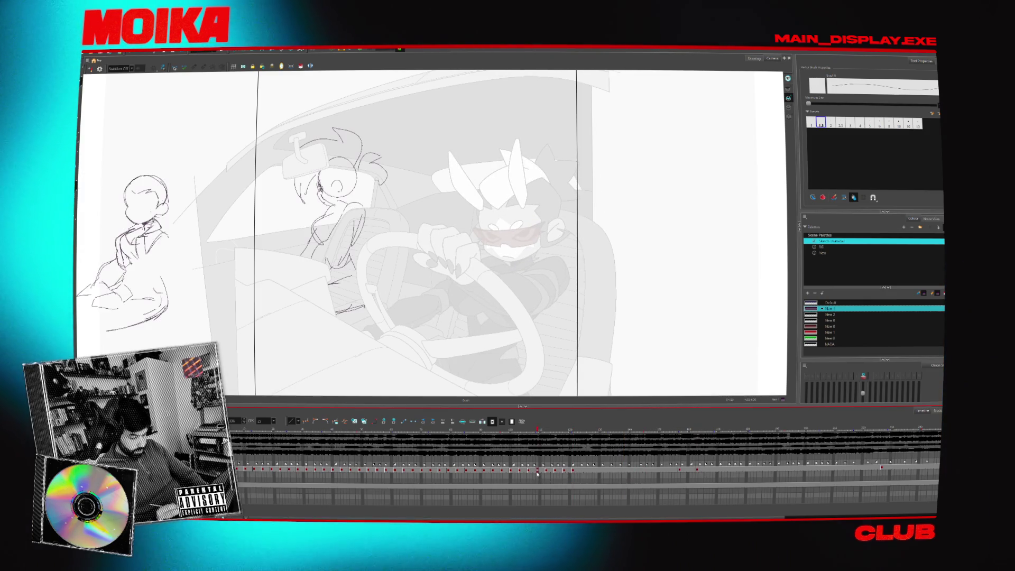
pyautogui.click(573, 470)
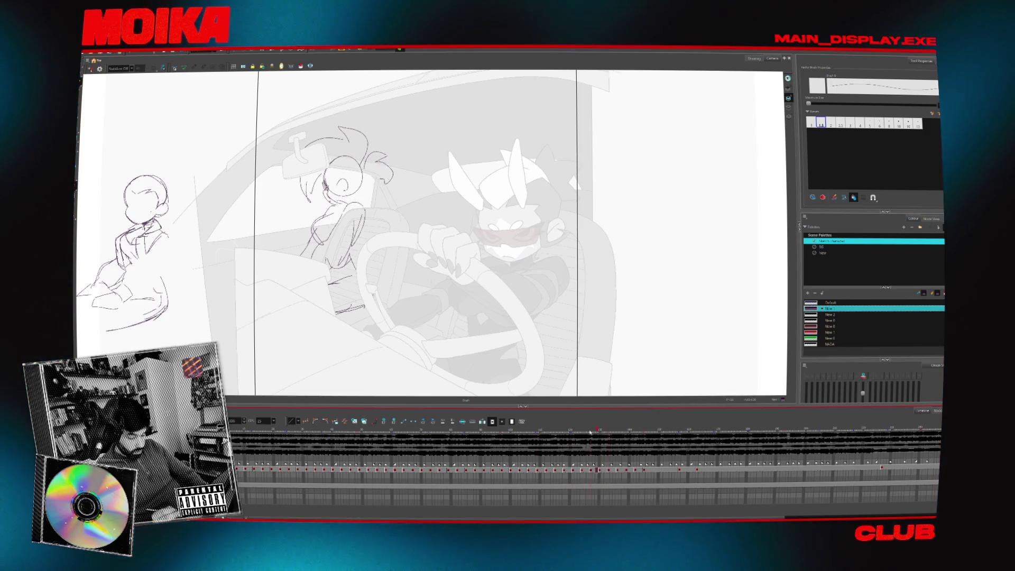
pyautogui.moveTo(549, 469); pyautogui.dragTo(691, 469)
# Step between the key poses around the new sketch and play them back to check timing
pyautogui.click(636, 470)
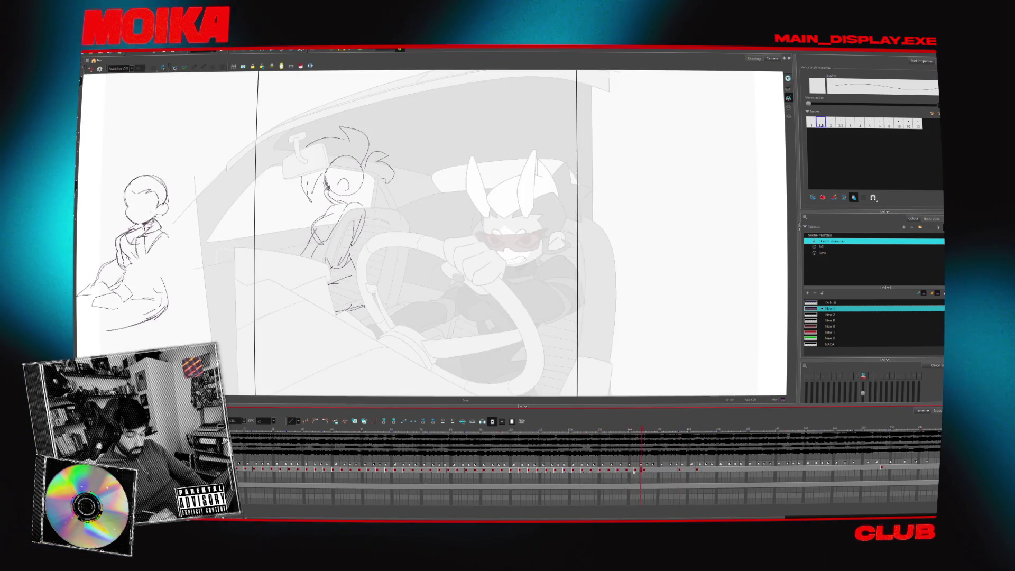
pyautogui.click(652, 470)
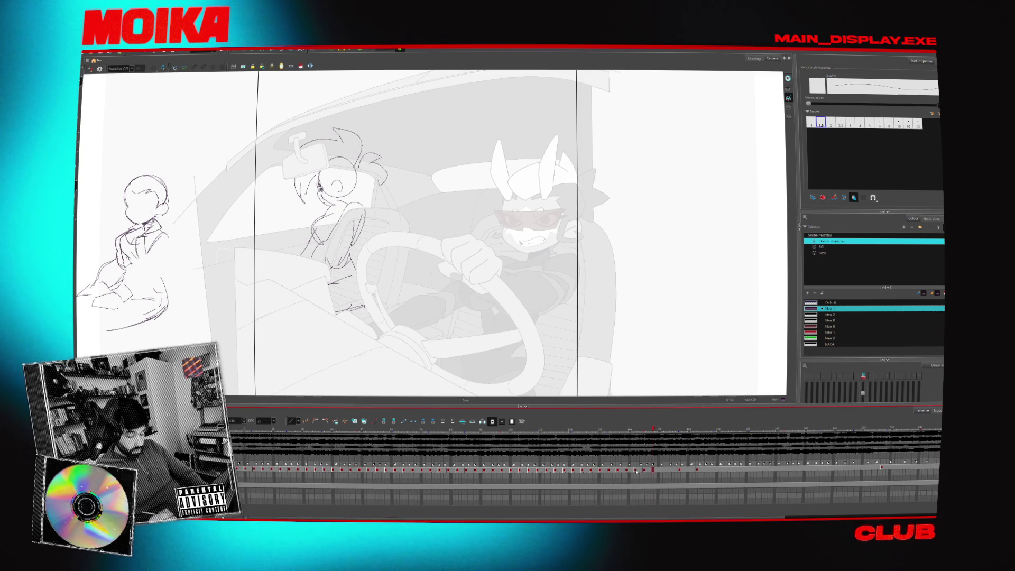
pyautogui.click(627, 470)
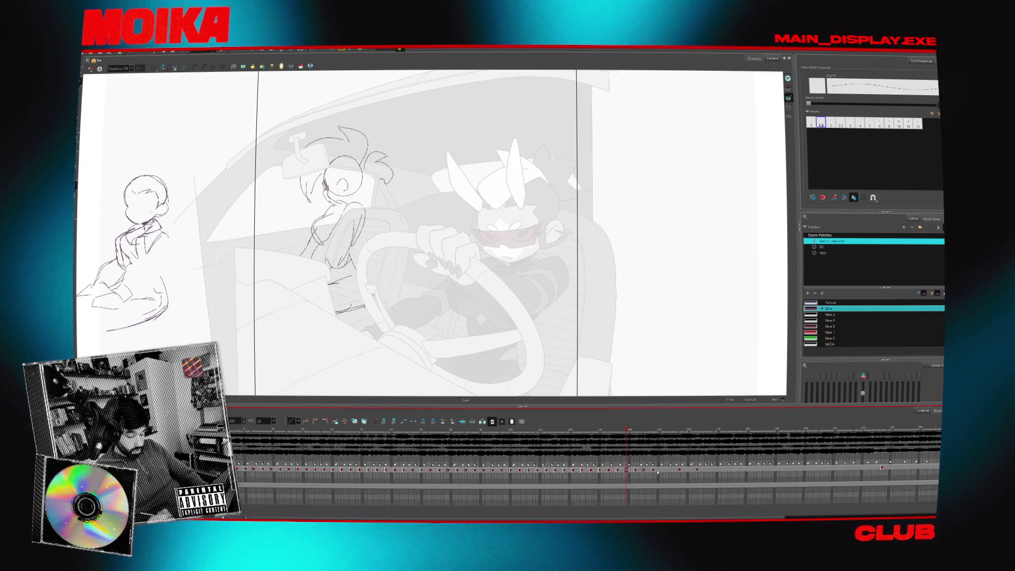
pyautogui.click(660, 471)
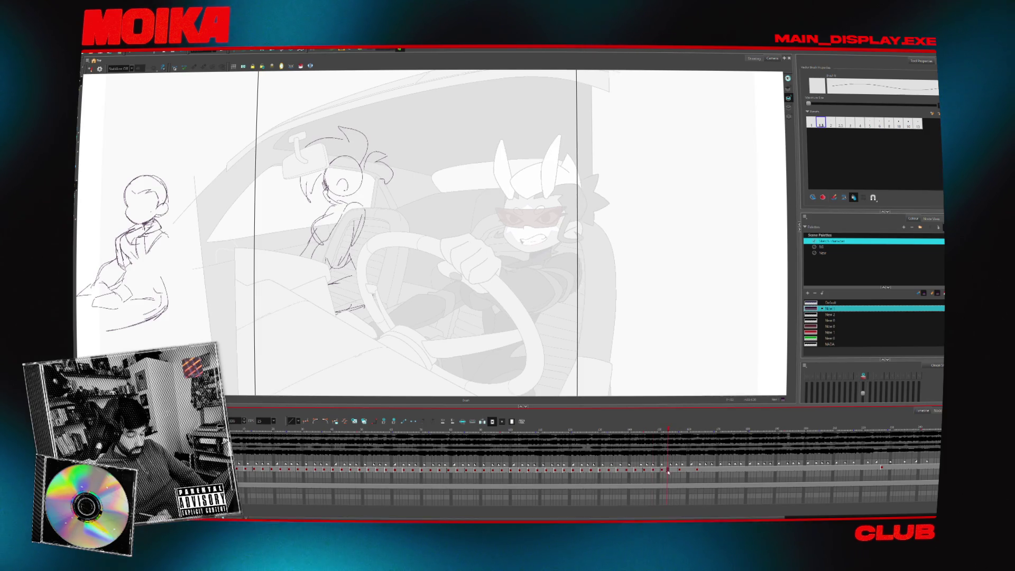
pyautogui.moveTo(670, 473); pyautogui.dragTo(628, 471)
pyautogui.press('Return')
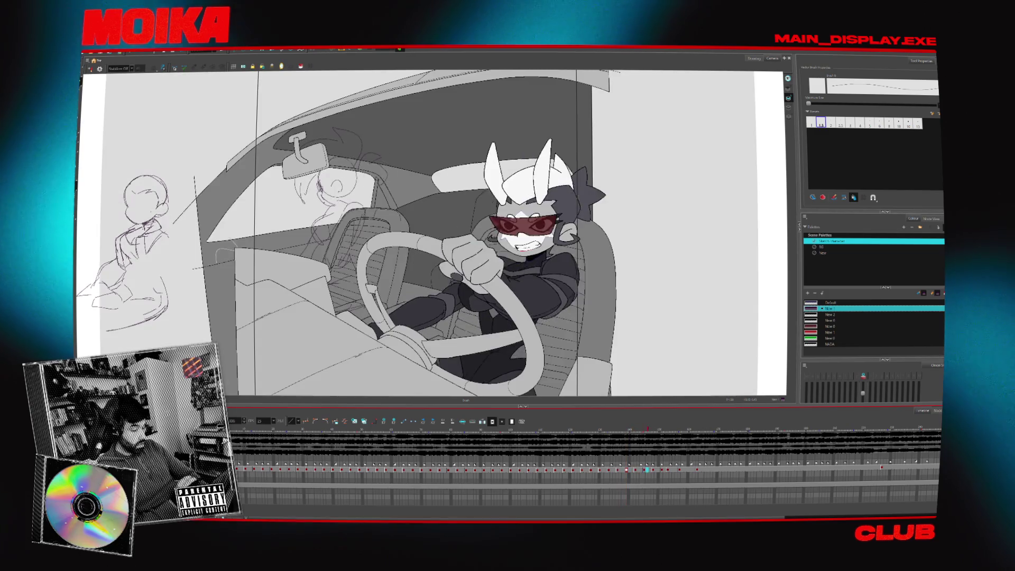
pyautogui.click(660, 471)
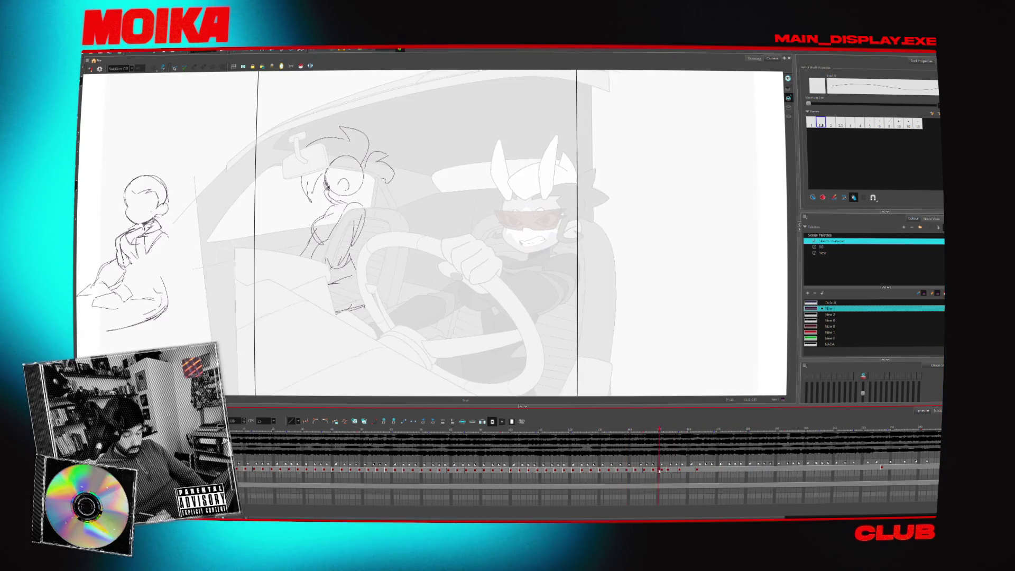
pyautogui.click(662, 472)
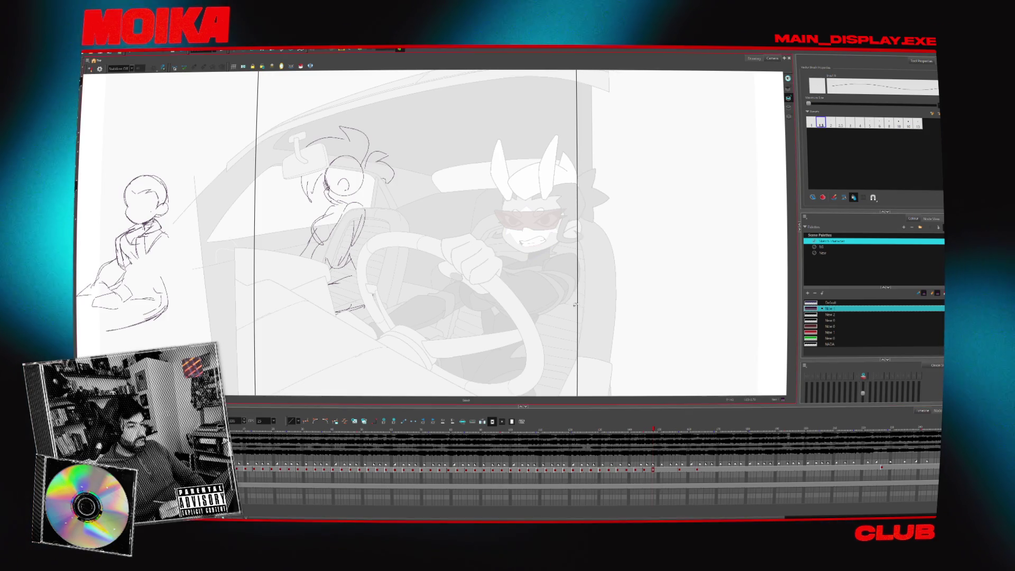
pyautogui.moveTo(663, 486); pyautogui.dragTo(681, 469)
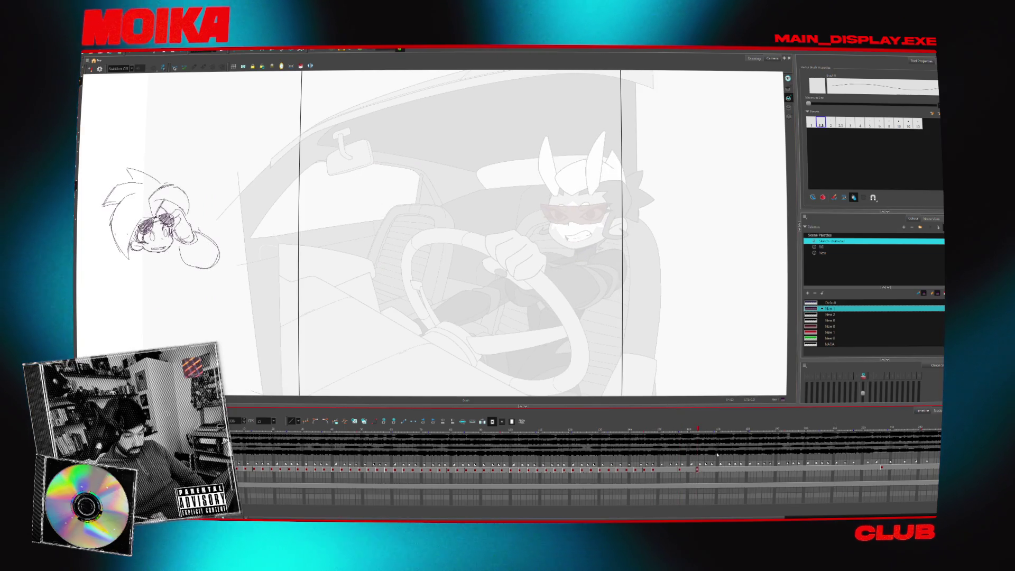
# Flip between neighbouring frames to compare the girl's key poses
pyautogui.click(707, 429)
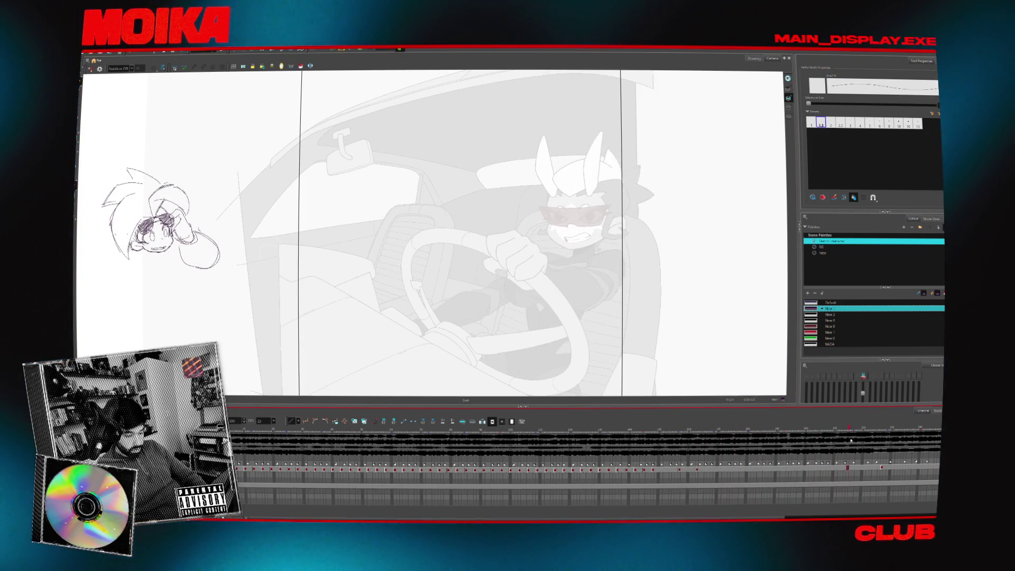
pyautogui.click(880, 469)
pyautogui.moveTo(867, 427)
pyautogui.mouseDown()
pyautogui.moveTo(878, 427)
pyautogui.moveTo(846, 427)
pyautogui.moveTo(857, 427)
pyautogui.mouseUp()
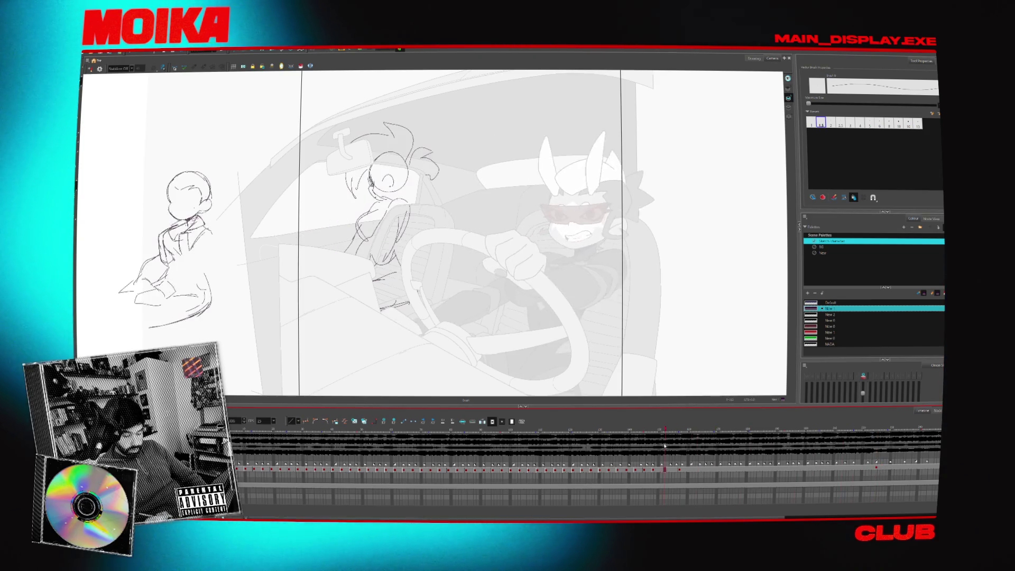
pyautogui.click(680, 469)
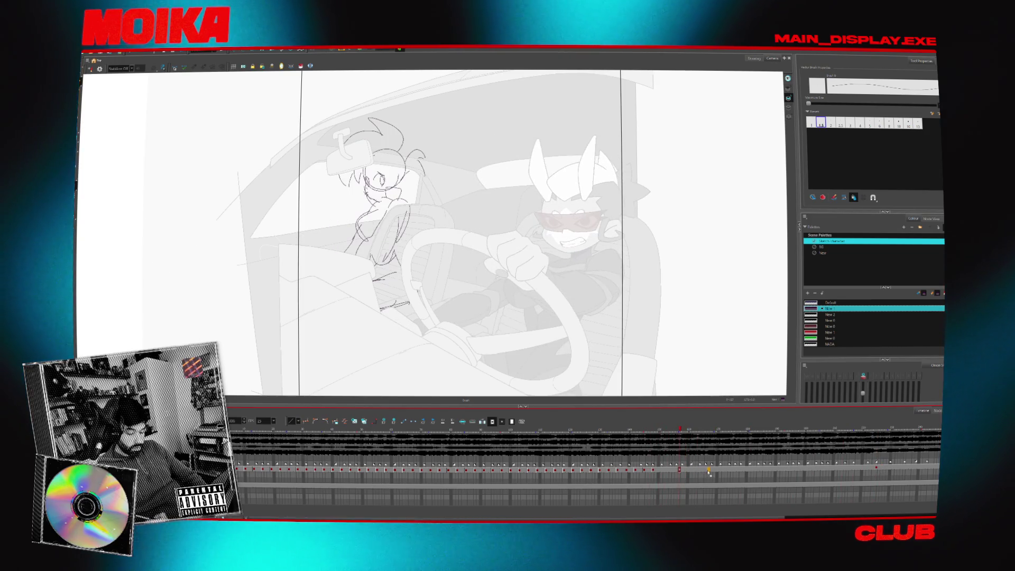
pyautogui.press(',')
pyautogui.press('.')
pyautogui.press('.')
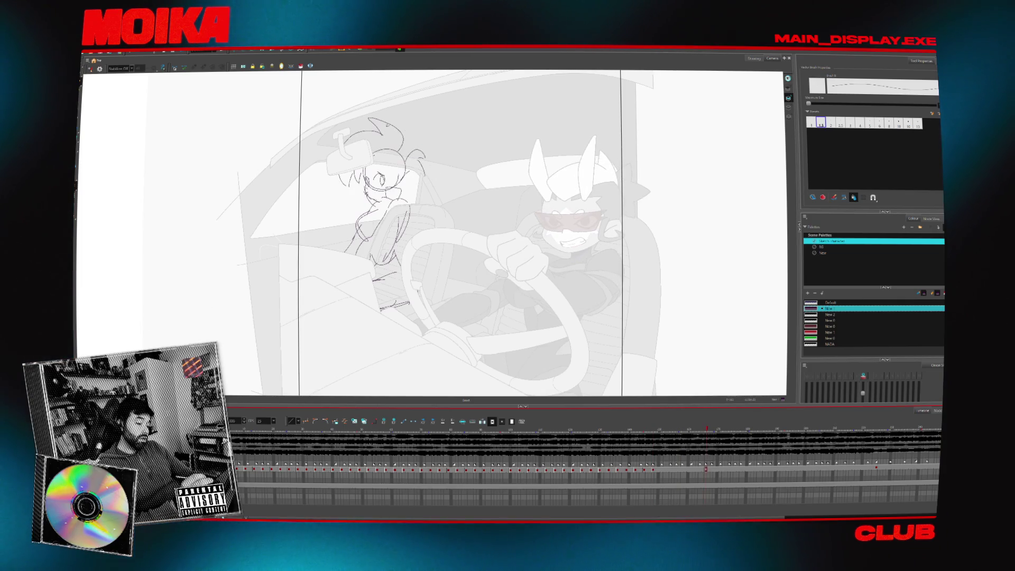
pyautogui.press(',')
pyautogui.press(',')
# Nudge the girl's head sketch slightly to the right
pyautogui.moveTo(387, 169); pyautogui.dragTo(381, 171)
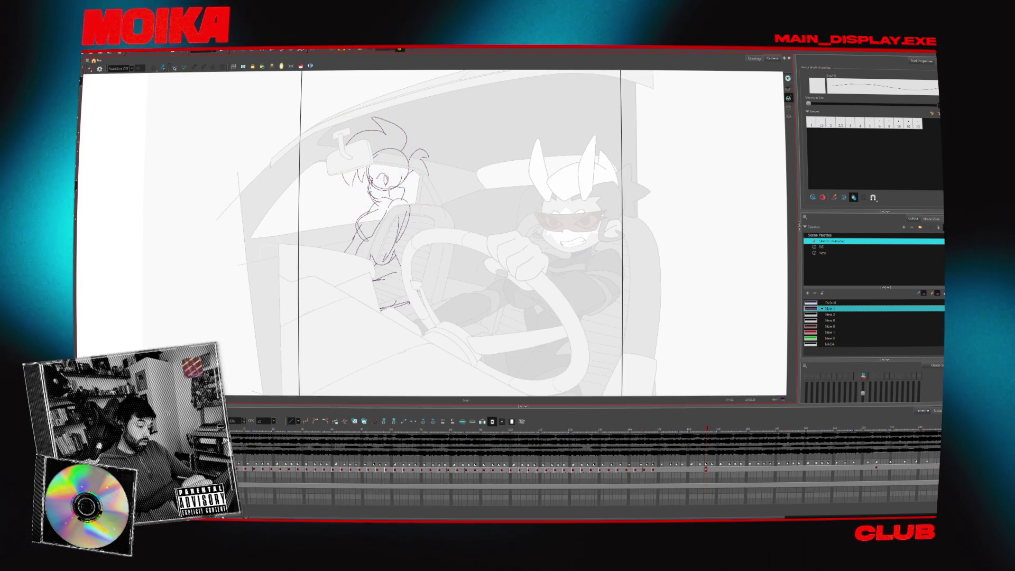
pyautogui.scroll(2, 325, 193)
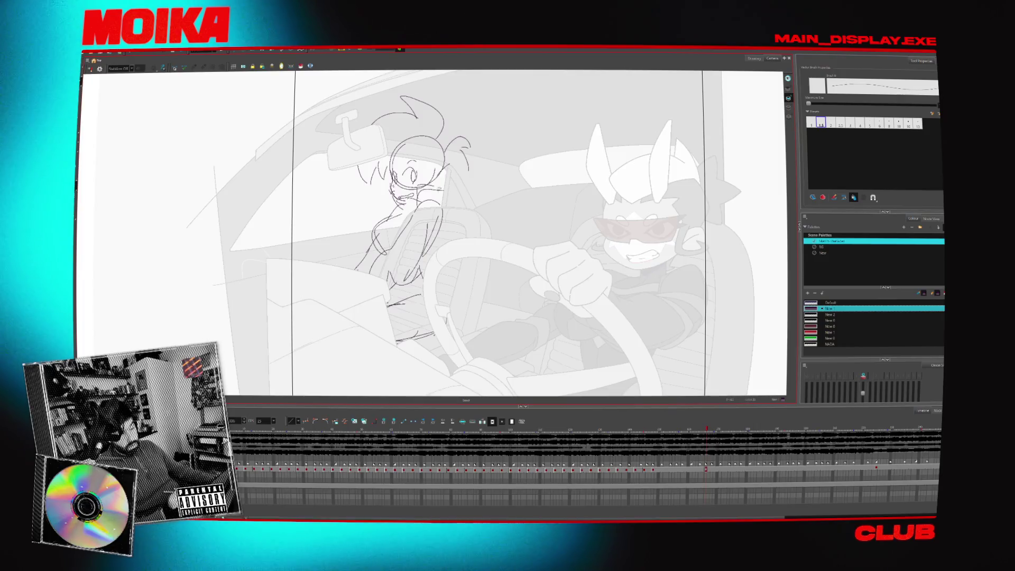
pyautogui.click(436, 169)
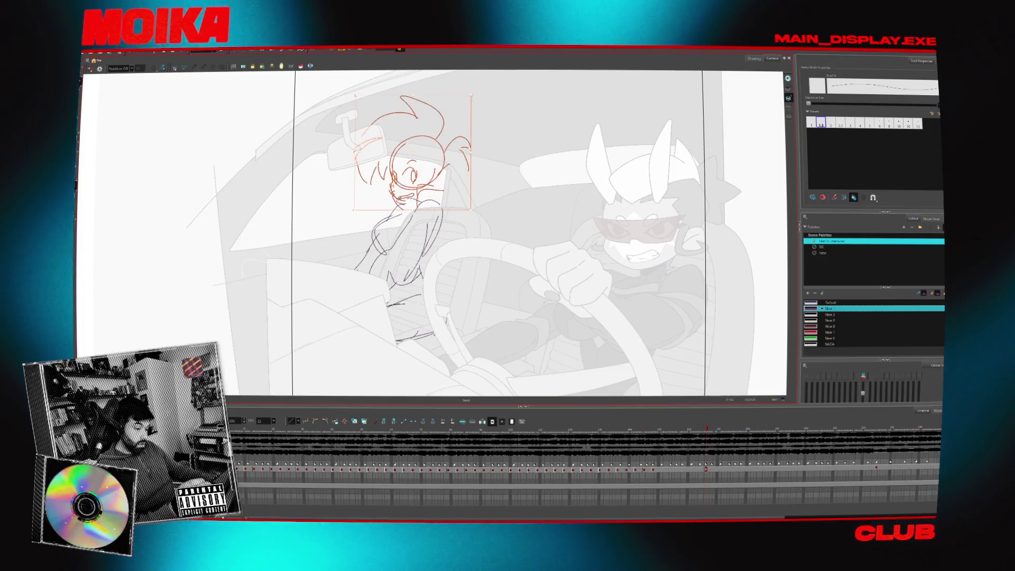
pyautogui.click(466, 172)
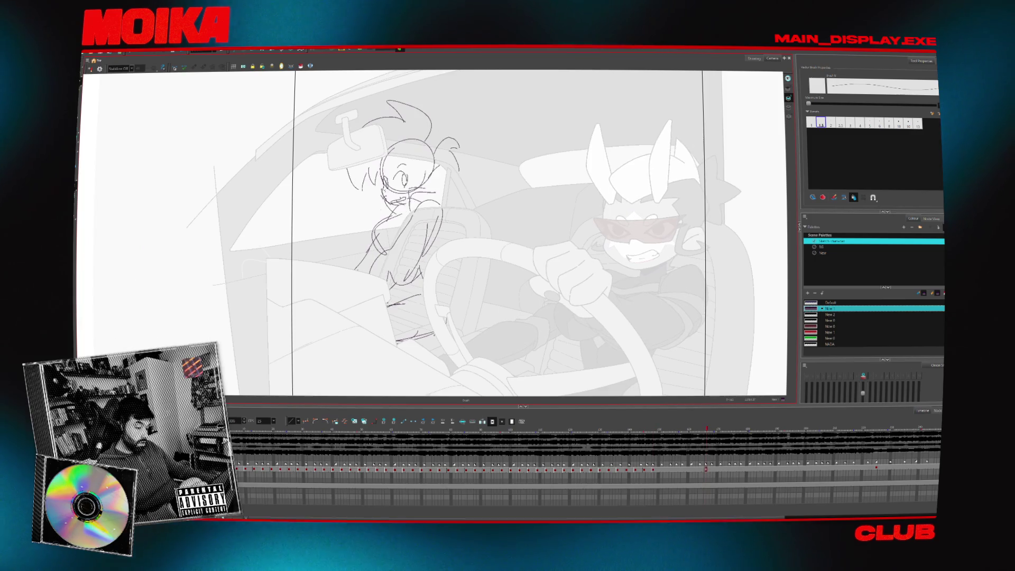
# Brush-sketch glasses around the girl's eyes and a stroke beside her head
pyautogui.hotkey('alt', 'b')
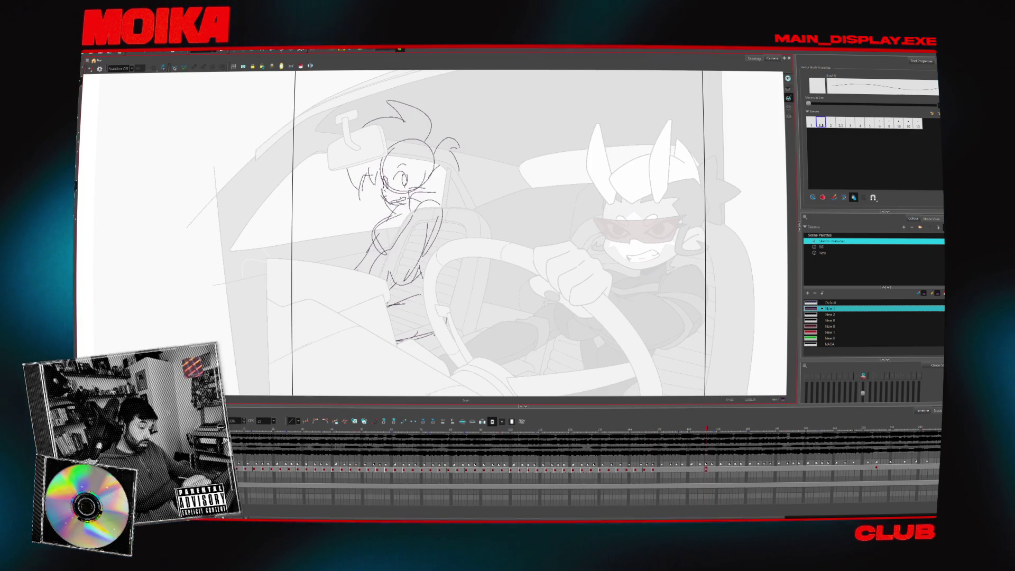
pyautogui.hotkey('alt', 'b')
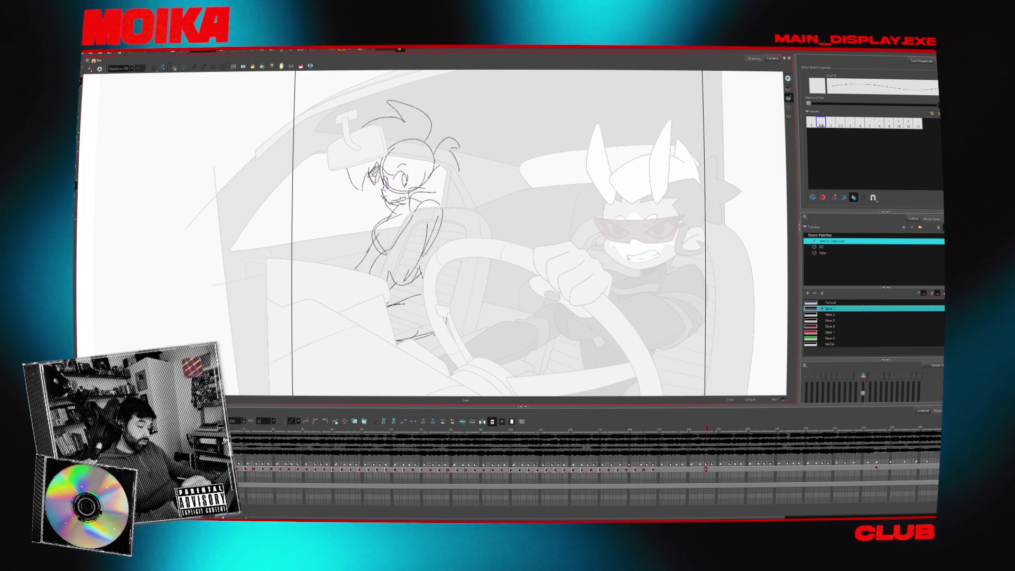
pyautogui.press(';')
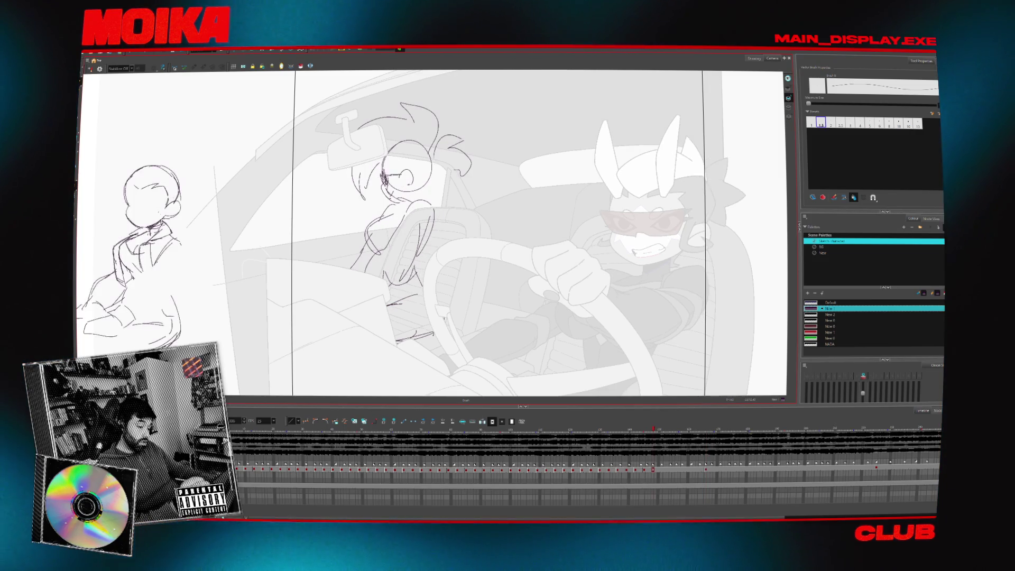
pyautogui.press("'")
pyautogui.moveTo(396, 171); pyautogui.dragTo(375, 187)
pyautogui.press(',')
pyautogui.press(',')
pyautogui.press('.')
pyautogui.press('.')
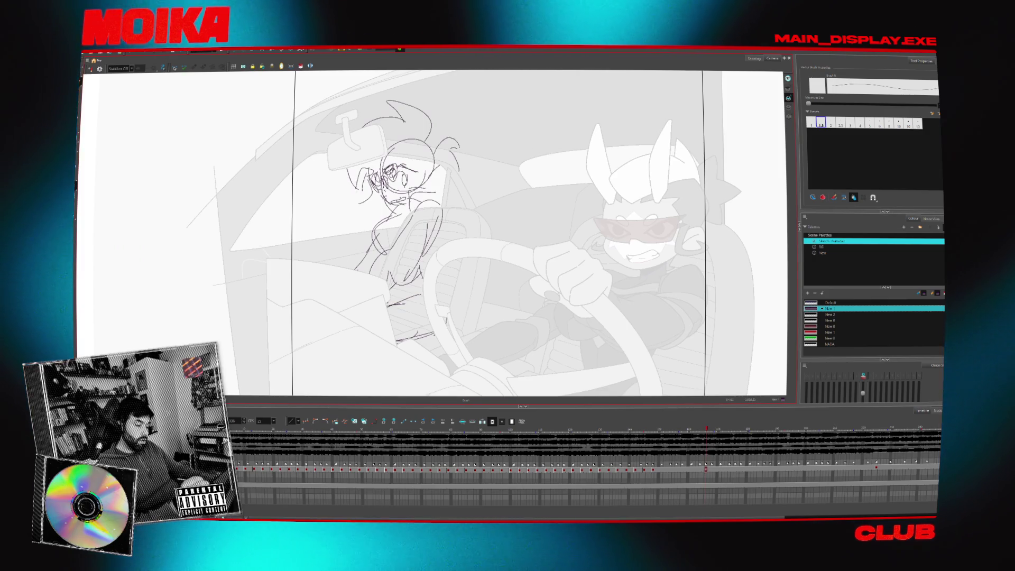
pyautogui.moveTo(365, 172); pyautogui.dragTo(349, 203)
pyautogui.press('.')
pyautogui.press(',')
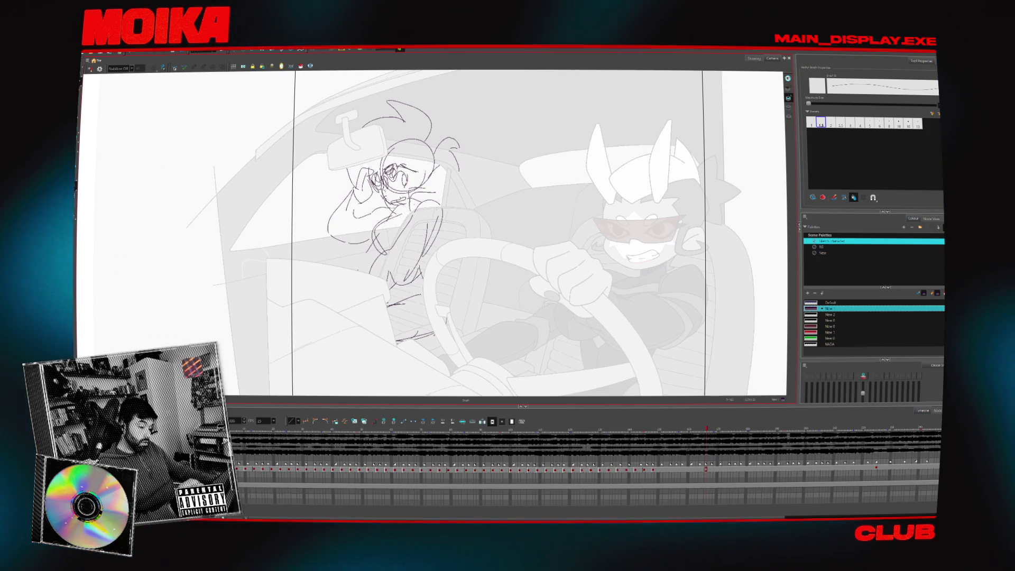
# Mirror the view to check the girl's sketch, then advance to the next key drawing
pyautogui.press('4')
pyautogui.press('4')
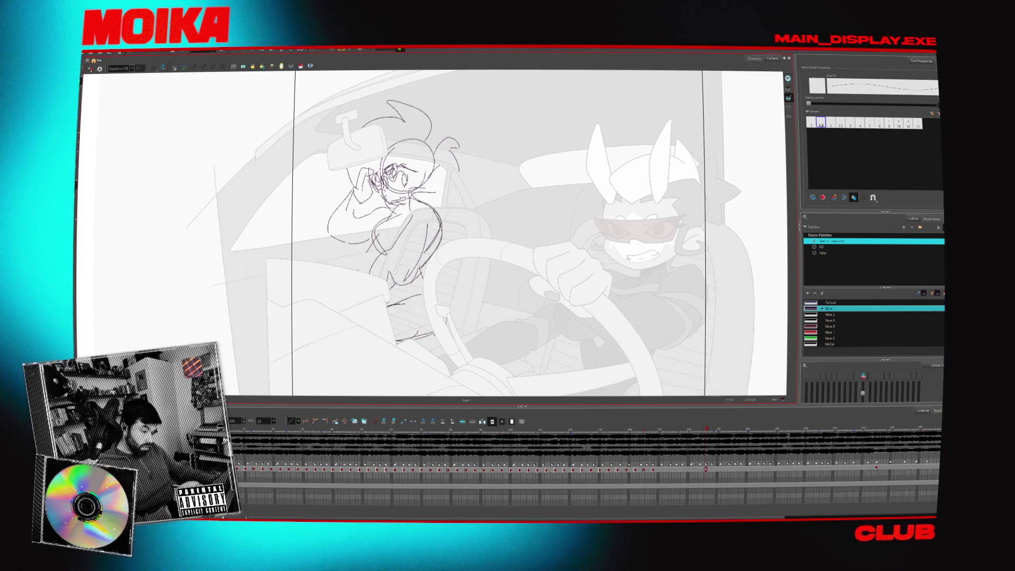
pyautogui.hotkey('ctrl', 'a')
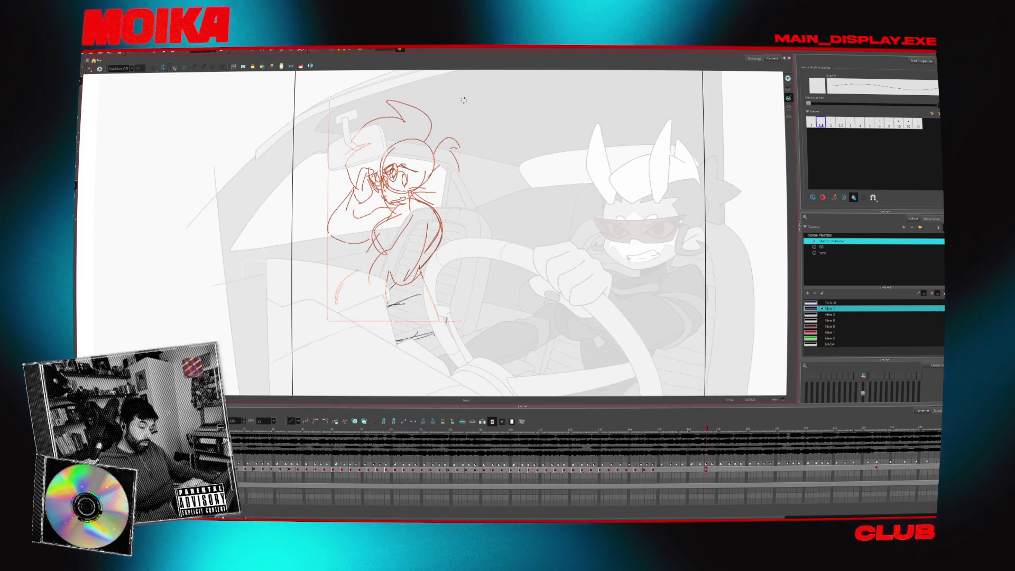
pyautogui.press(',')
pyautogui.press('.')
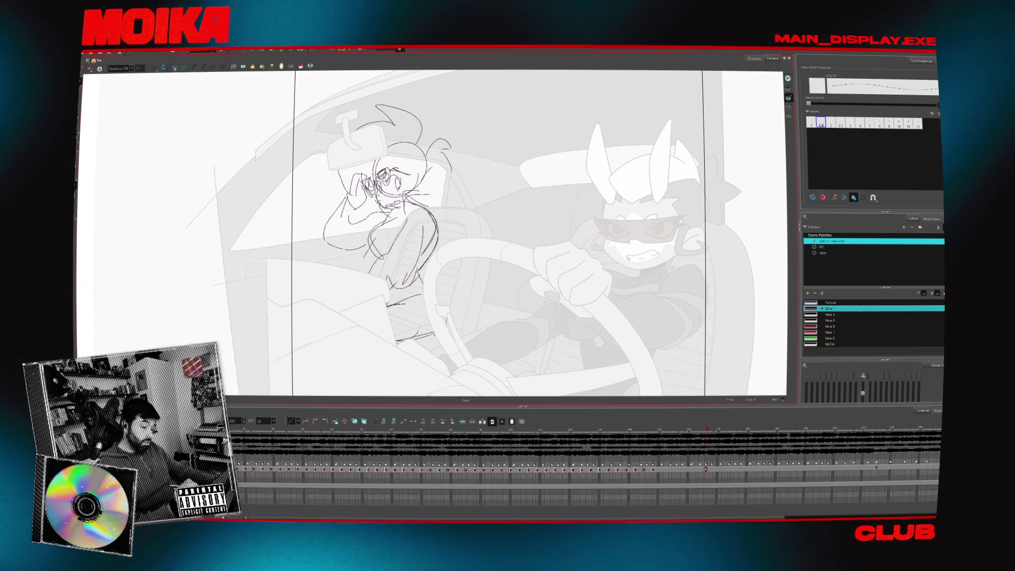
pyautogui.press('.')
pyautogui.press('.')
pyautogui.press('.')
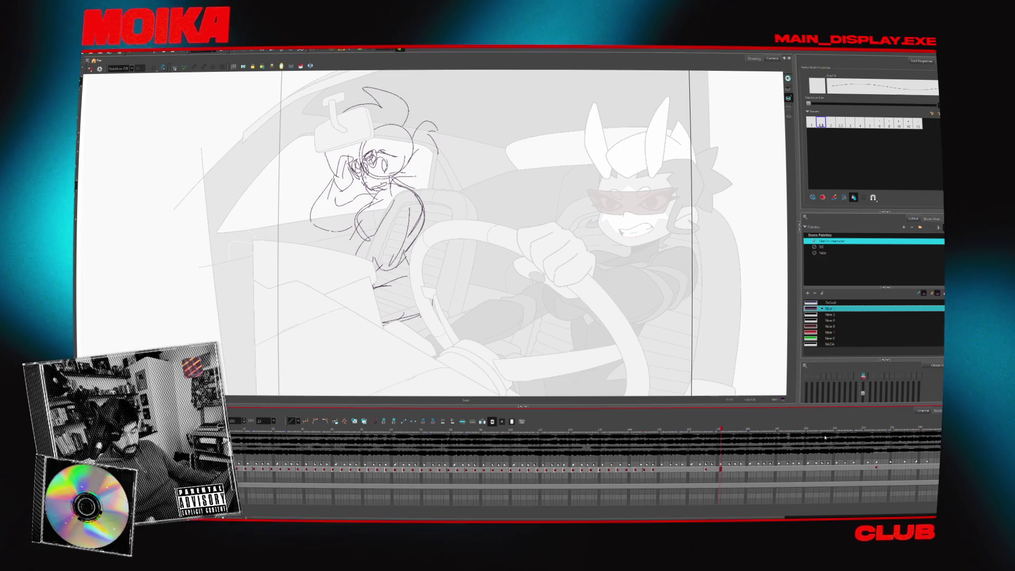
pyautogui.press('.')
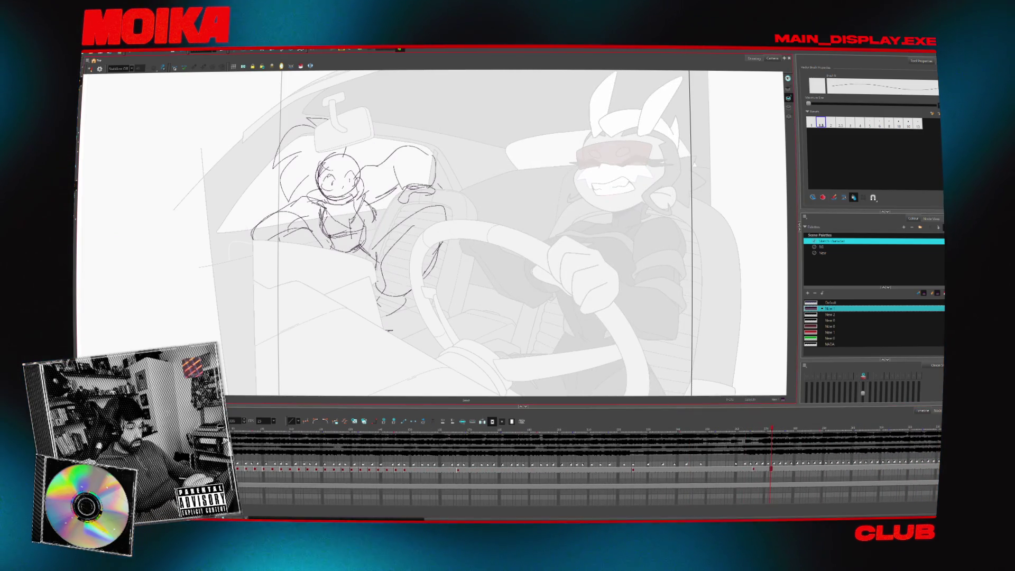
# Turn on onion skin and step through frames comparing the girl against the driver's motion
pyautogui.hotkey('ctrl', 'z')
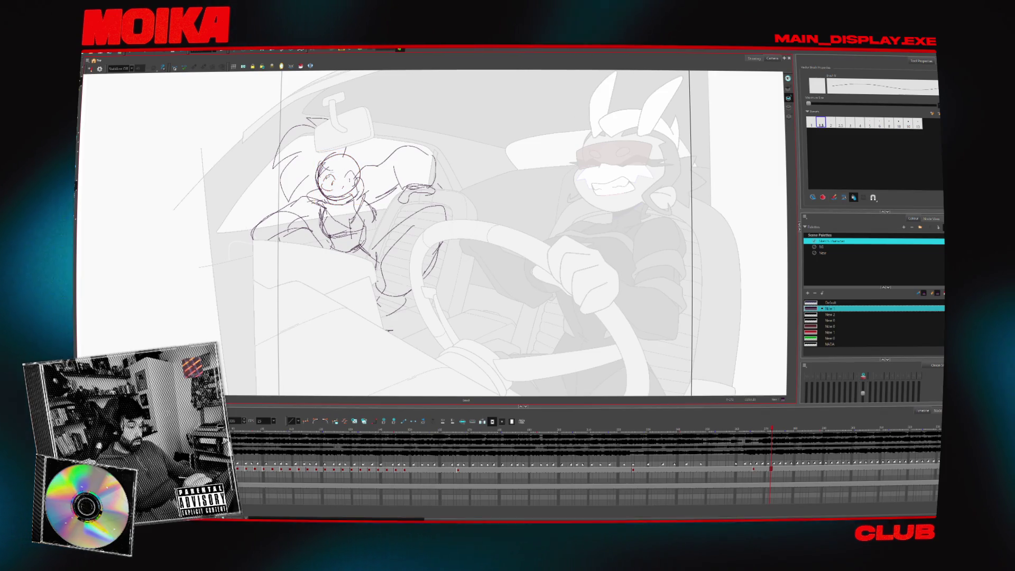
pyautogui.hotkey('ctrl', 'shift', 'z')
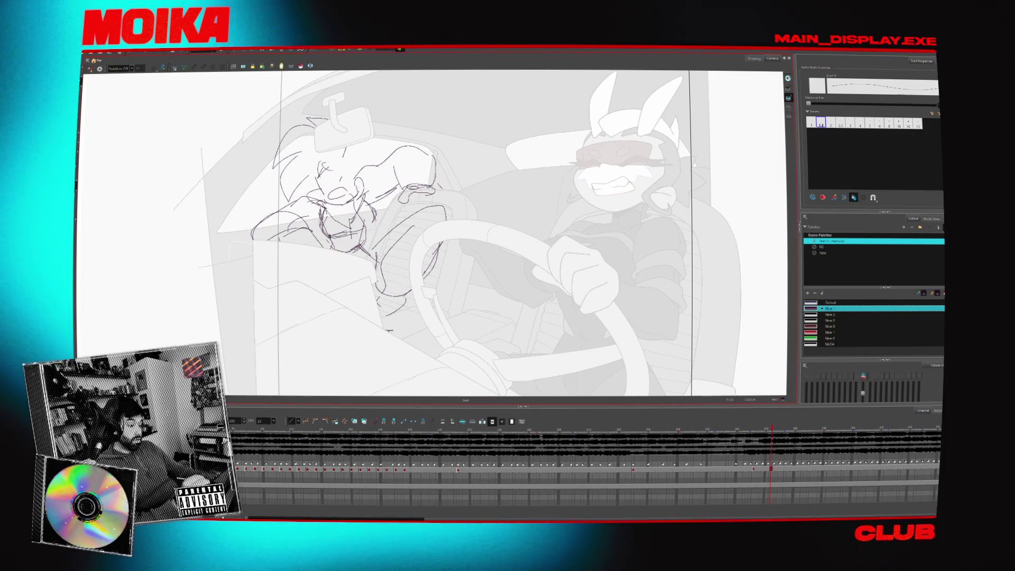
pyautogui.hotkey('alt', 'o')
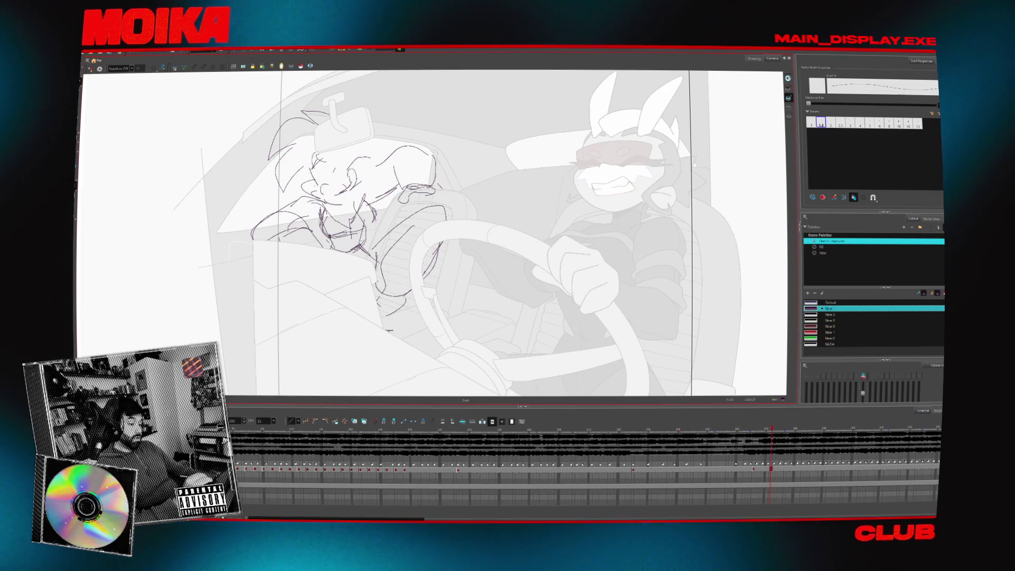
pyautogui.hotkey('alt', 'b')
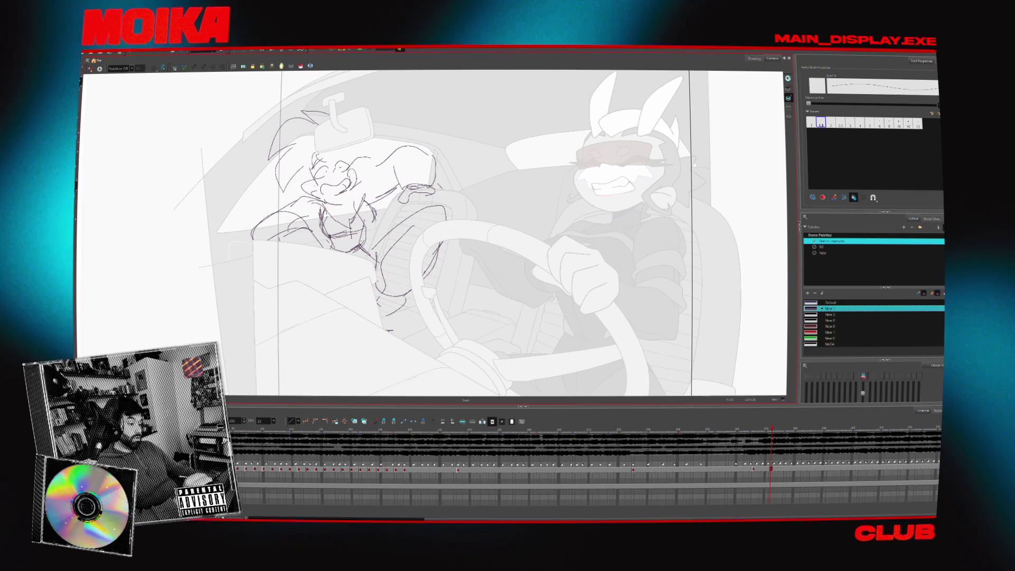
pyautogui.press(';')
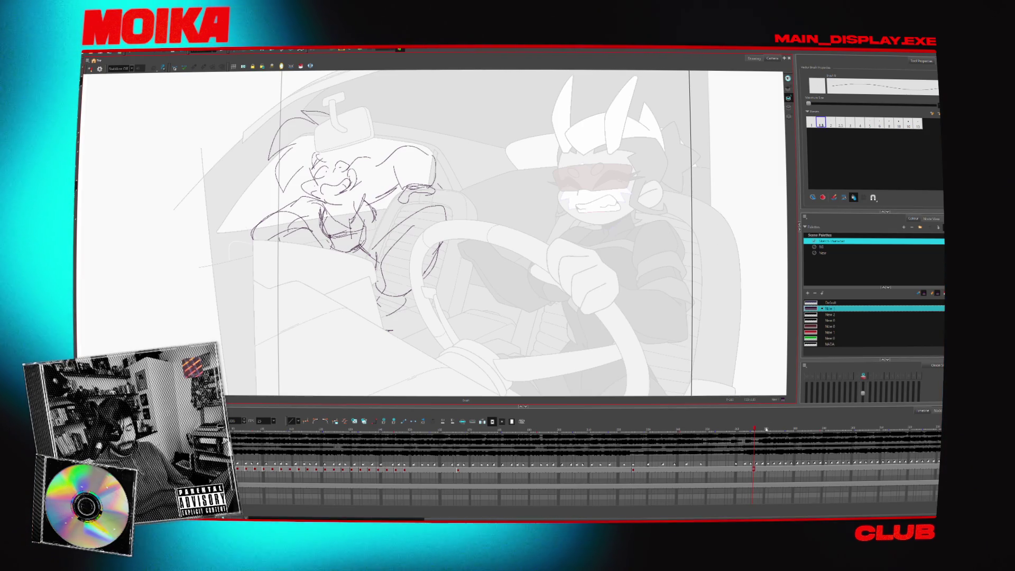
pyautogui.moveTo(753, 430); pyautogui.dragTo(761, 430)
pyautogui.press(',')
pyautogui.press(',')
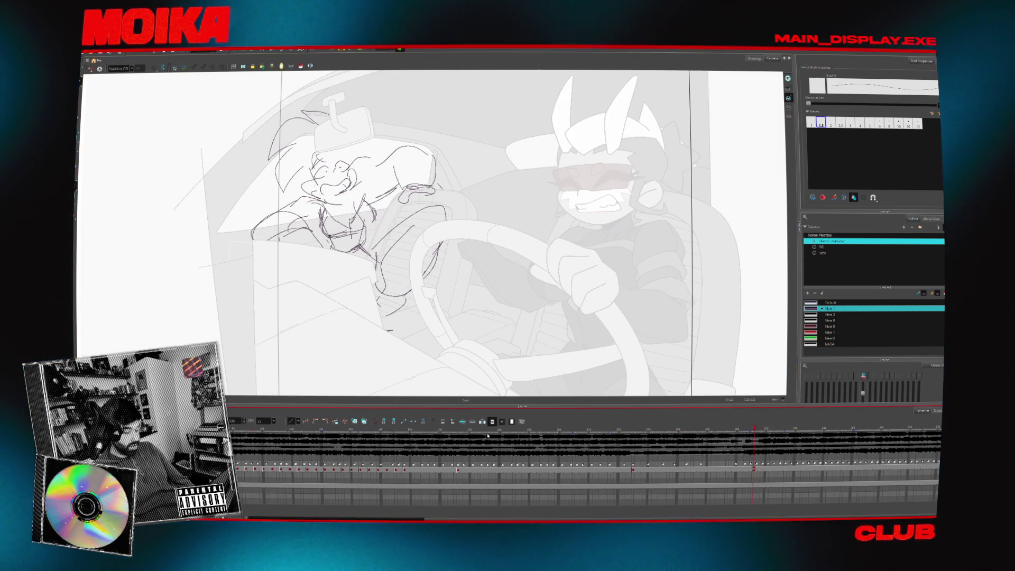
pyautogui.hscroll(10, 244, 455)
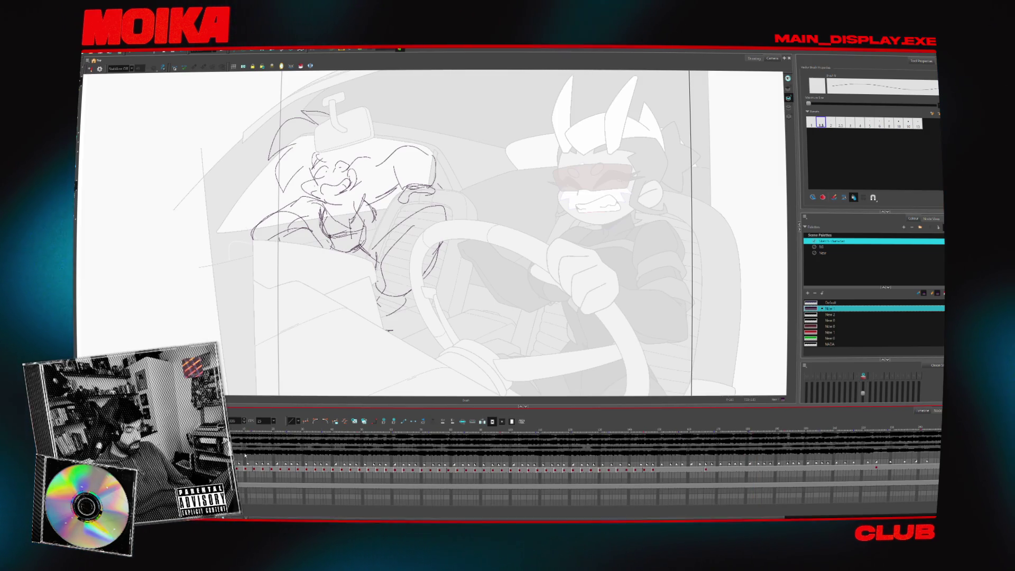
# Return to the shot's first frame and toggle the light table to fade the colour layers
pyautogui.click(254, 430)
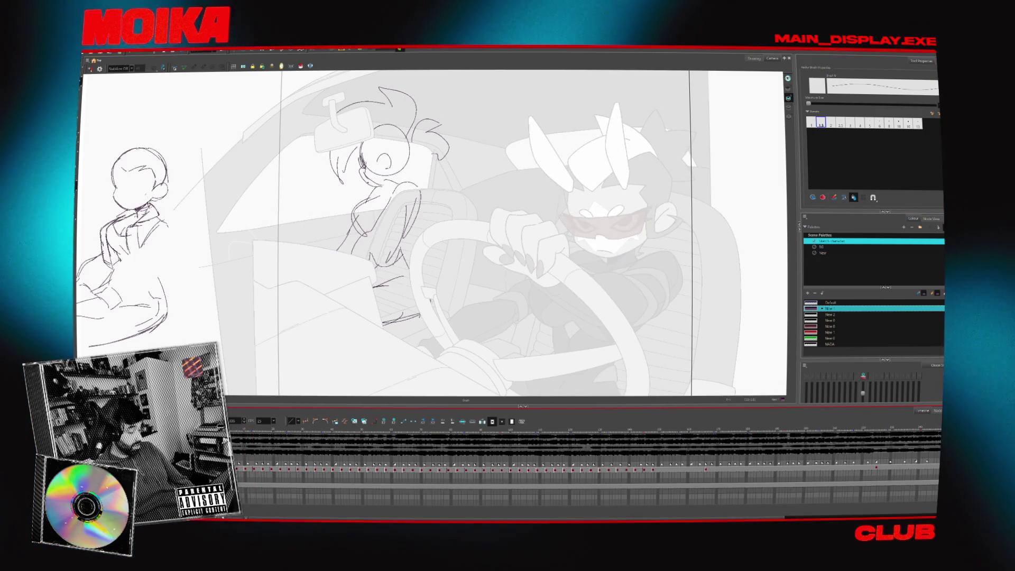
pyautogui.click(259, 470)
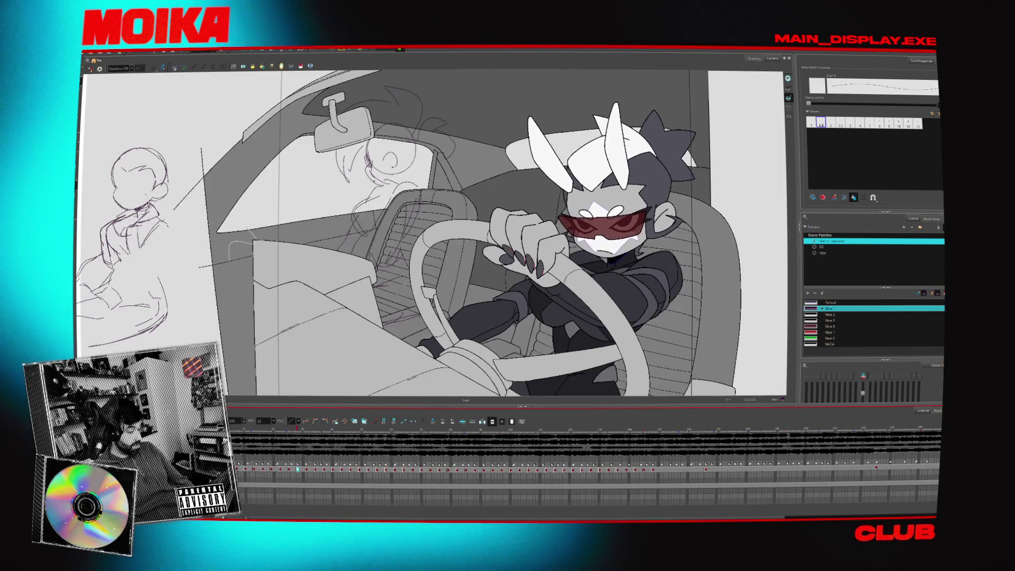
pyautogui.hotkey('shift', 'l')
pyautogui.press('.')
pyautogui.press('.')
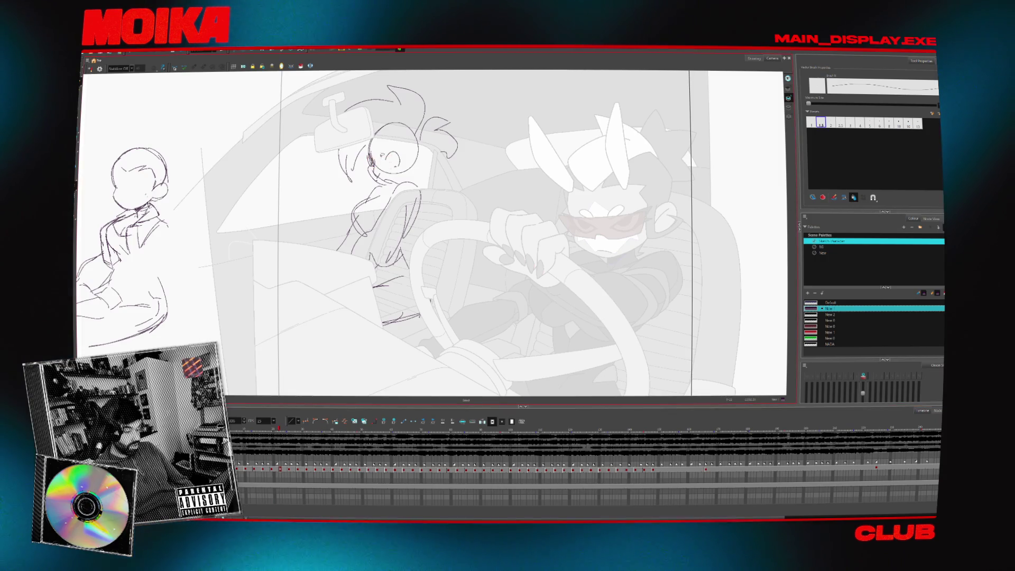
pyautogui.press(',')
pyautogui.press(',')
pyautogui.press(',')
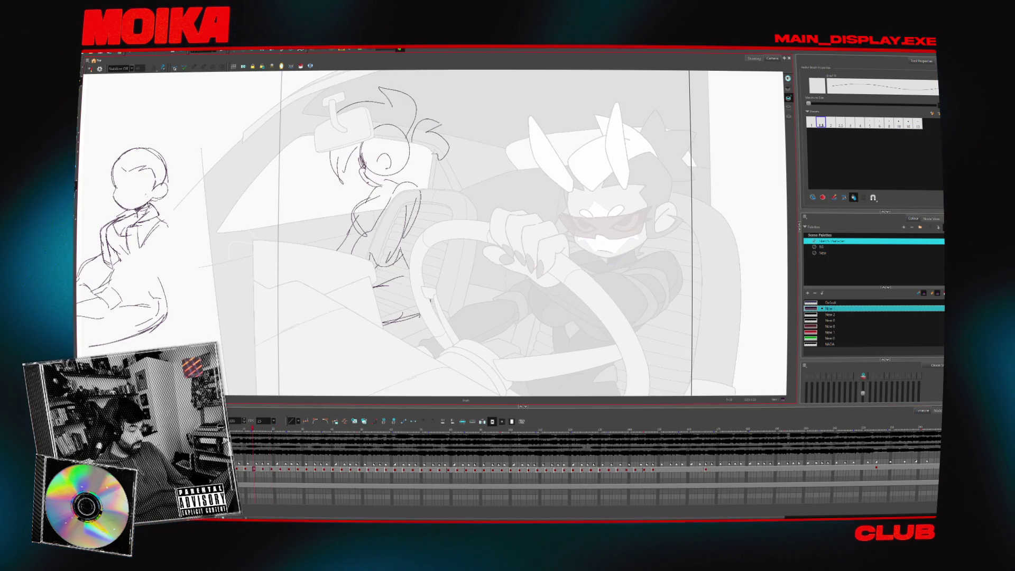
pyautogui.click(350, 469)
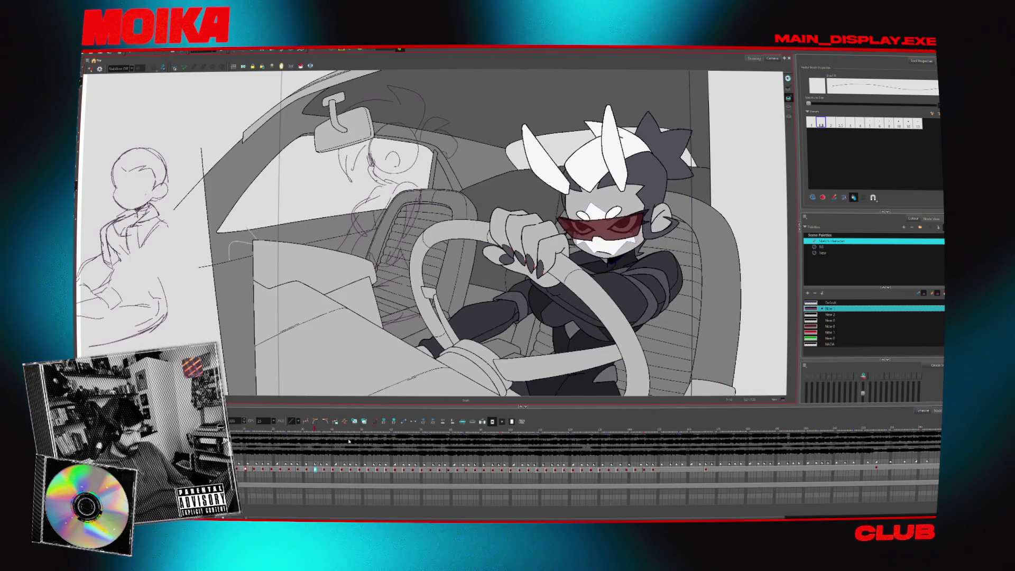
# Stop playback, apply Duplicate Selected Layers to the rough layer, and pick the Select tool
pyautogui.press('Return')
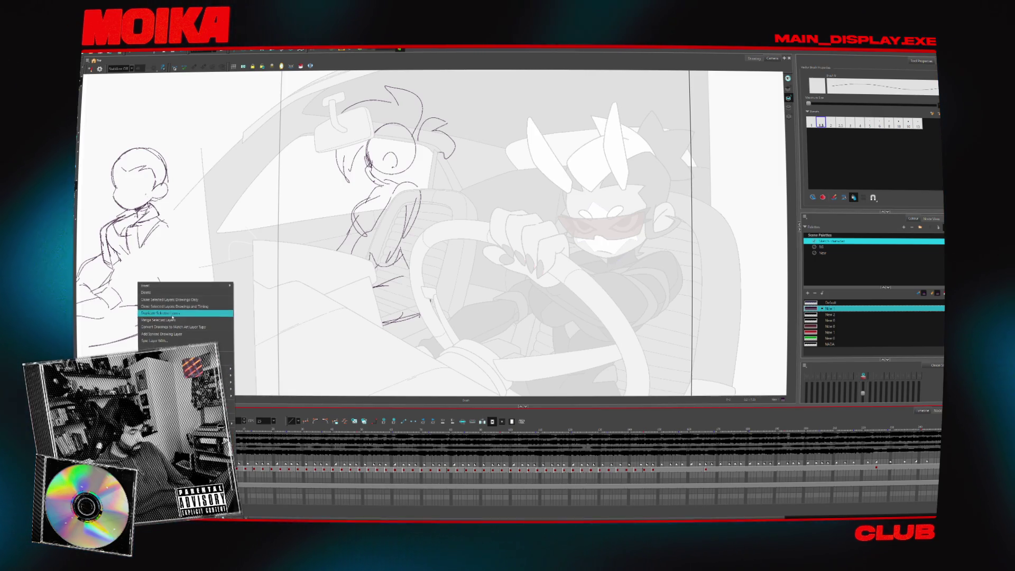
pyautogui.click(160, 313)
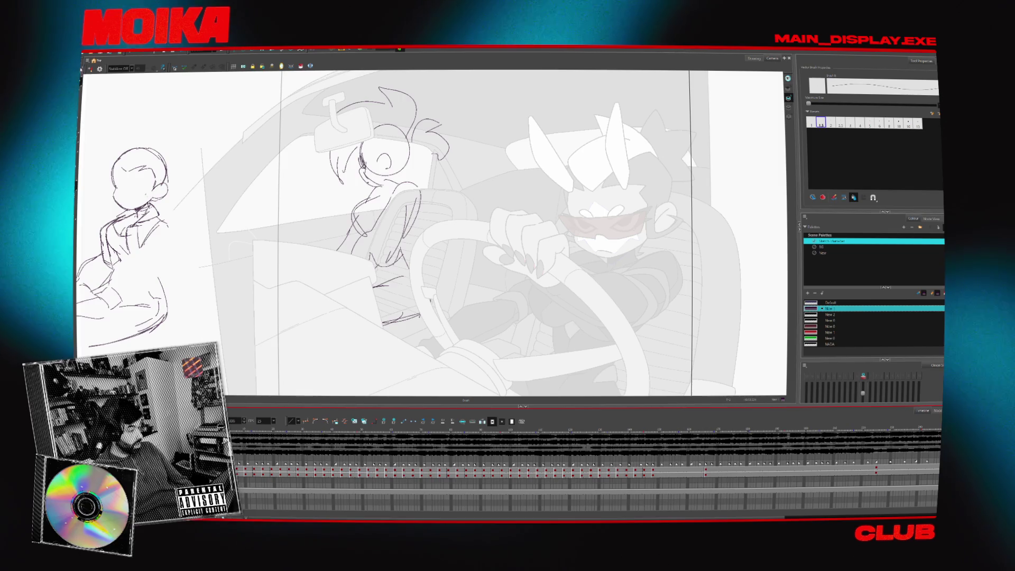
pyautogui.hotkey('alt', 's')
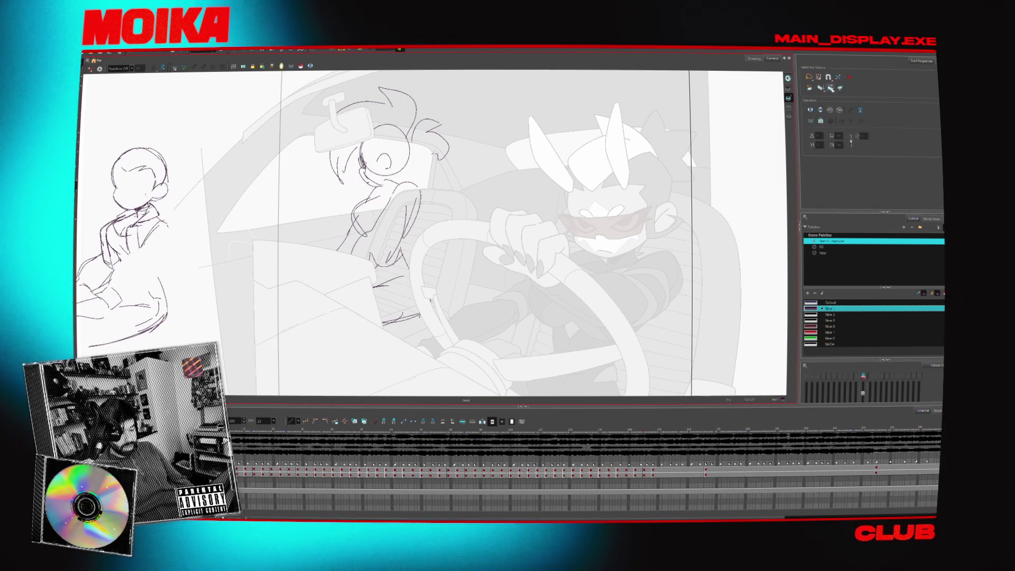
# Delete the copied rough strokes on all frames, then open the Onion Skin and Light Table Transparency dialog
pyautogui.hotkey('ctrl', 'a')
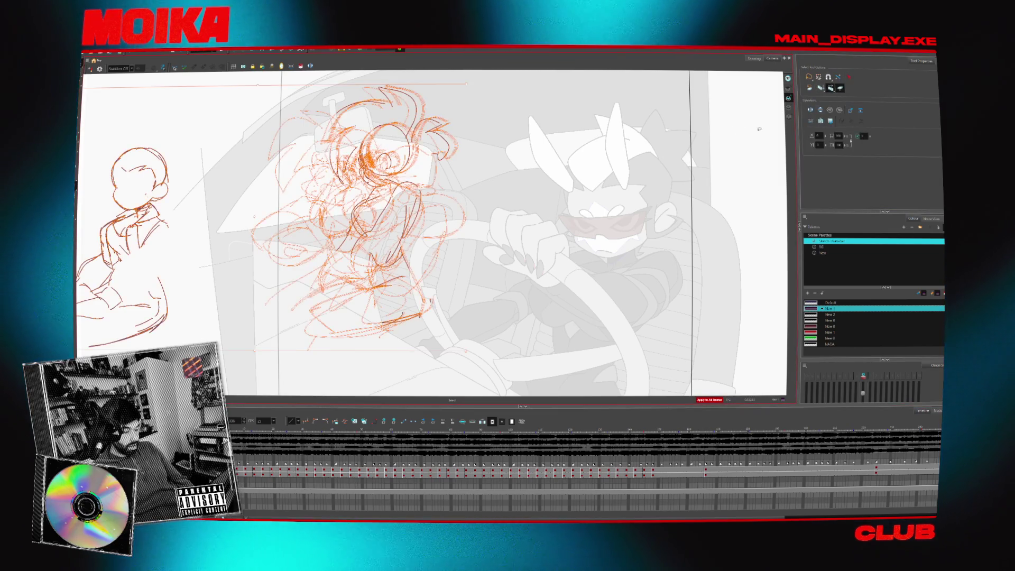
pyautogui.press('Delete')
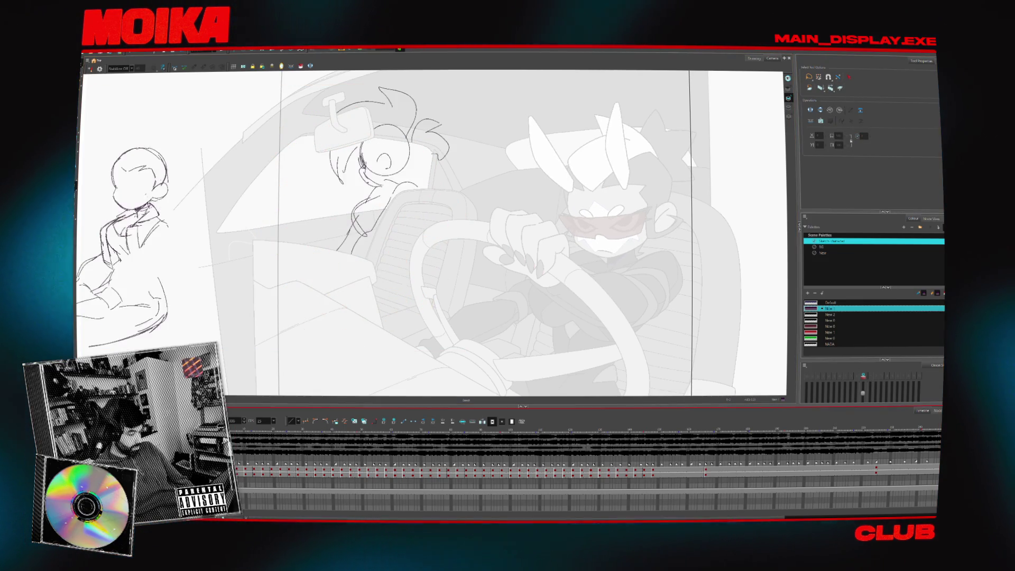
pyautogui.hotkey('ctrl', 'z')
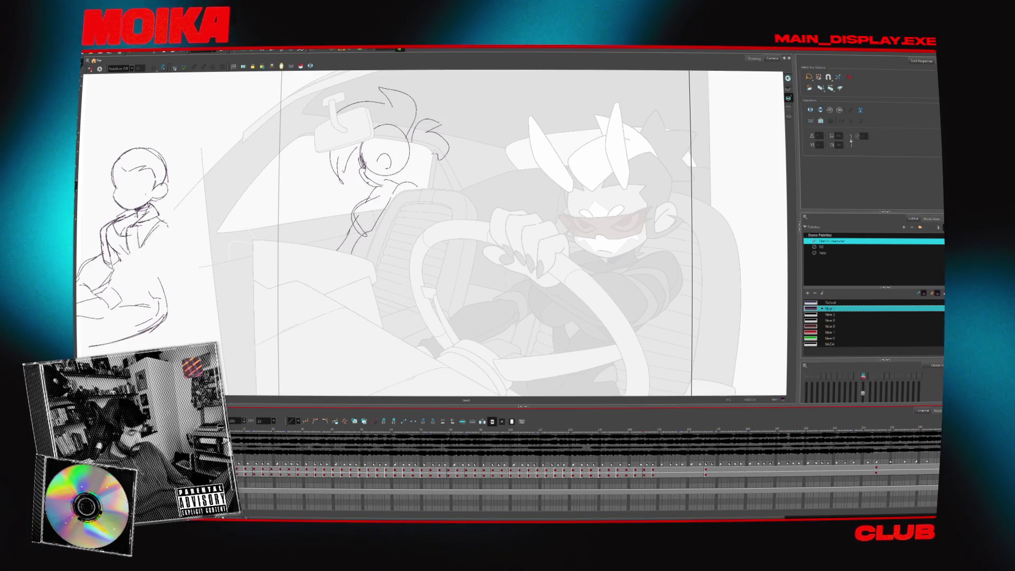
pyautogui.hotkey('ctrl', 'shift', 'z')
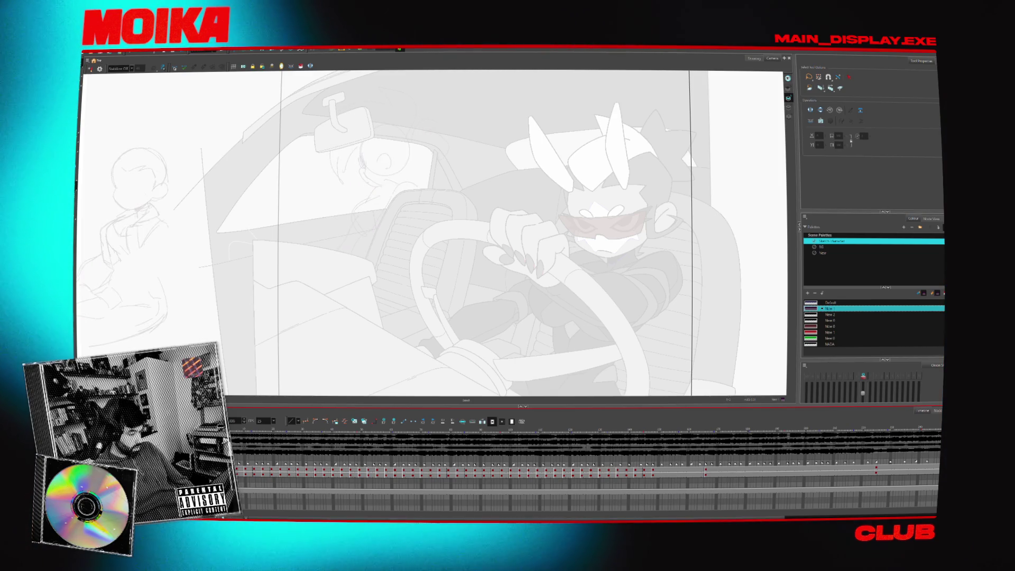
pyautogui.click(282, 66)
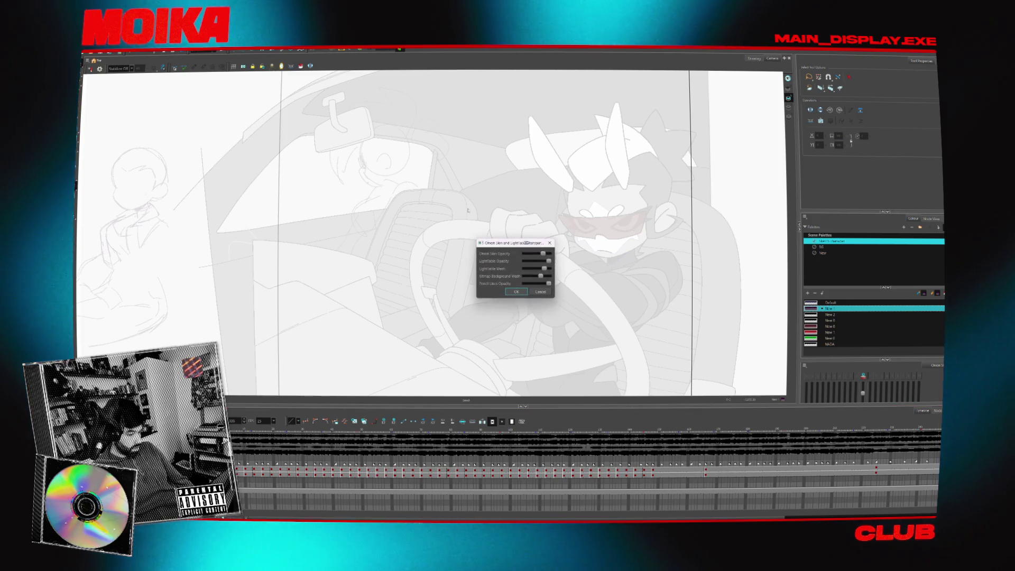
# Lower the Light Table Opacity slider, confirm with OK, and toggle the light table to compare
pyautogui.moveTo(549, 261); pyautogui.dragTo(538, 261)
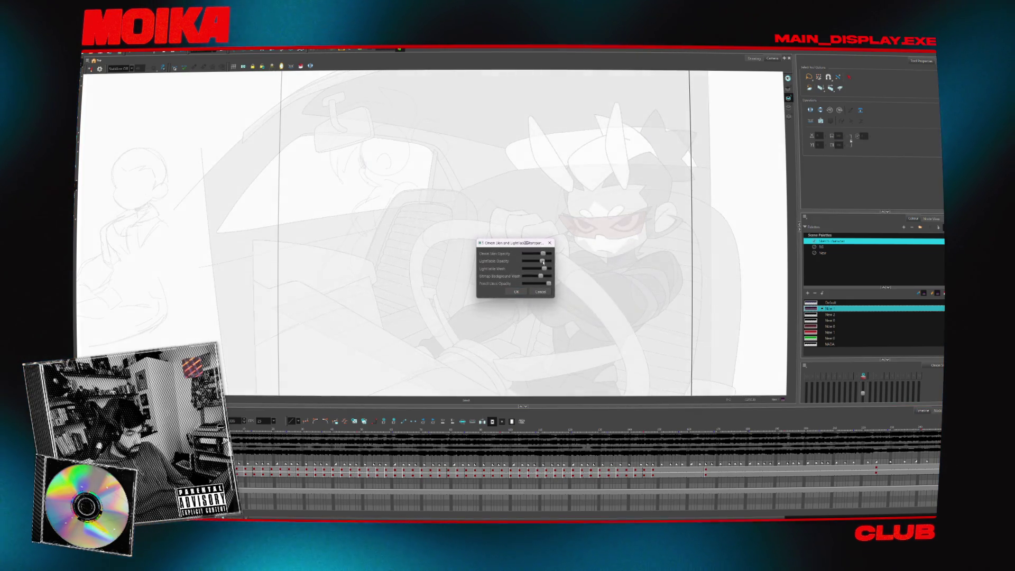
pyautogui.click(526, 293)
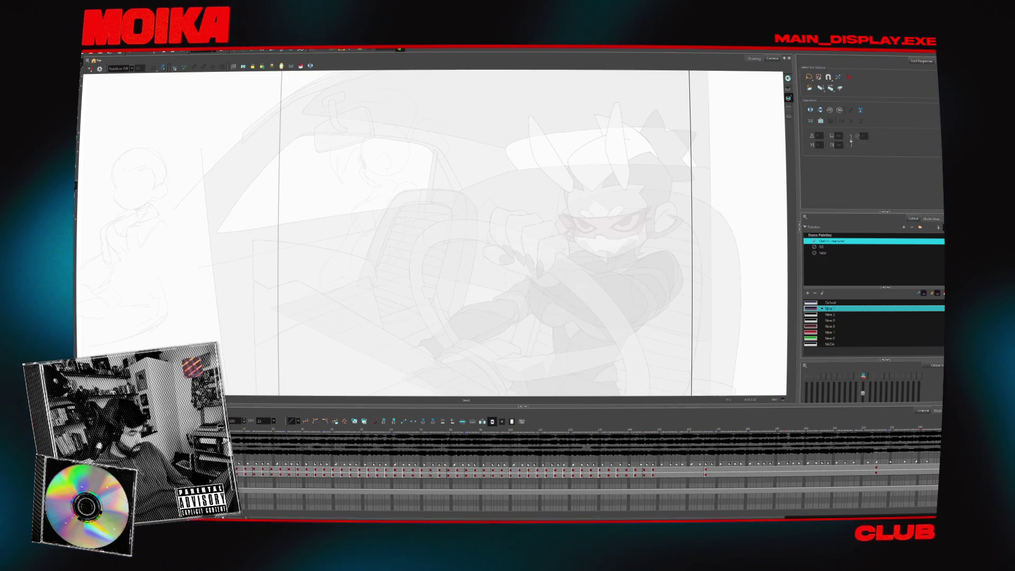
pyautogui.hotkey('shift', 'l')
pyautogui.hotkey('shift', 'l')
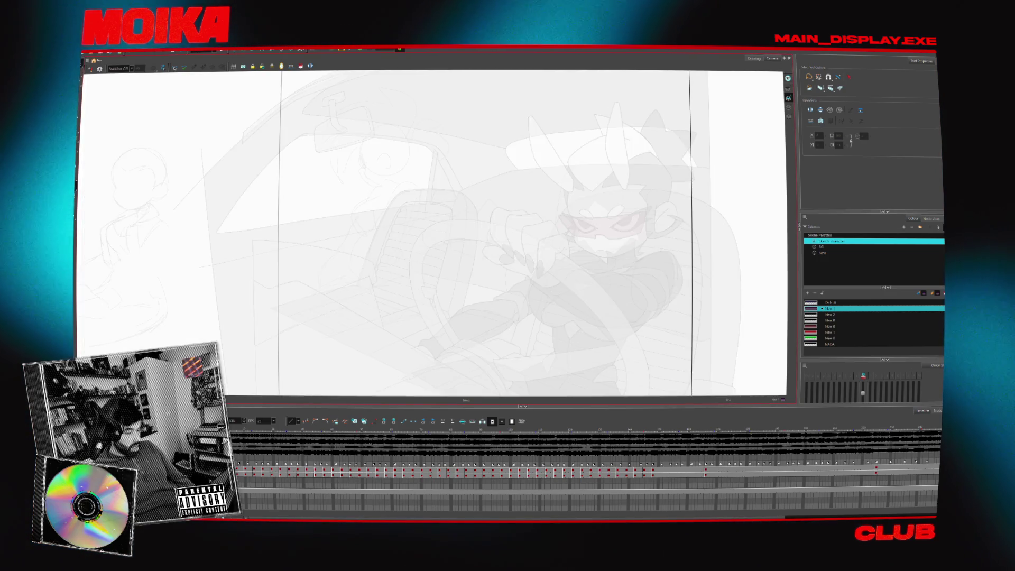
pyautogui.click(259, 469)
pyautogui.hotkey('shift', 'l')
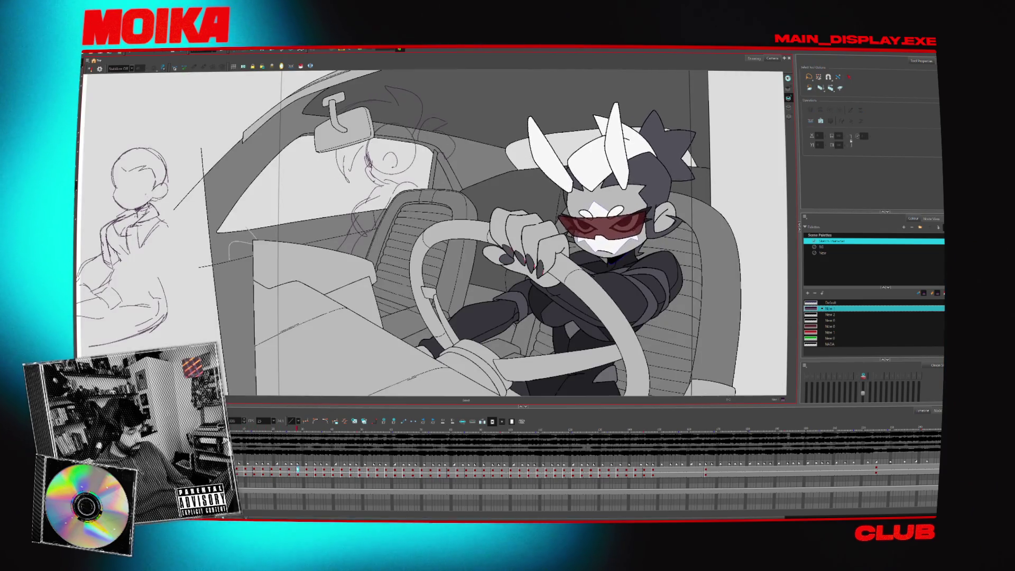
pyautogui.hotkey('shift', 'l')
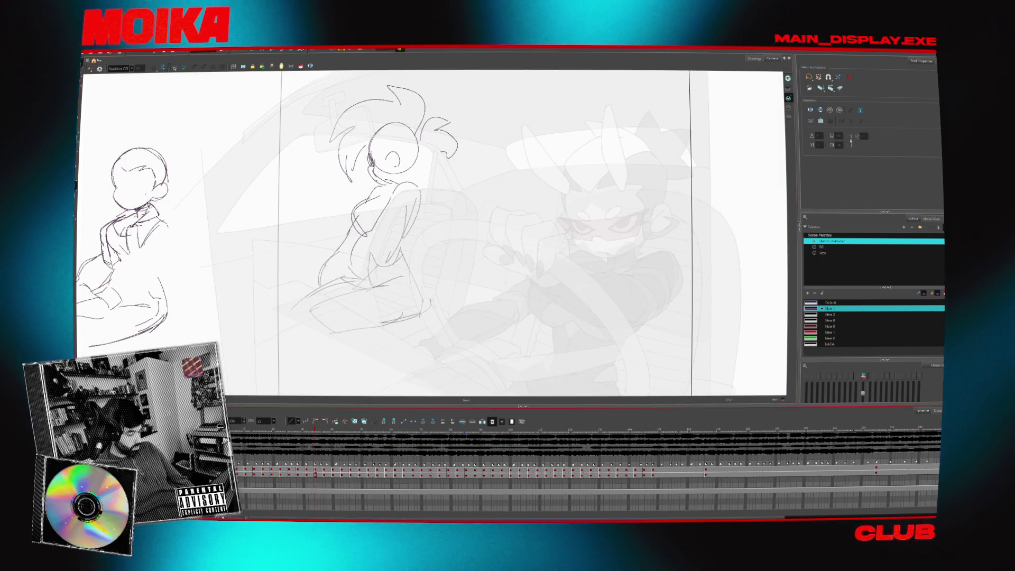
# Play back with the light table toggled, then select cells from frame 1 to the later key
pyautogui.hotkey('shift', 'l')
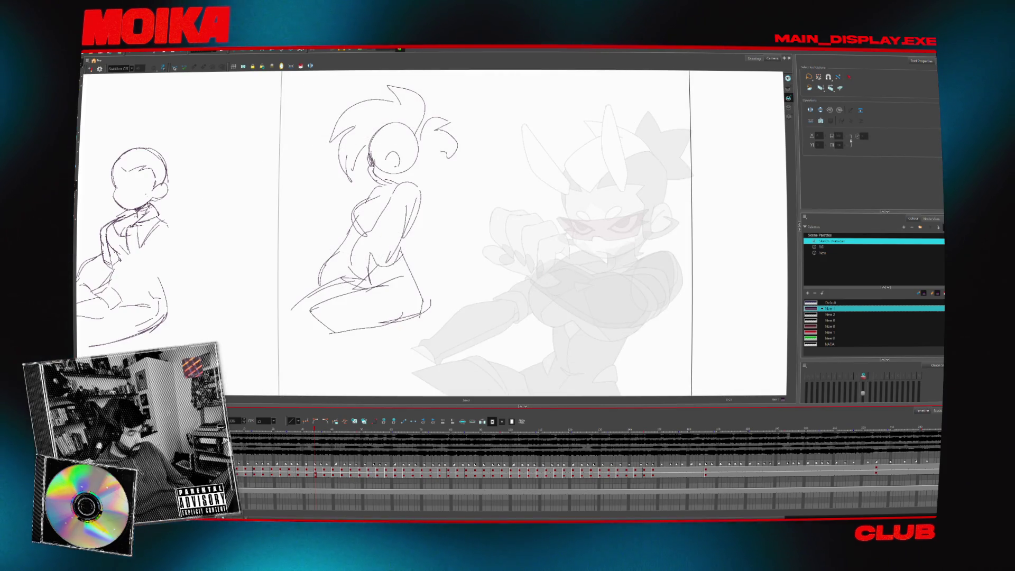
pyautogui.hotkey('shift', 'l')
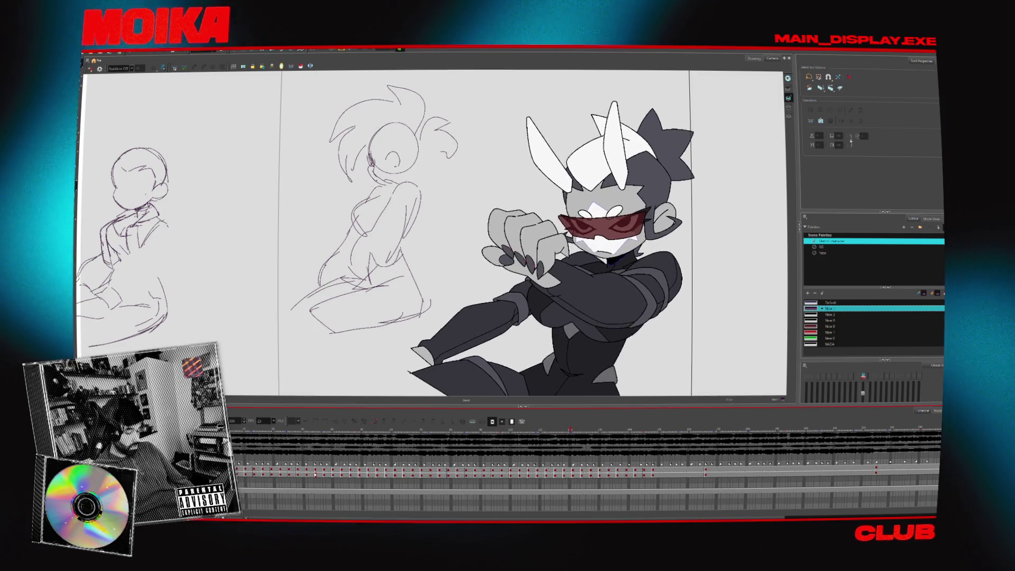
pyautogui.hotkey('shift', 'l')
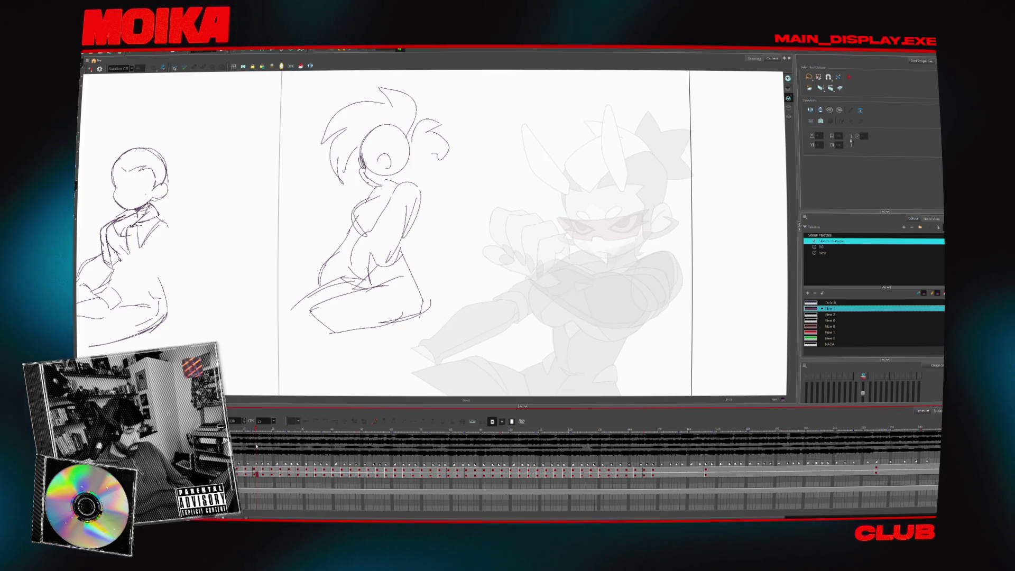
pyautogui.moveTo(256, 447)
pyautogui.mouseDown()
pyautogui.moveTo(244, 455)
pyautogui.moveTo(291, 469)
pyautogui.mouseUp()
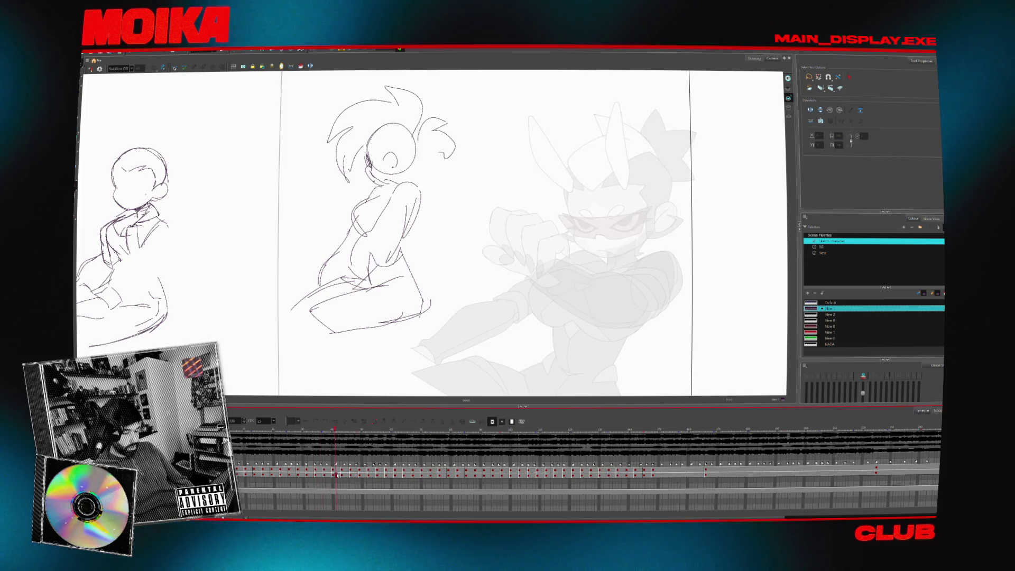
pyautogui.moveTo(296, 479); pyautogui.dragTo(295, 479)
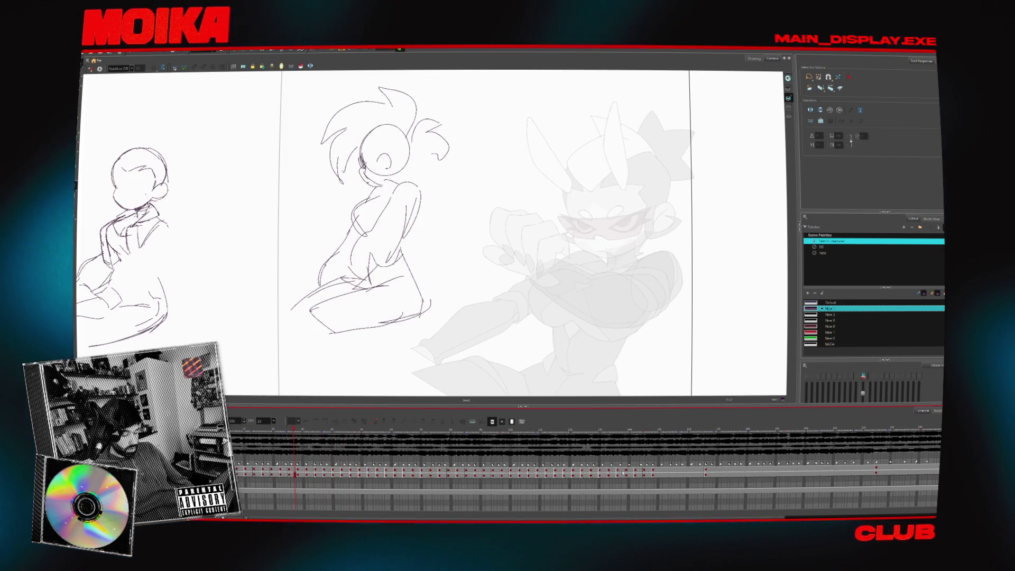
pyautogui.click(656, 474)
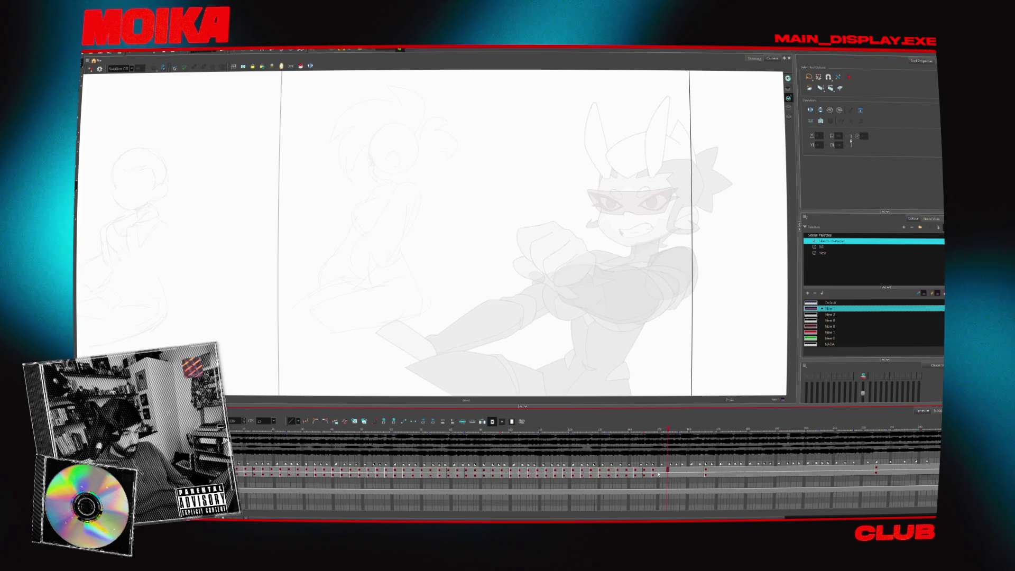
pyautogui.moveTo(659, 473)
pyautogui.mouseDown()
pyautogui.moveTo(567, 486)
pyautogui.moveTo(254, 491)
pyautogui.mouseUp()
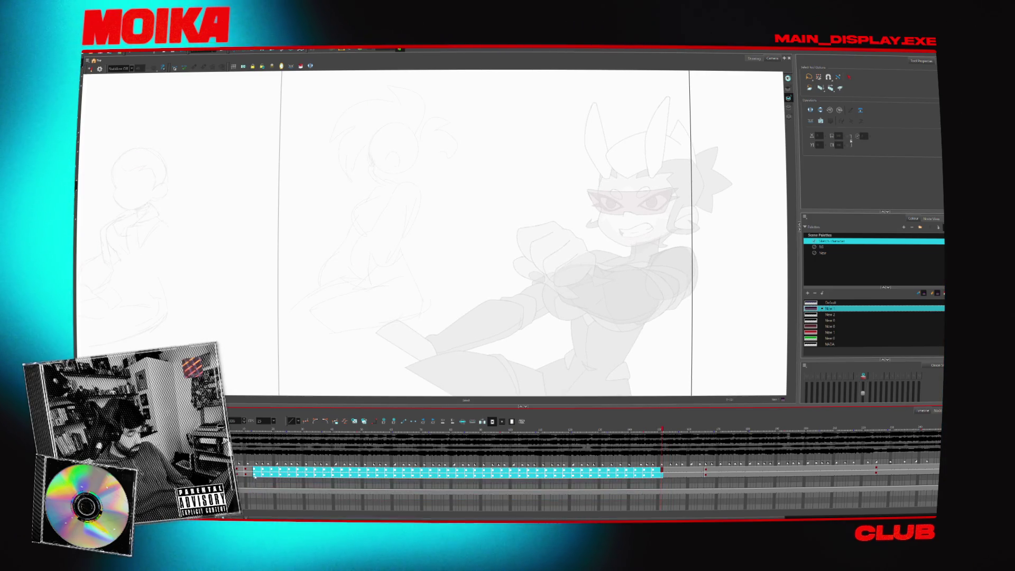
pyautogui.press('Return')
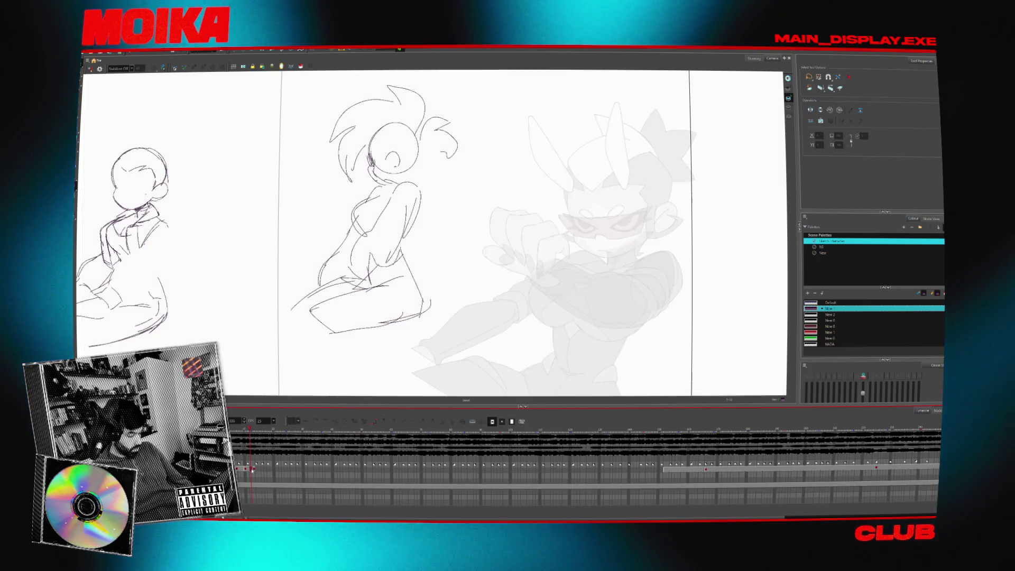
pyautogui.press('Return')
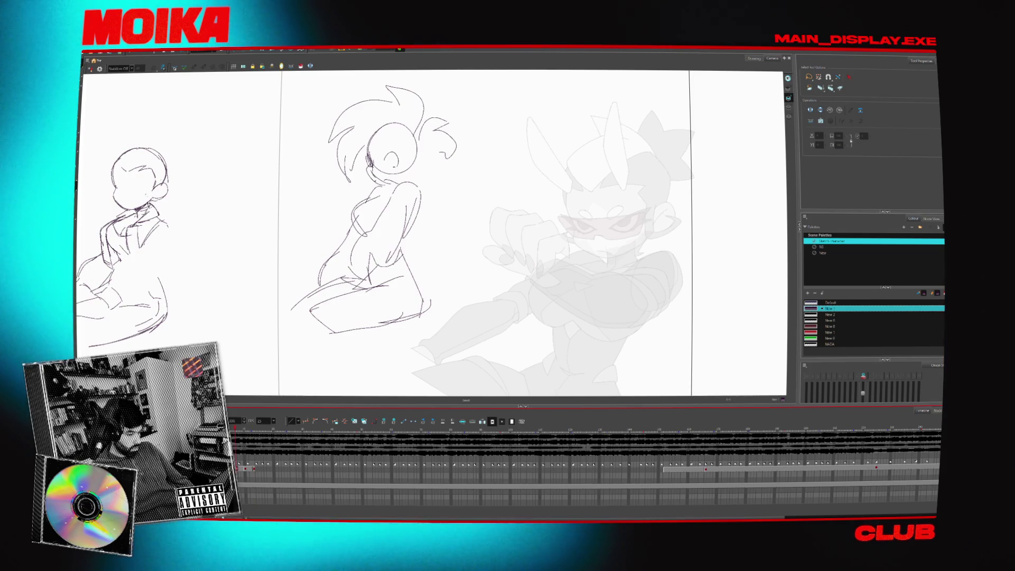
pyautogui.scroll(2, 581, 481)
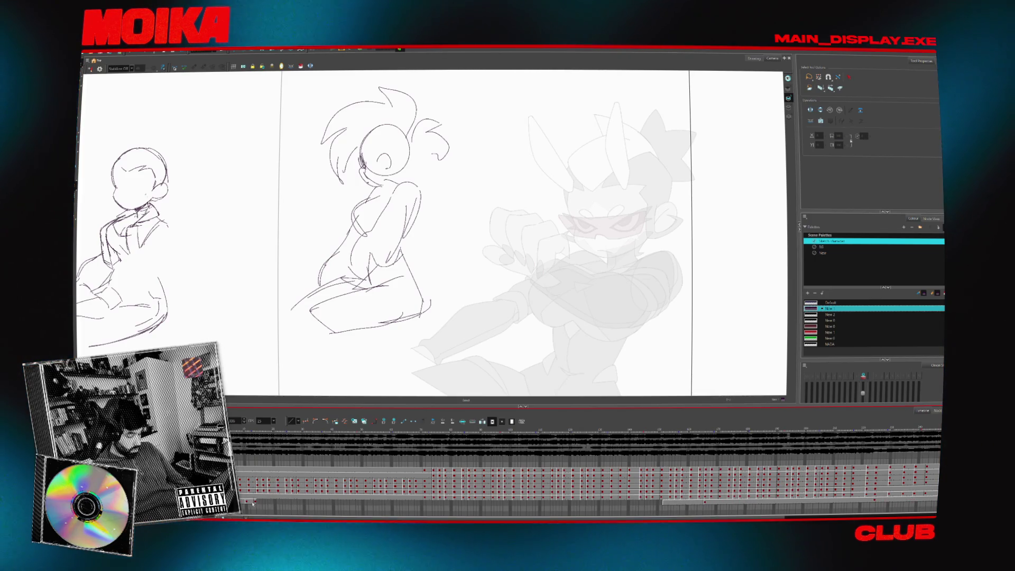
# Drag the bottom layer's drawing exposure to the right so it holds for more frames
pyautogui.click(248, 501)
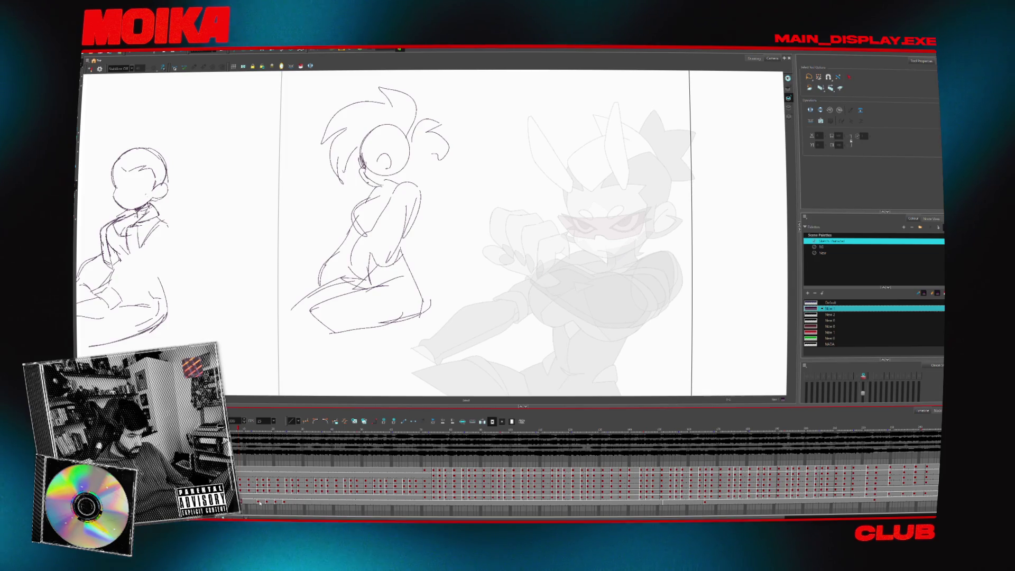
pyautogui.click(250, 495)
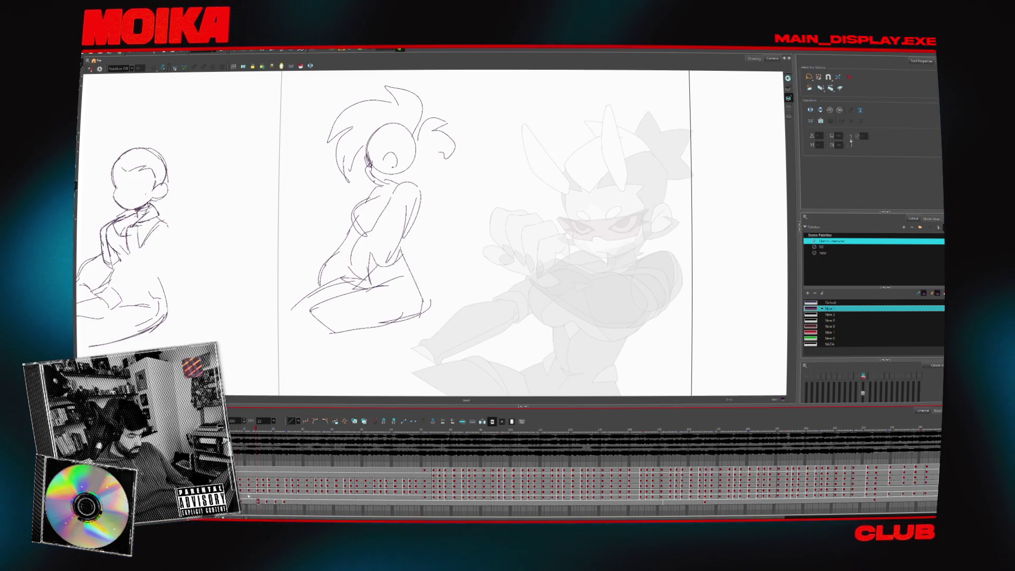
pyautogui.moveTo(256, 438); pyautogui.dragTo(262, 438)
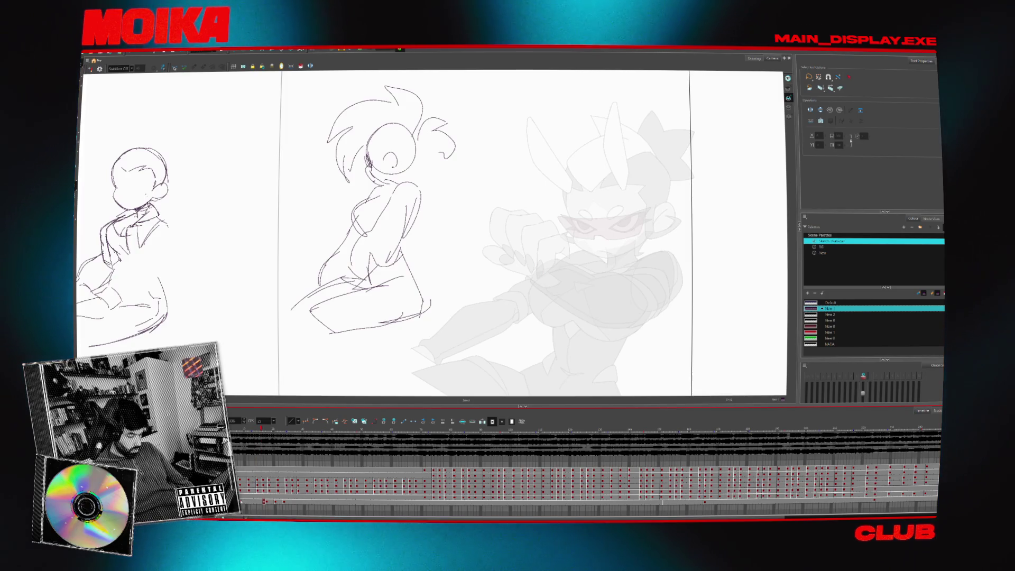
pyautogui.moveTo(266, 502); pyautogui.dragTo(287, 502)
pyautogui.click(276, 502)
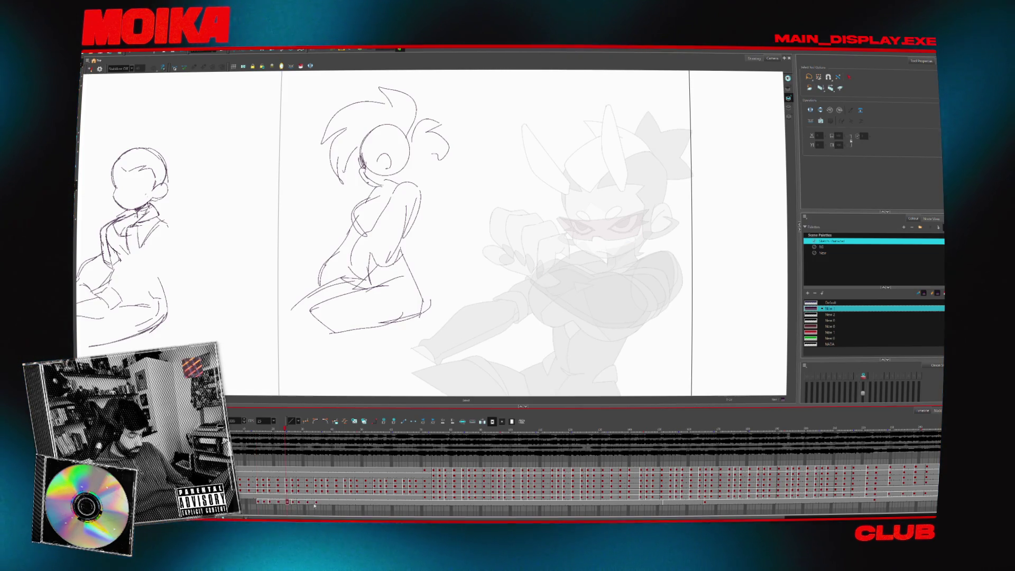
pyautogui.moveTo(346, 504); pyautogui.dragTo(397, 505)
pyautogui.click(404, 504)
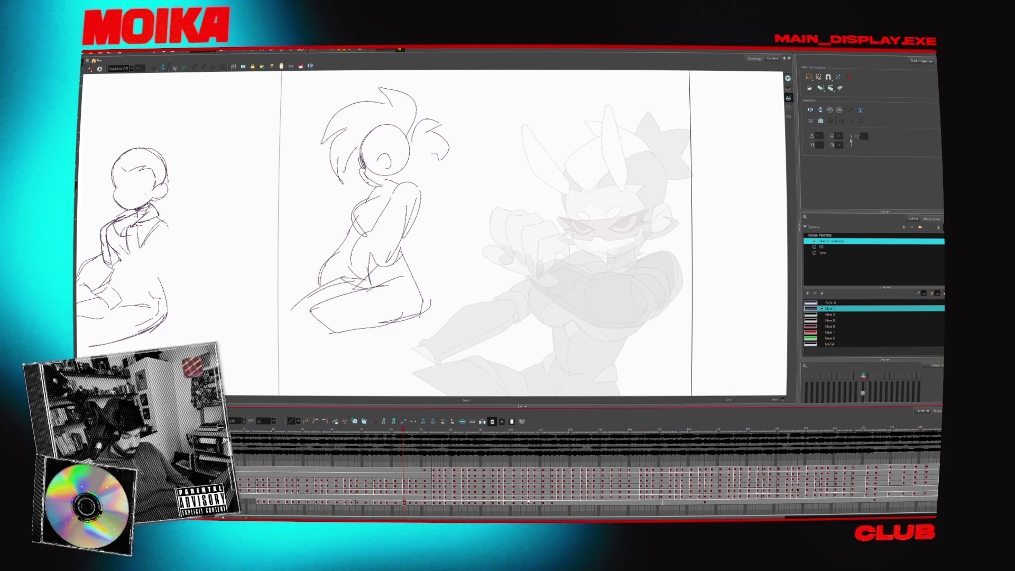
pyautogui.click(454, 504)
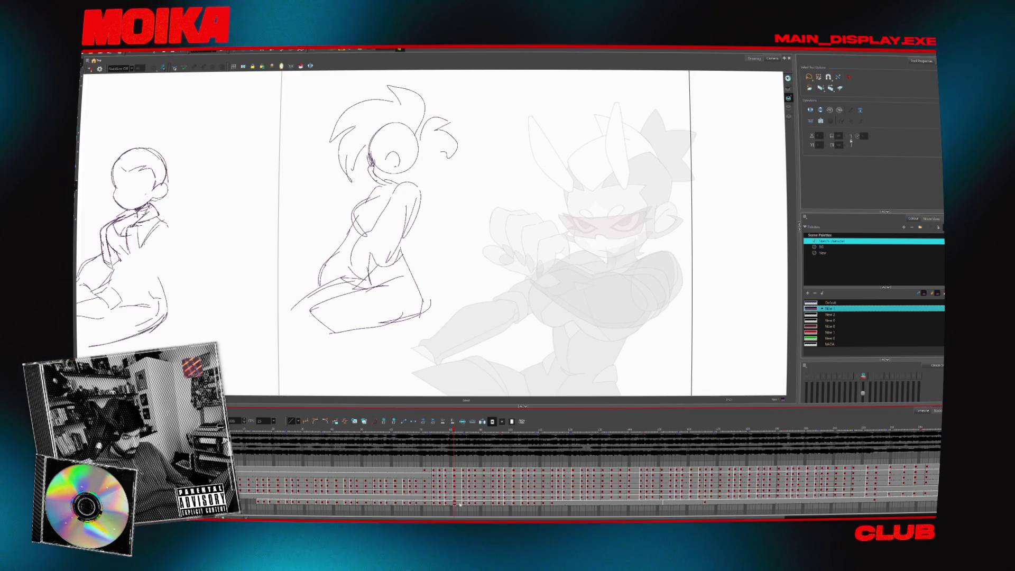
pyautogui.click(464, 504)
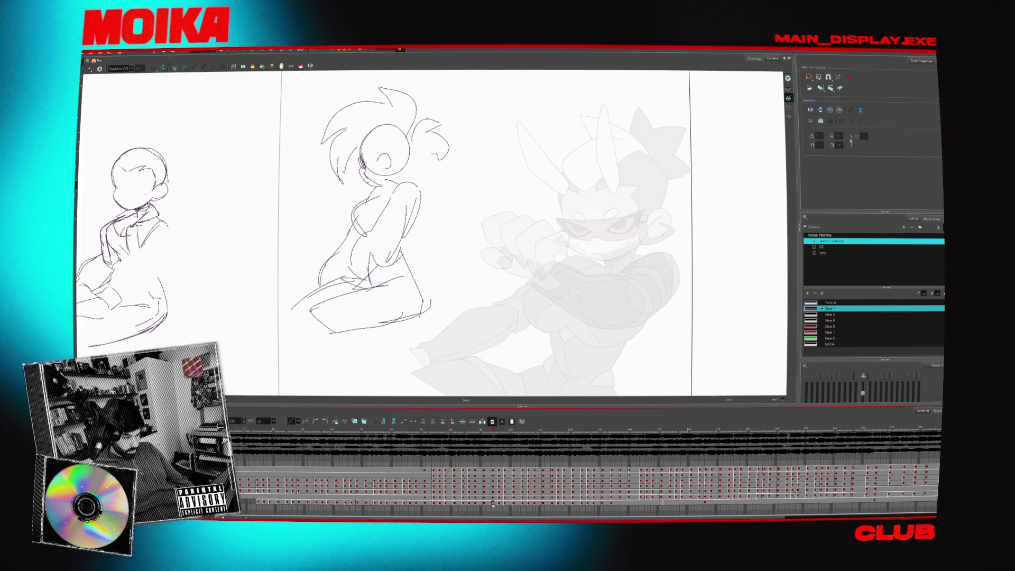
pyautogui.click(621, 430)
pyautogui.moveTo(621, 430)
pyautogui.mouseDown()
pyautogui.moveTo(671, 444)
pyautogui.moveTo(639, 462)
pyautogui.moveTo(655, 464)
pyautogui.mouseUp()
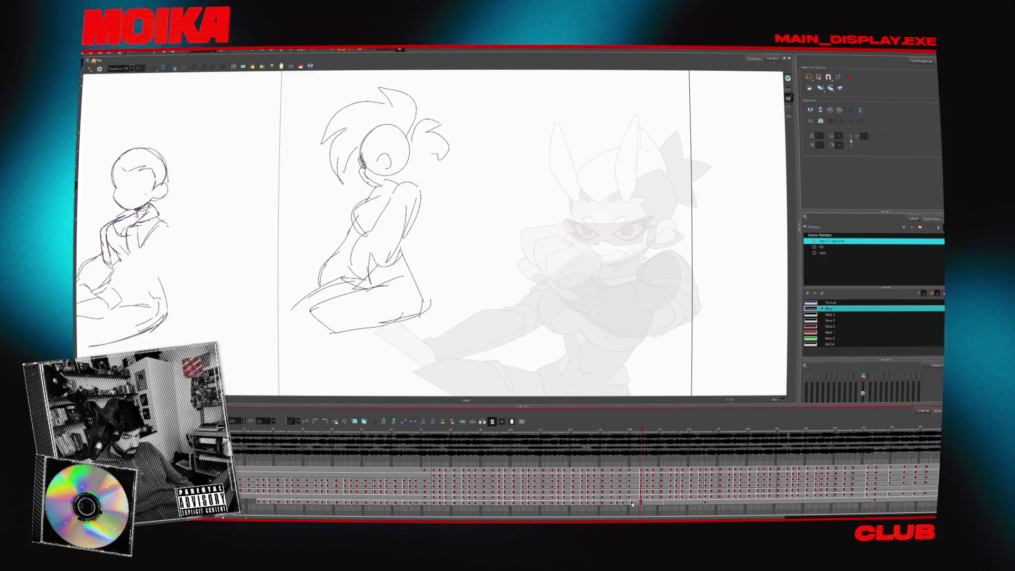
pyautogui.click(631, 503)
pyautogui.moveTo(664, 503)
pyautogui.mouseDown()
pyautogui.moveTo(632, 503)
pyautogui.moveTo(642, 503)
pyautogui.mouseUp()
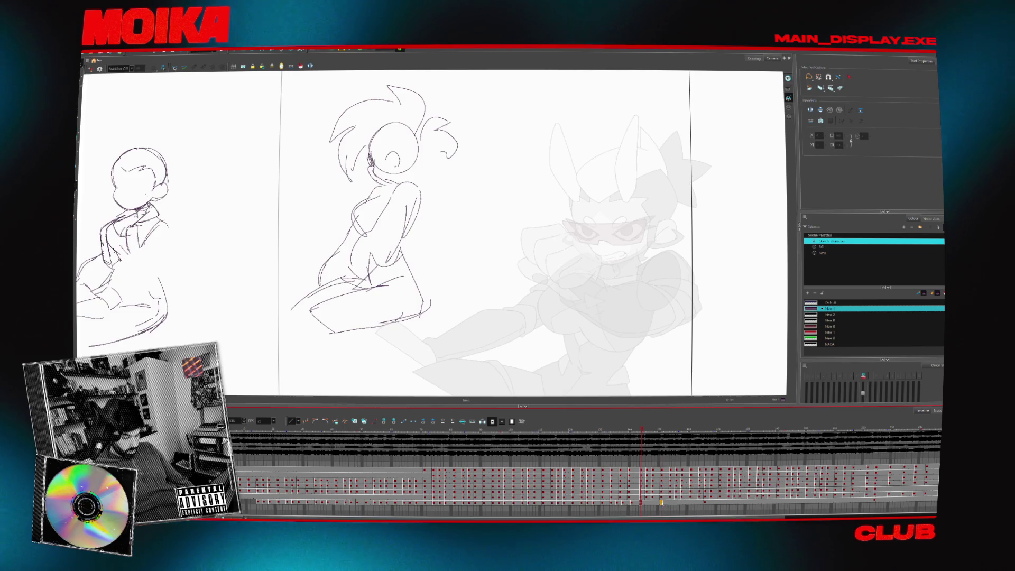
pyautogui.click(661, 503)
pyautogui.click(641, 503)
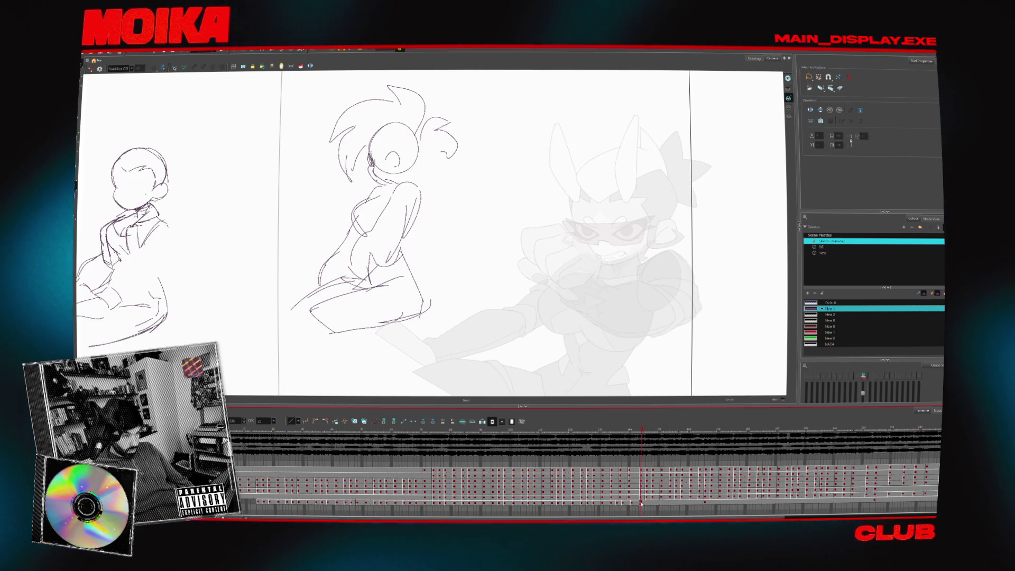
pyautogui.click(267, 502)
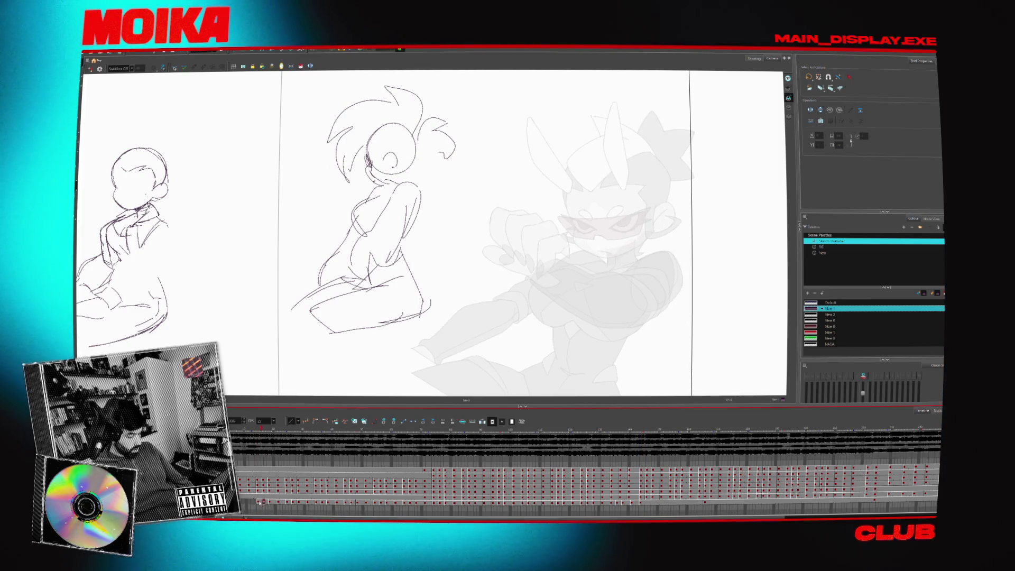
pyautogui.moveTo(259, 501); pyautogui.dragTo(297, 502)
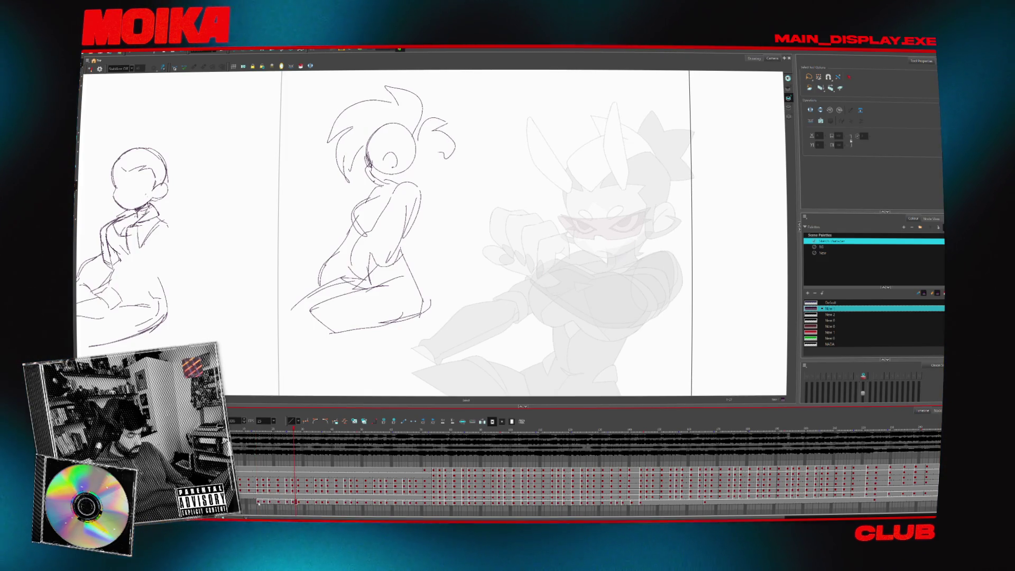
pyautogui.click(290, 502)
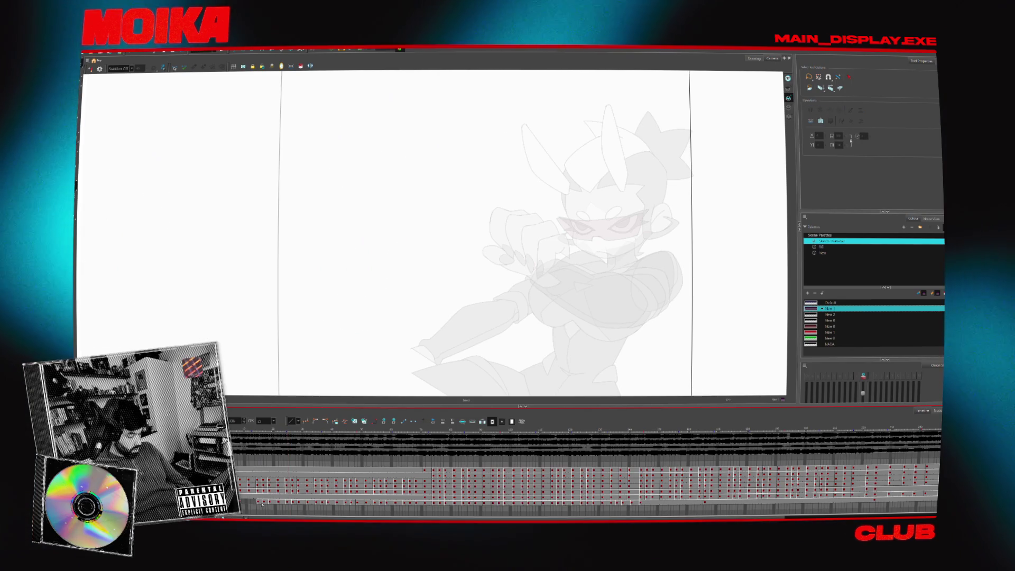
pyautogui.click(260, 502)
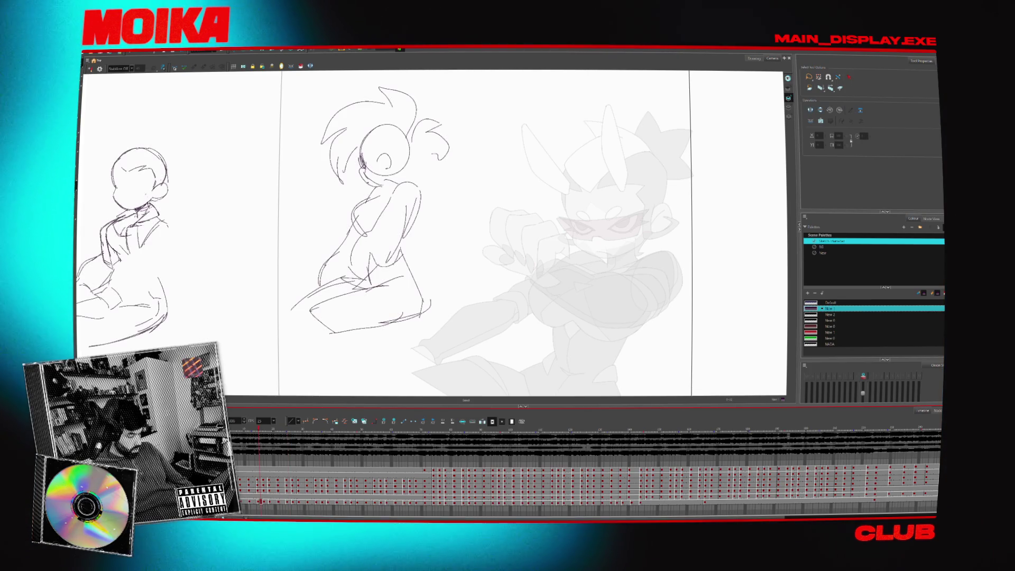
pyautogui.click(247, 502)
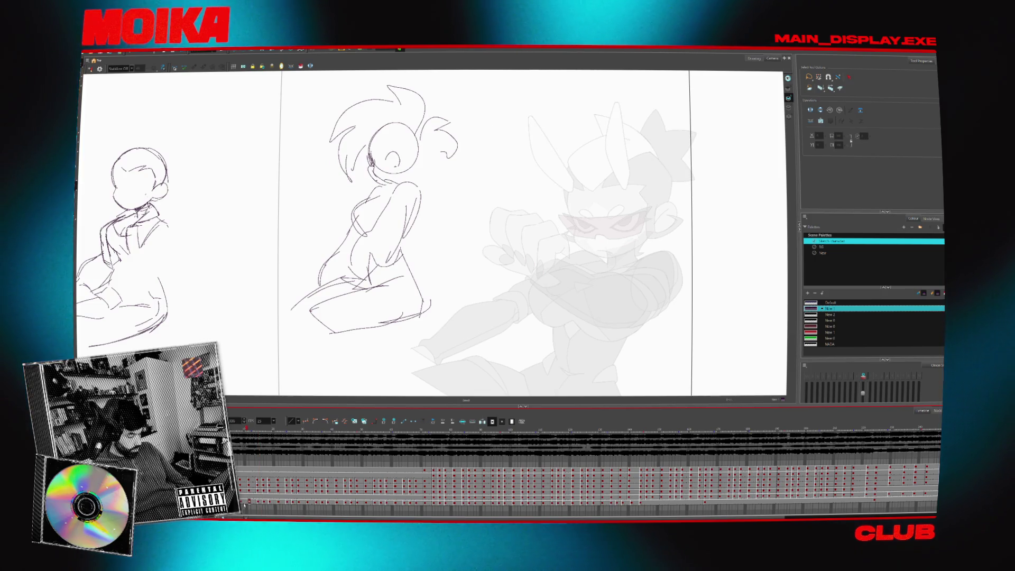
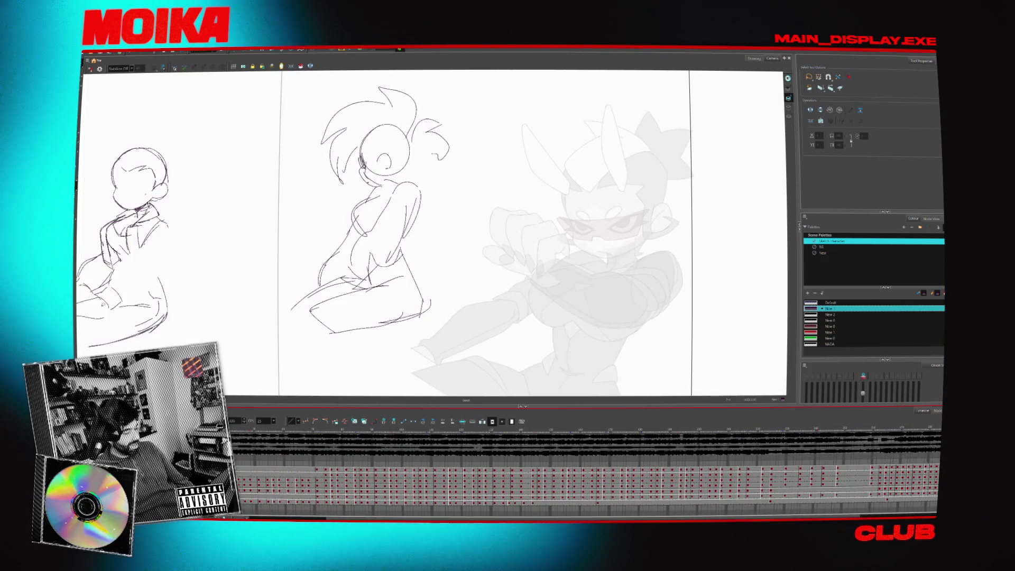
# Select the sketch strokes, toggle the canvas display, and step ahead to a later frame
pyautogui.hotkey('ctrl', 'a')
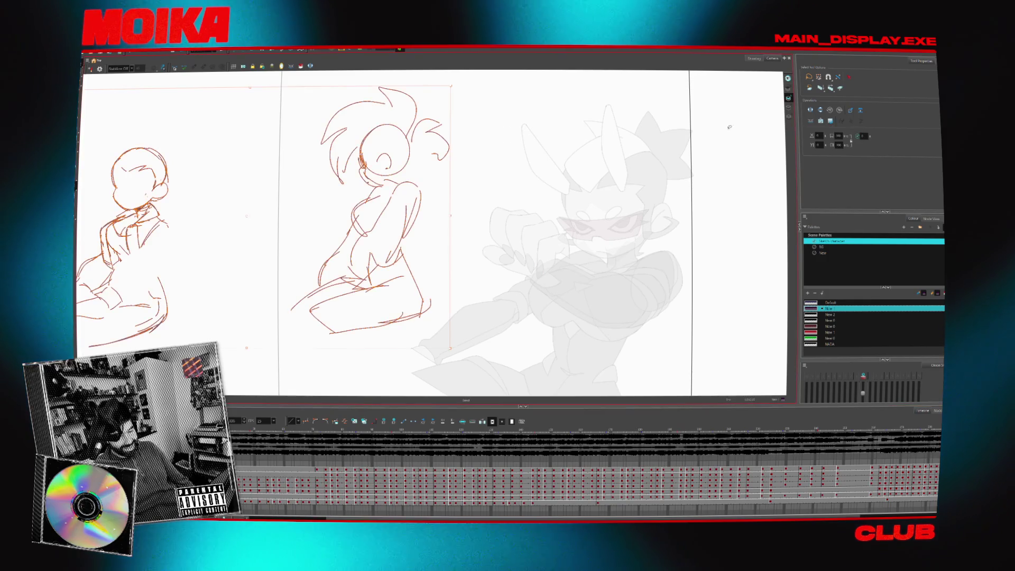
pyautogui.click(789, 116)
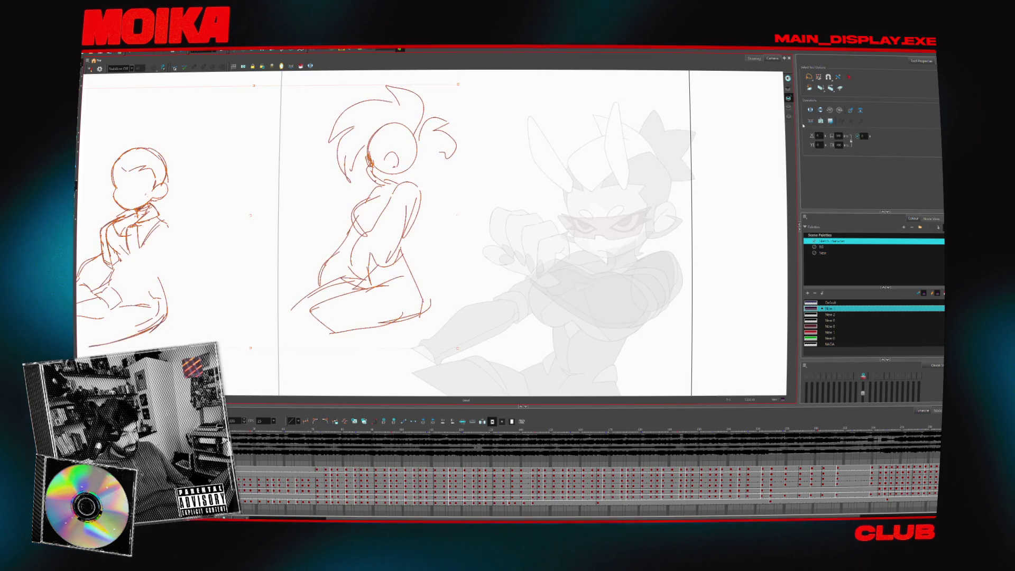
pyautogui.click(786, 96)
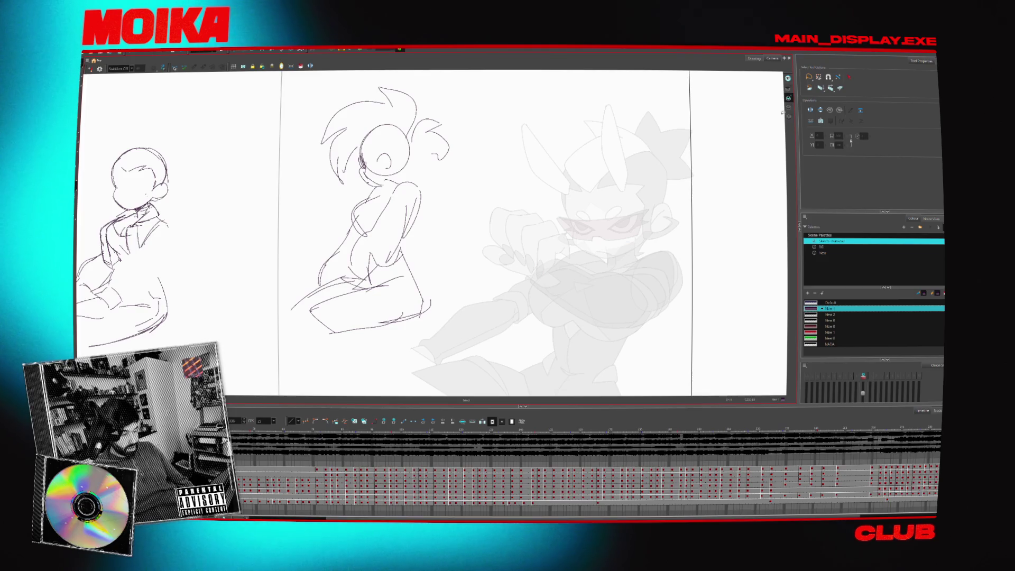
pyautogui.click(585, 431)
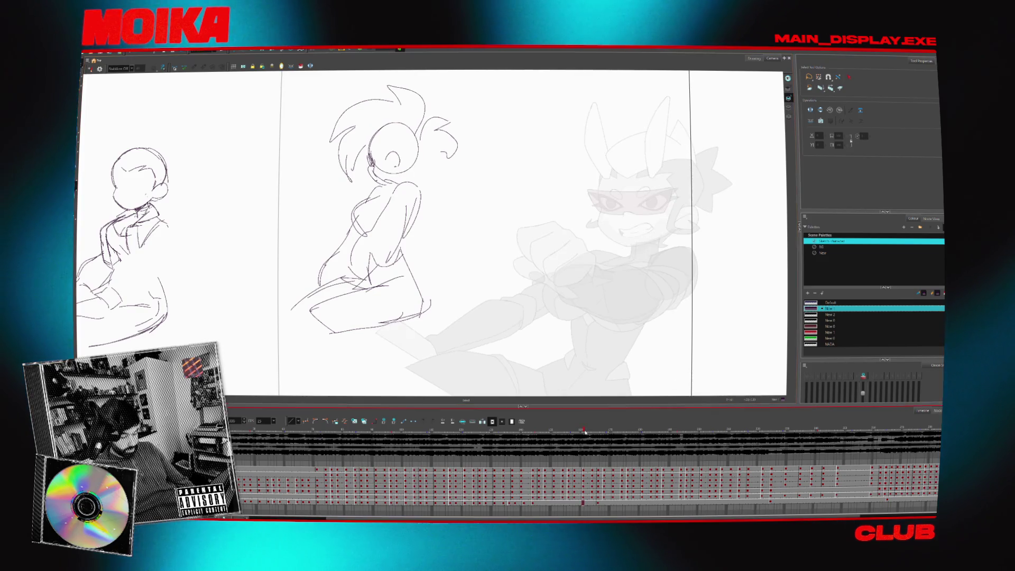
pyautogui.press('g')
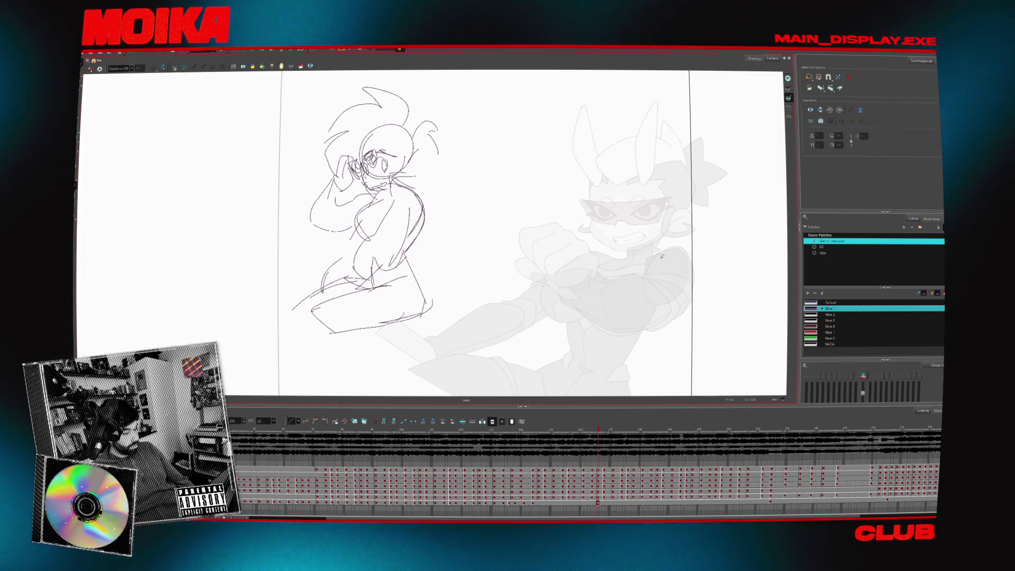
pyautogui.press('g')
pyautogui.press('g')
# Cut and re-paste the left sketch in place, reselect it, and advance a frame
pyautogui.hotkey('ctrl', 'a')
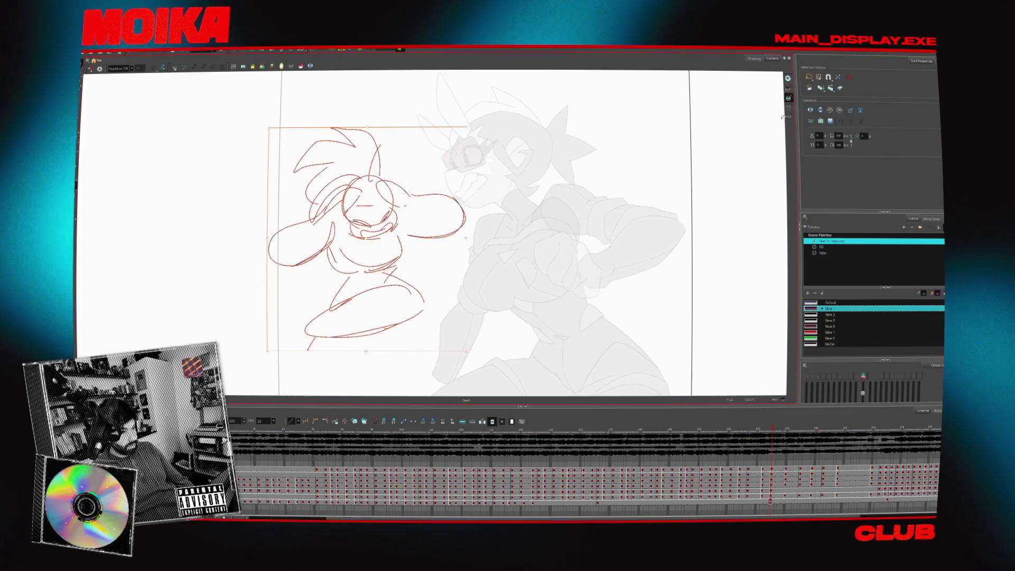
pyautogui.hotkey('ctrl', 'x')
pyautogui.hotkey('ctrl', 'v')
pyautogui.press('Escape')
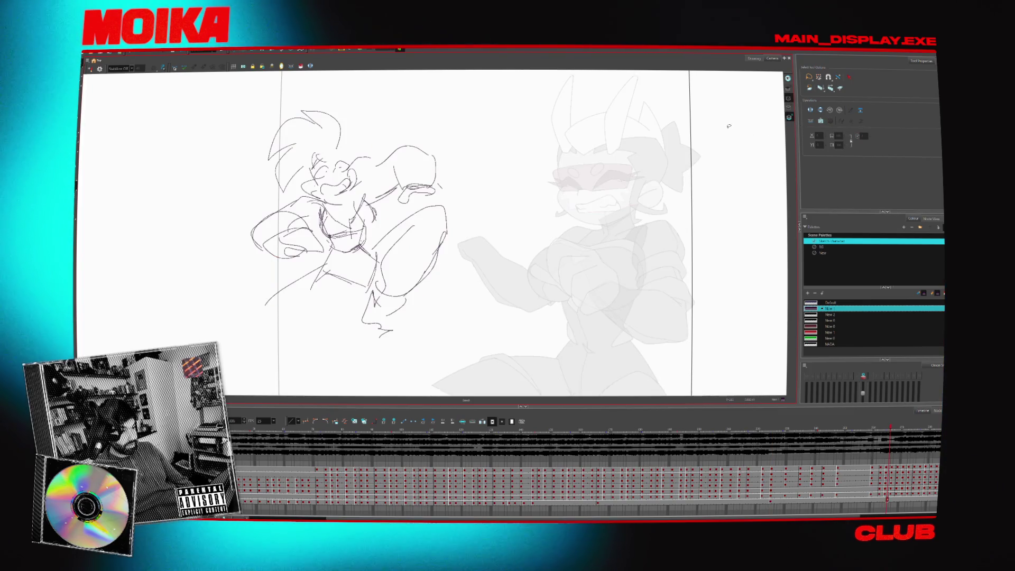
pyautogui.hotkey('ctrl', 'a')
pyautogui.press('g')
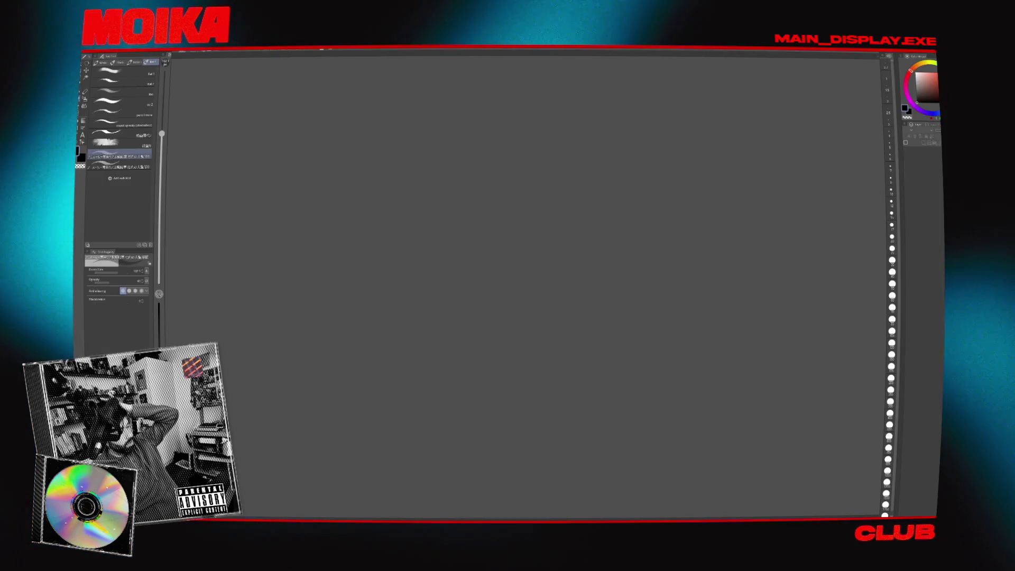
# Open the recent Stickers_redux illustration and zoom around to look it over
pyautogui.click(89, 51)
pyautogui.moveTo(93, 76)
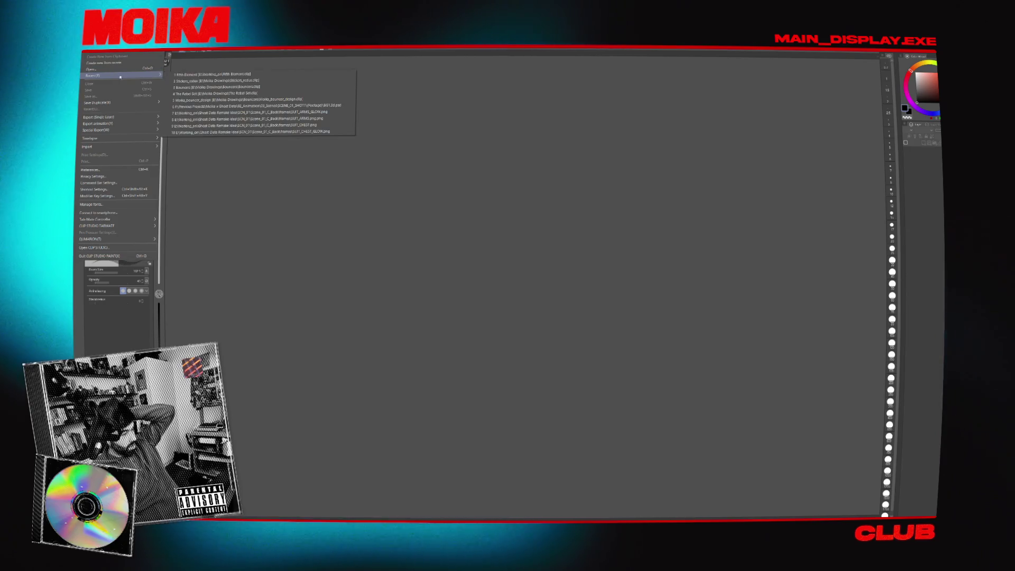
pyautogui.click(213, 81)
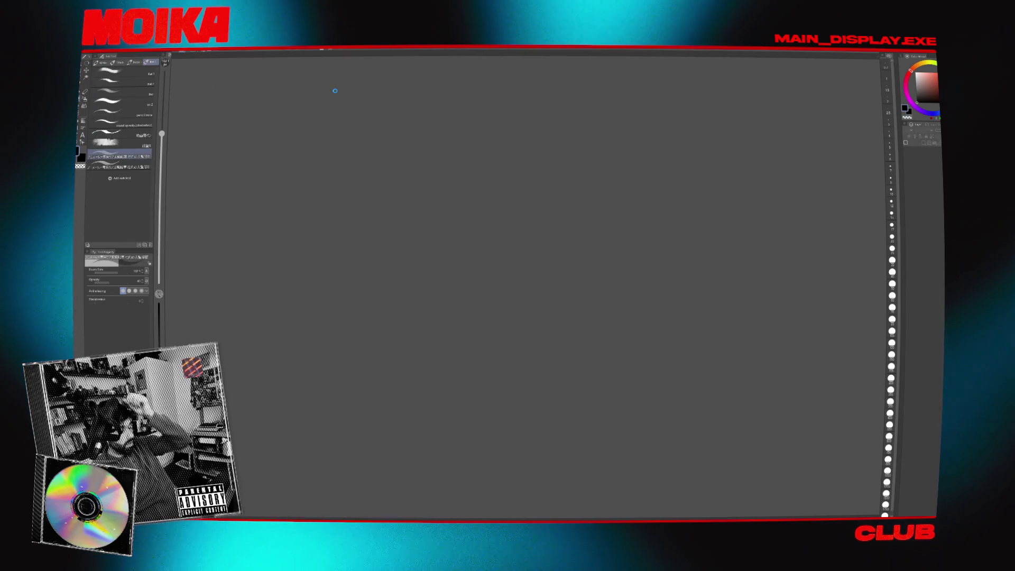
pyautogui.scroll(5, 507, 255)
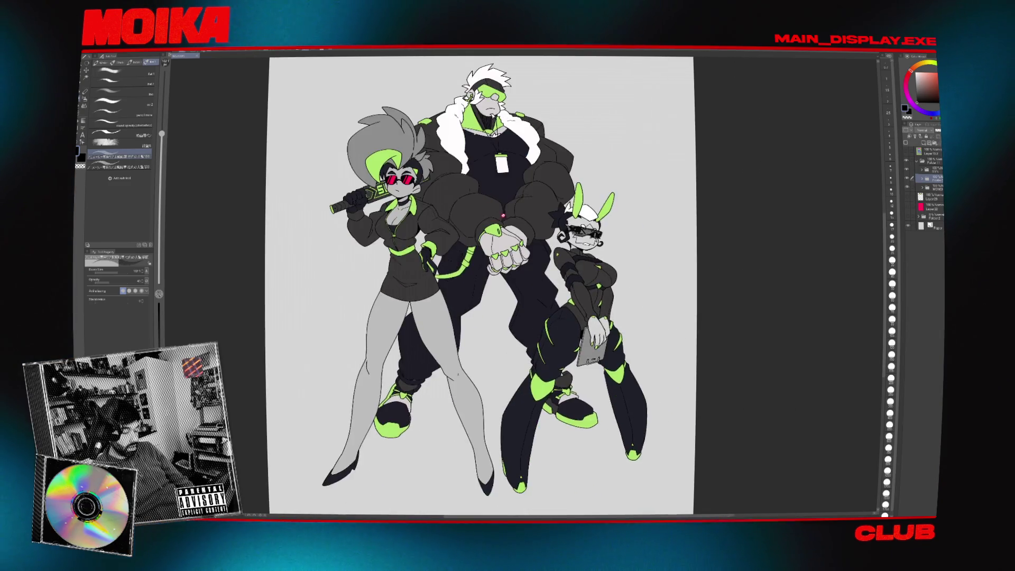
pyautogui.scroll(3, 494, 198)
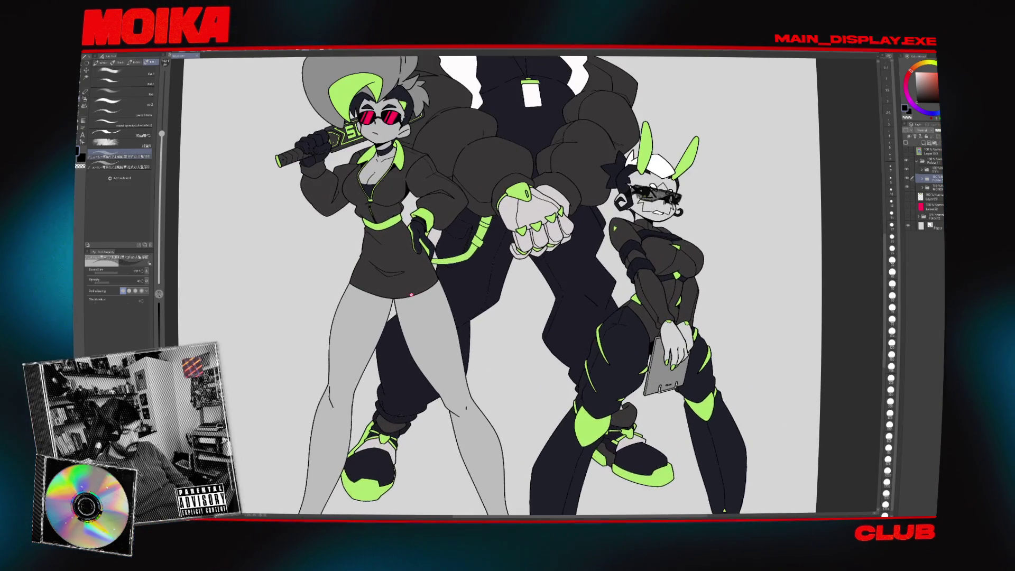
pyautogui.scroll(-1, 413, 308)
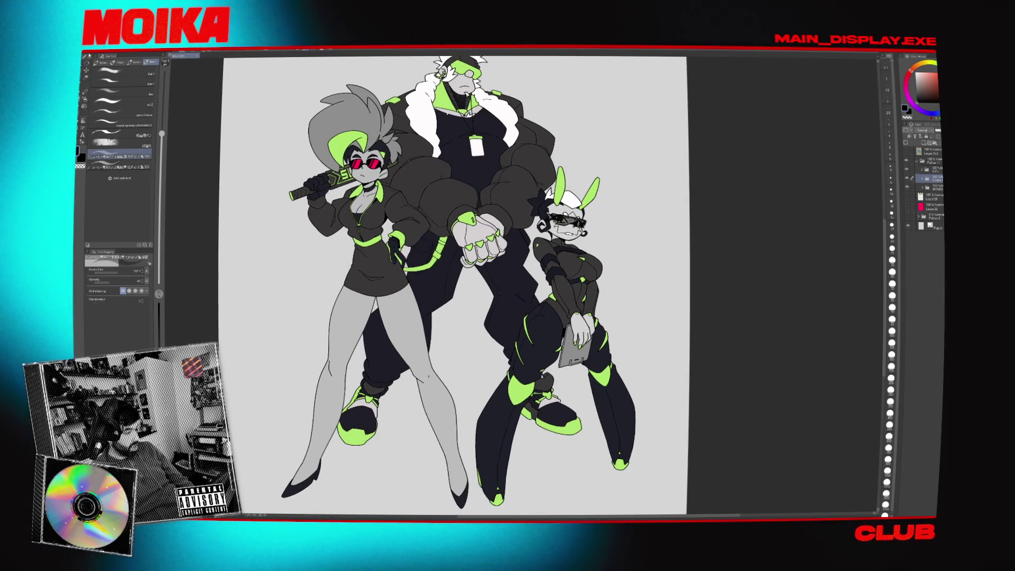
# Open the recent document The Rebel Set
pyautogui.click(90, 52)
pyautogui.moveTo(122, 75)
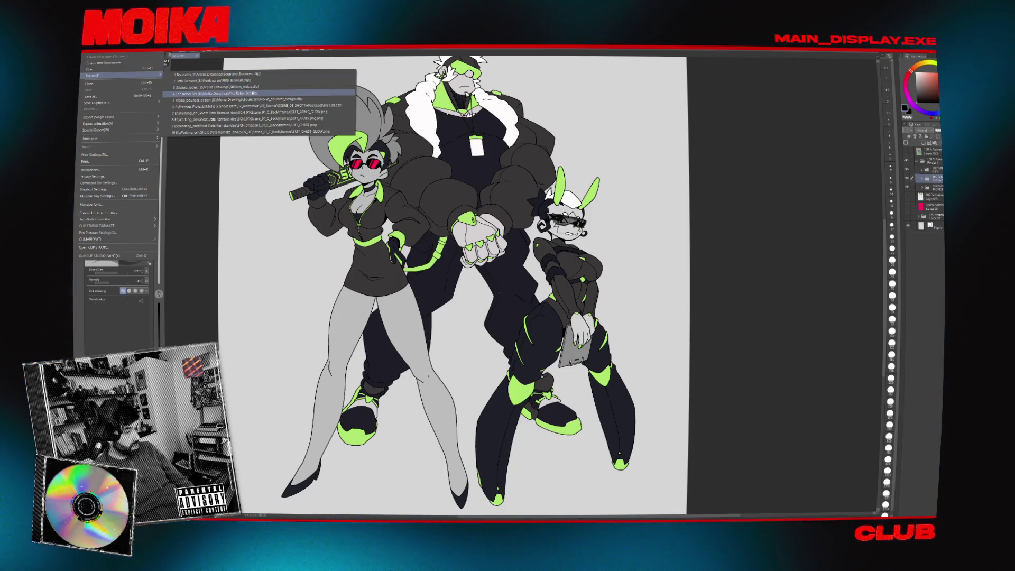
pyautogui.click(254, 93)
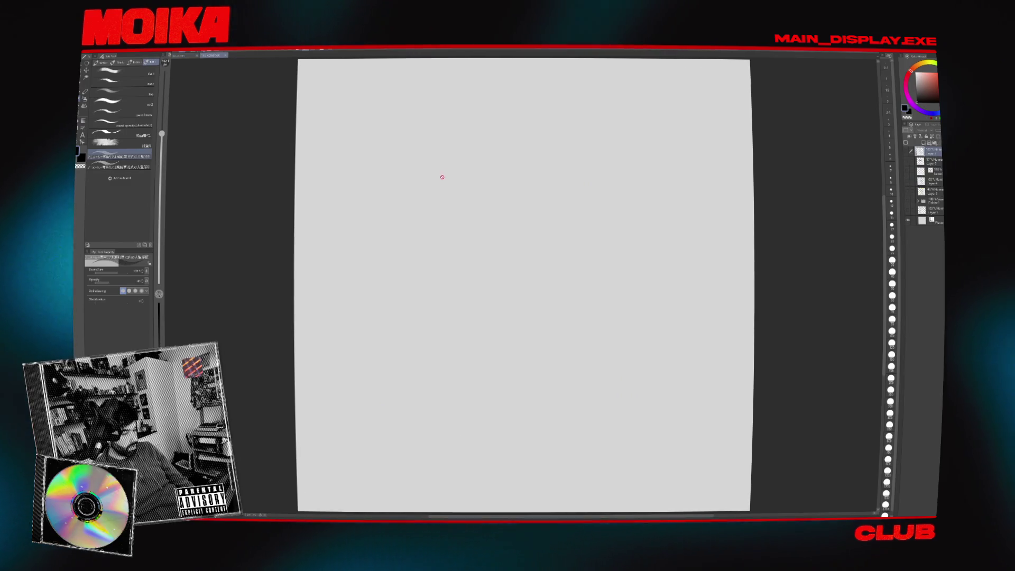
# Close the blank The Rebel Set document, dismissing the recent files list
pyautogui.hotkey('ctrl', 'w')
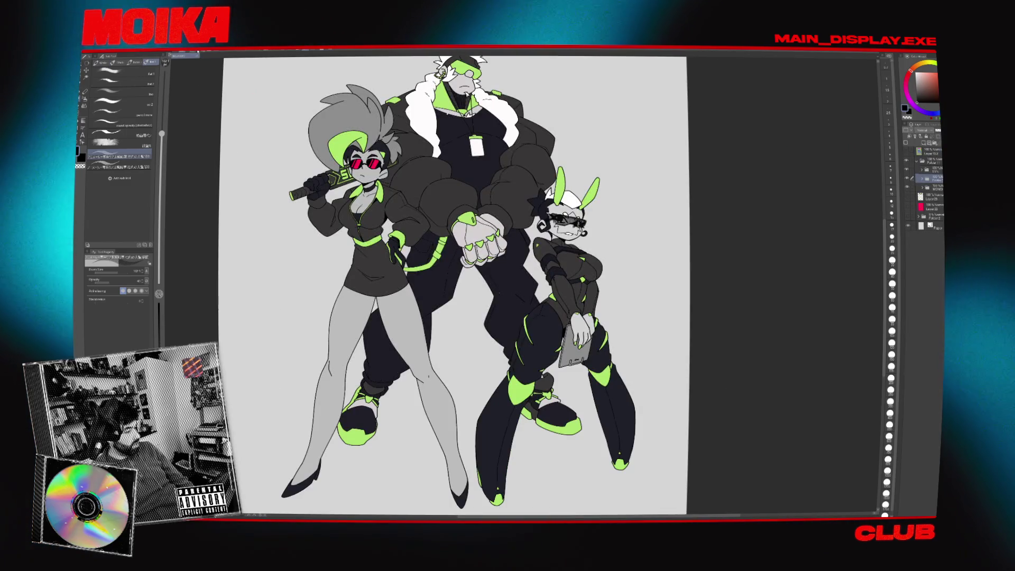
pyautogui.click(90, 52)
pyautogui.moveTo(122, 75)
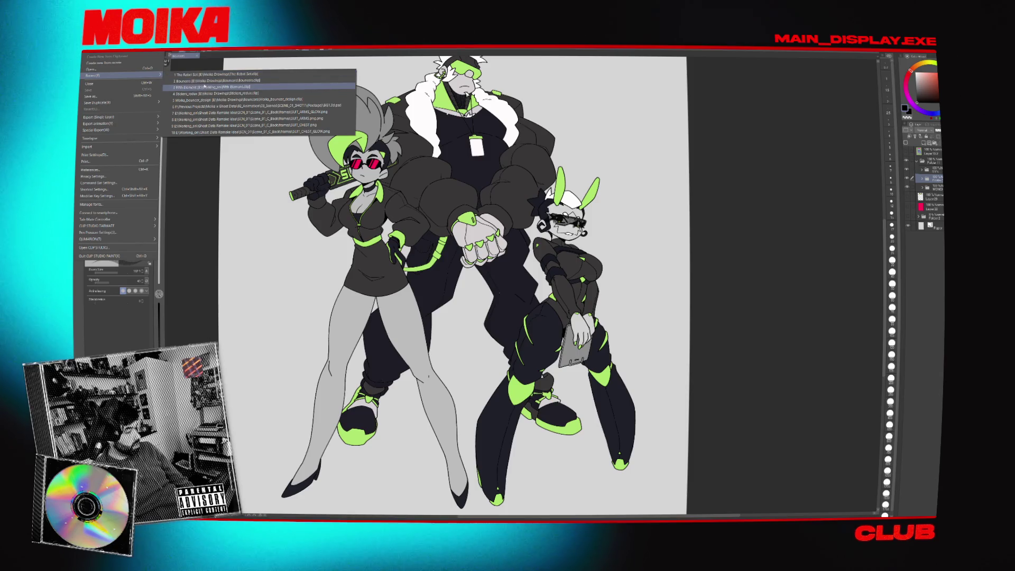
pyautogui.click(211, 82)
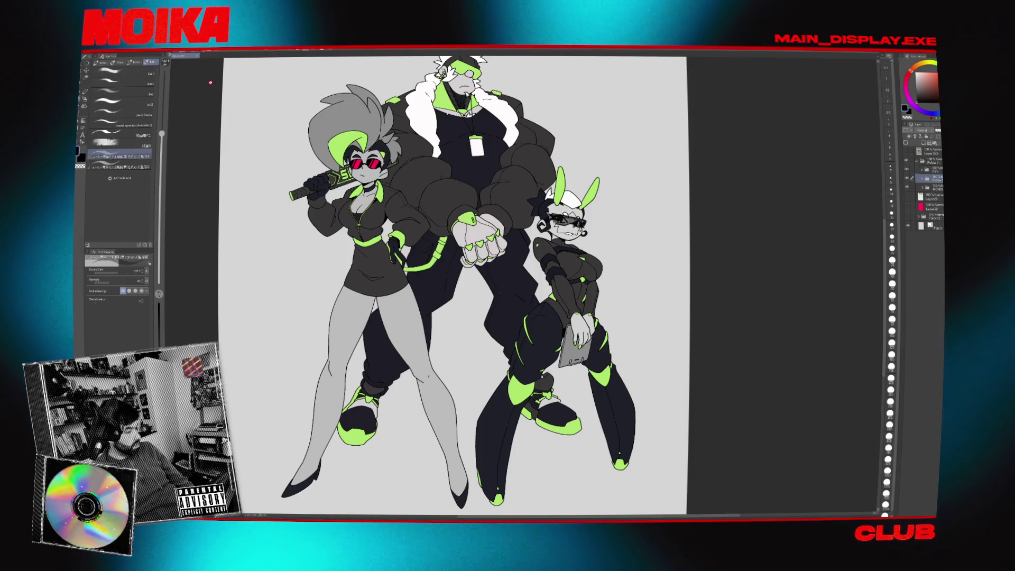
# Open Moika_bouncer_design from the recent files and zoom in
pyautogui.click(90, 53)
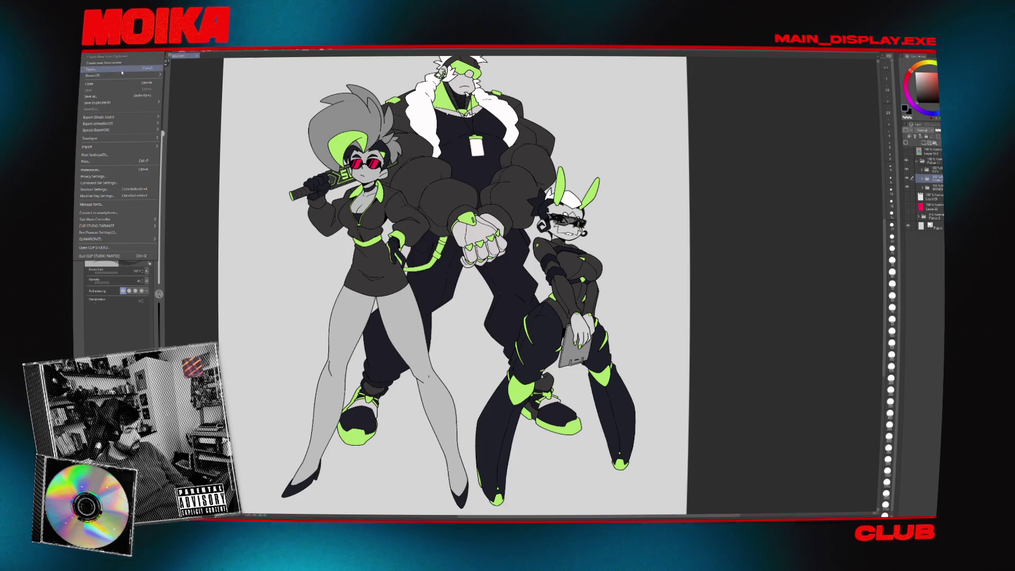
pyautogui.moveTo(125, 75)
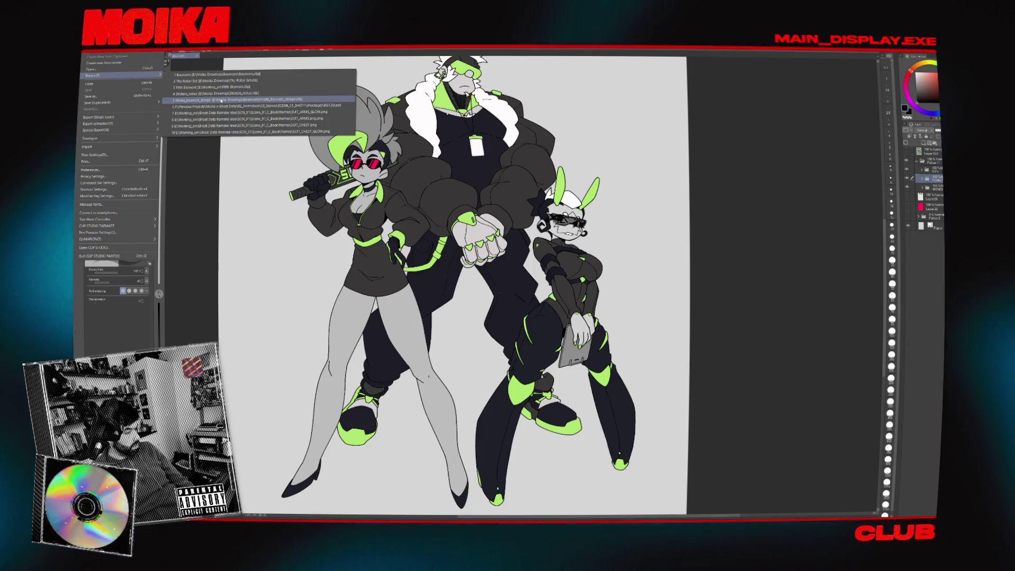
pyautogui.click(223, 99)
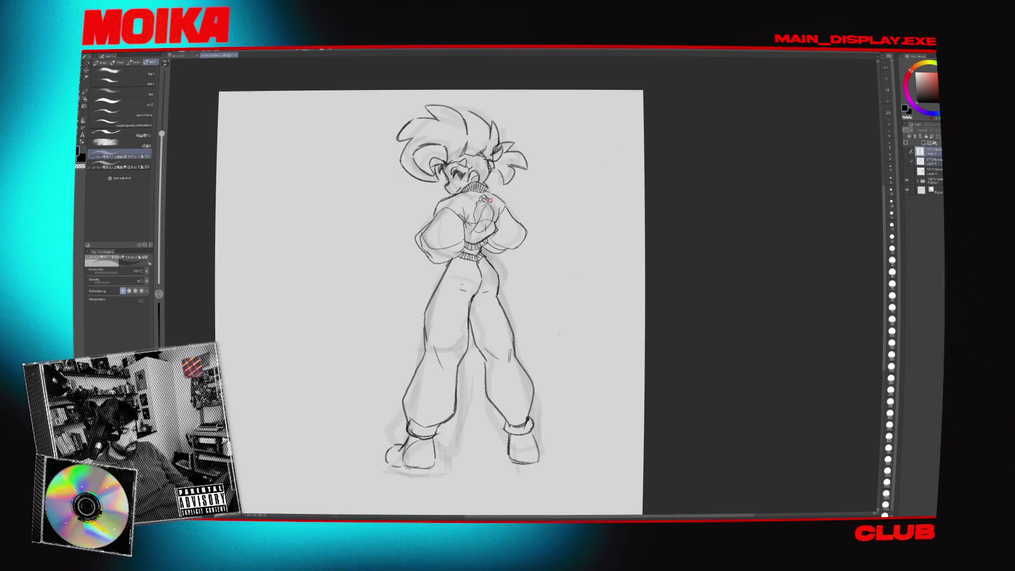
pyautogui.scroll(3, 490, 200)
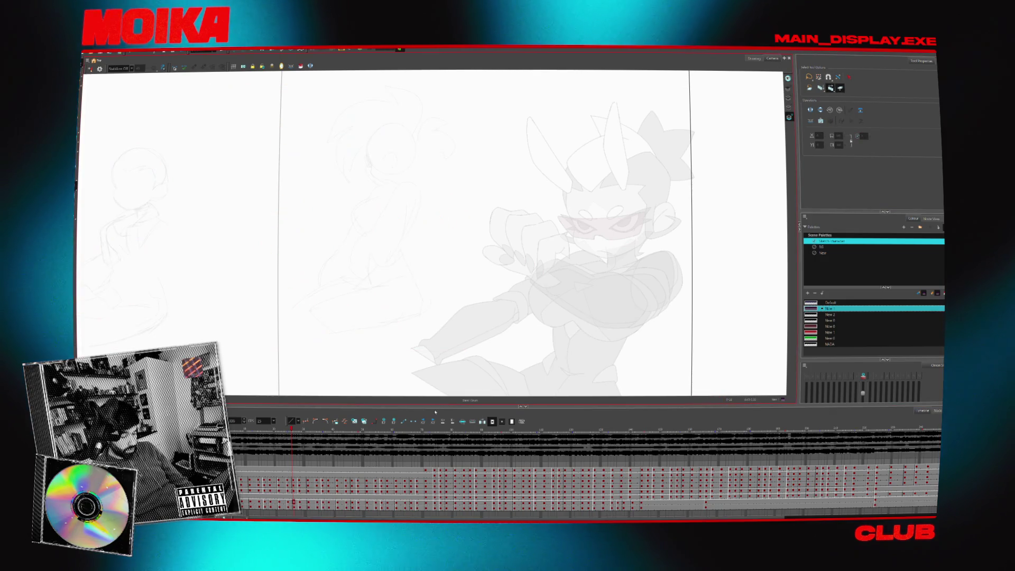
# Move to the frame showing the car interior and bunny driver, with sketches shown solid
pyautogui.moveTo(503, 433); pyautogui.dragTo(645, 470)
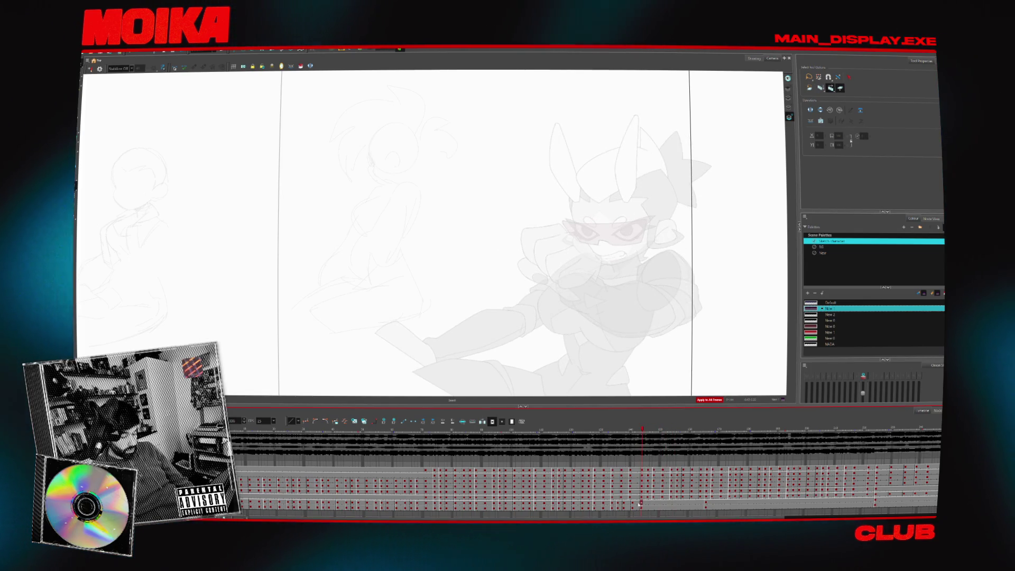
pyautogui.click(644, 504)
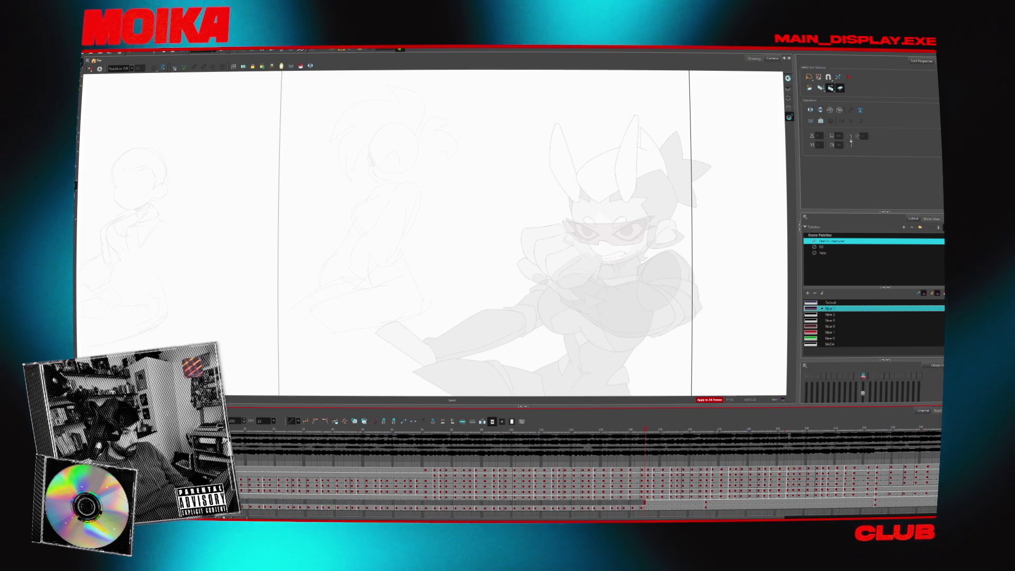
pyautogui.press('.')
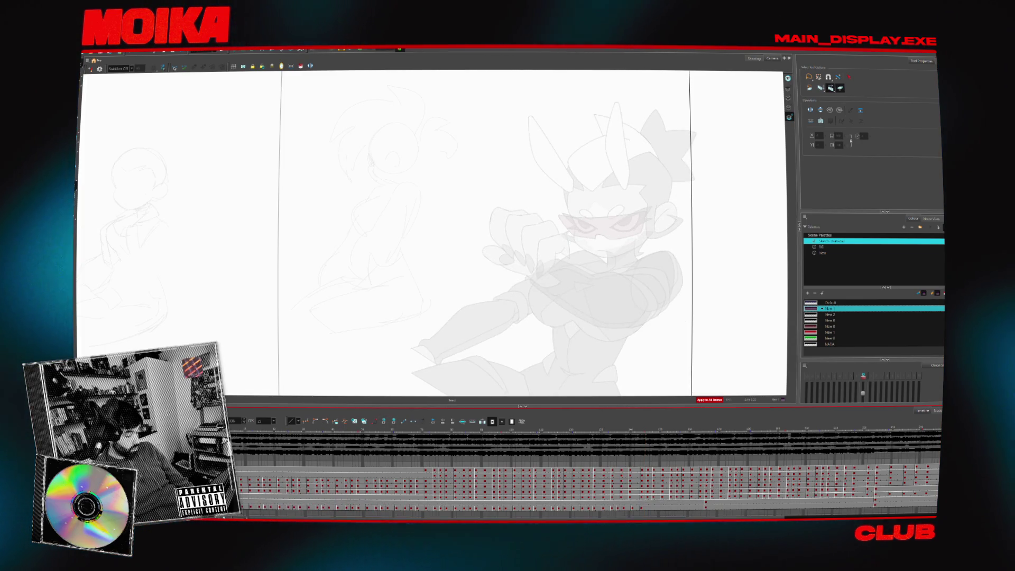
pyautogui.click(412, 422)
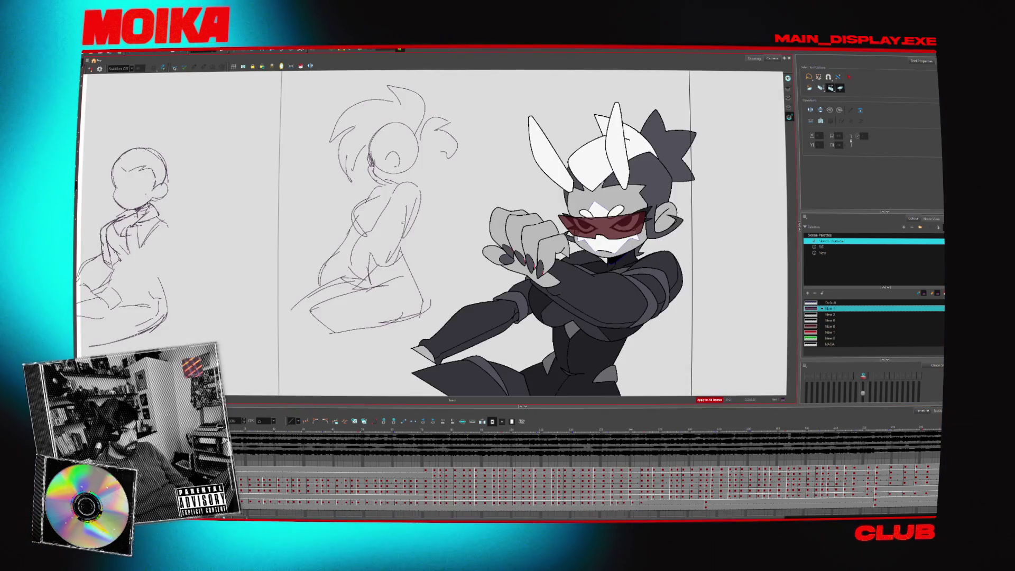
pyautogui.press('.')
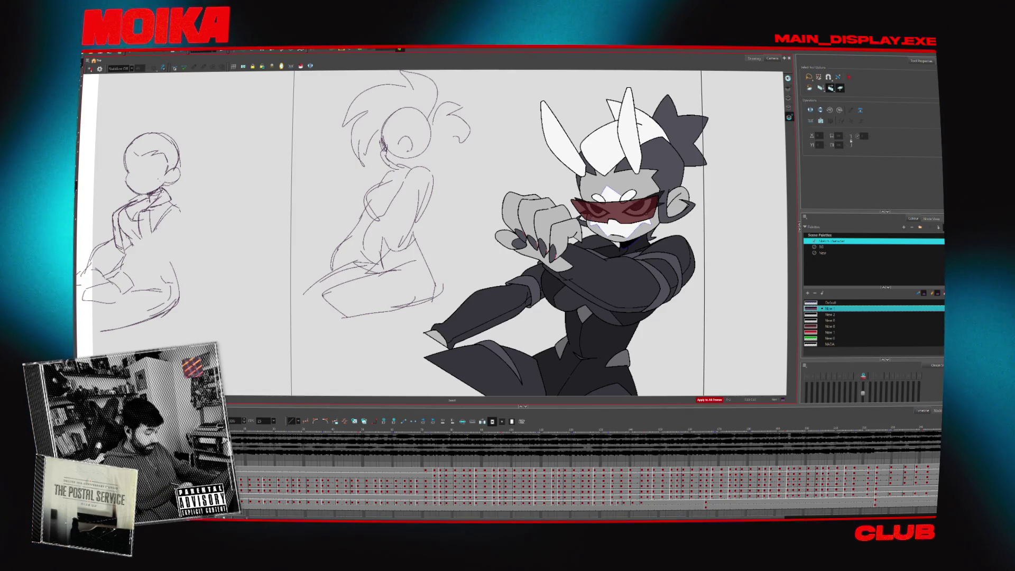
pyautogui.scroll(-1, 582, 476)
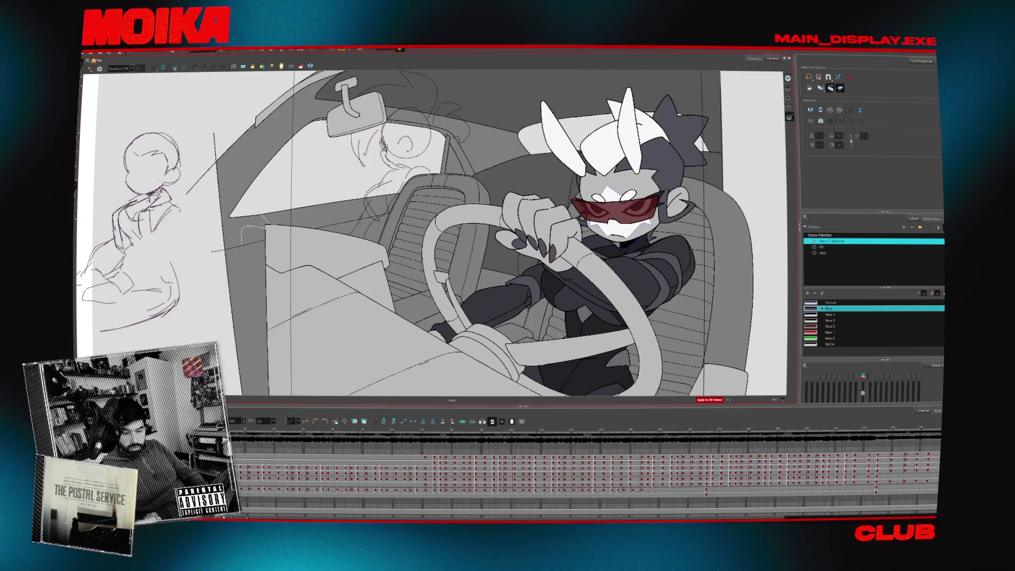
# Show the Node View and pan to the nodes around Synica
pyautogui.click(932, 218)
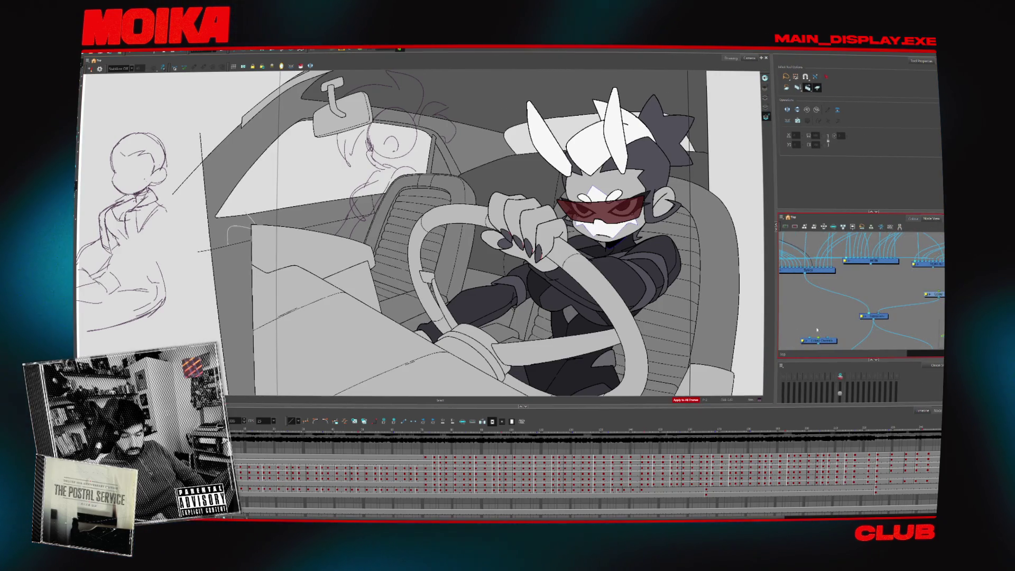
pyautogui.click(870, 338)
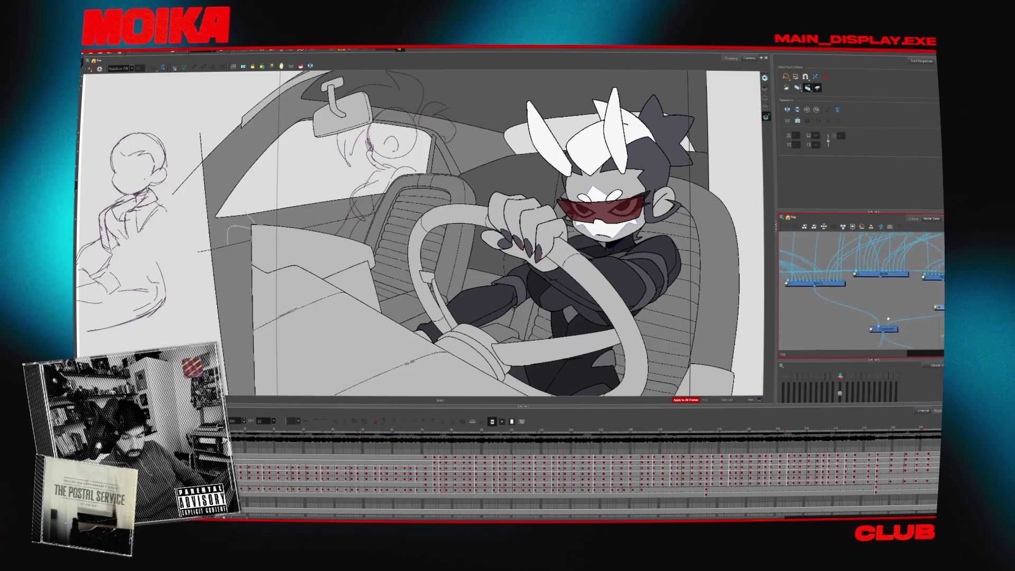
pyautogui.scroll(-3, 877, 307)
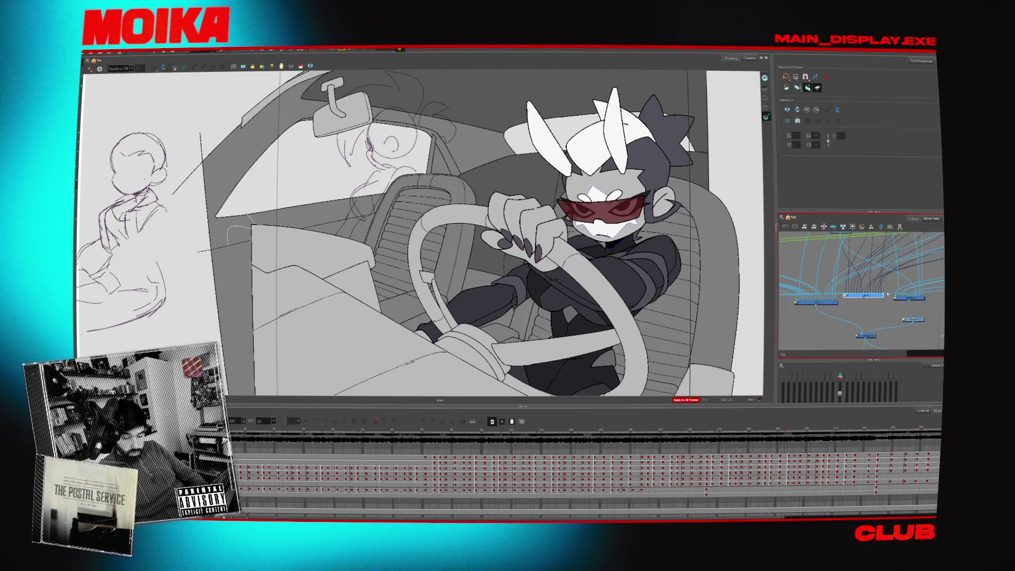
pyautogui.click(368, 456)
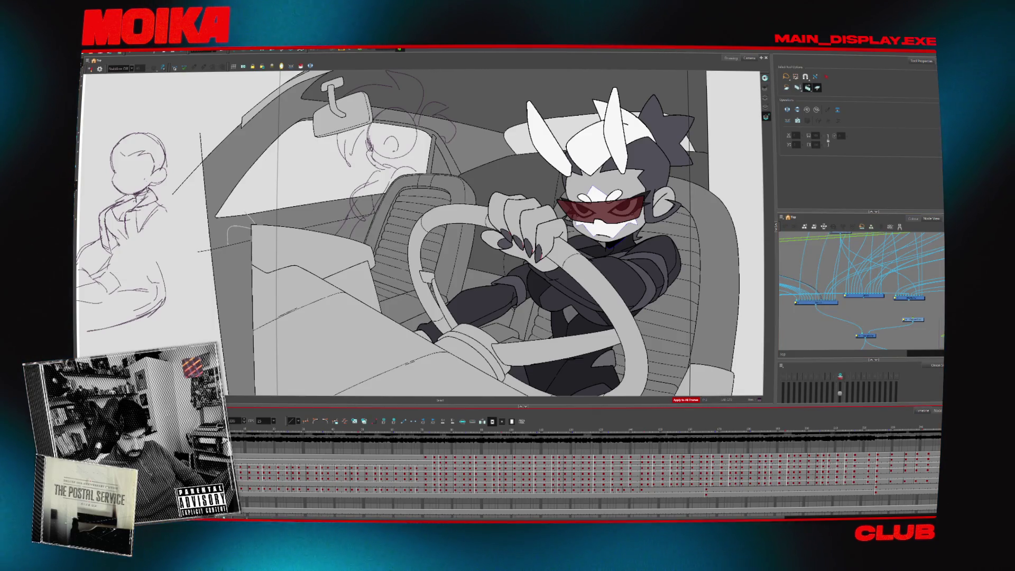
pyautogui.scroll(5, 822, 338)
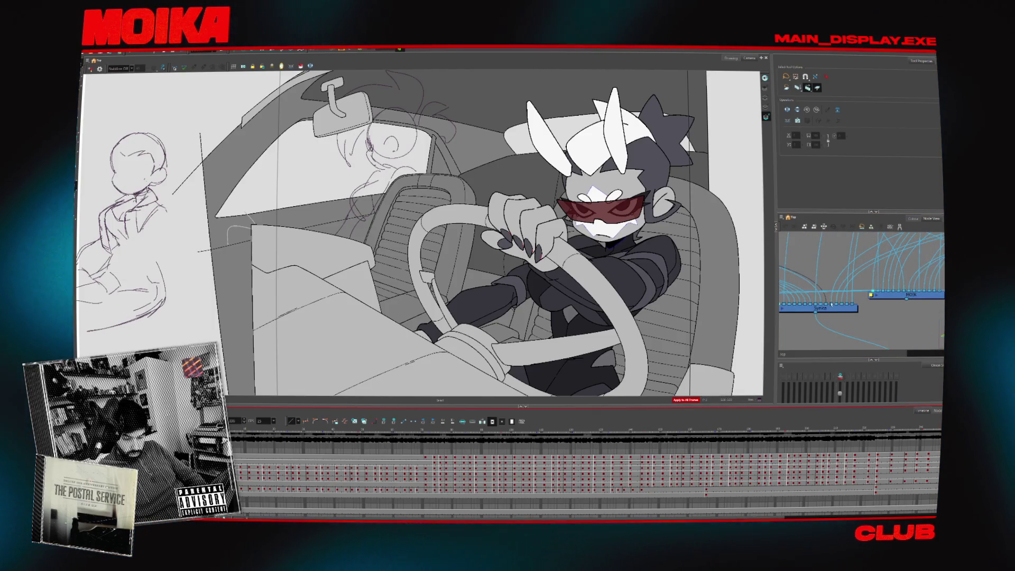
pyautogui.scroll(3, 857, 307)
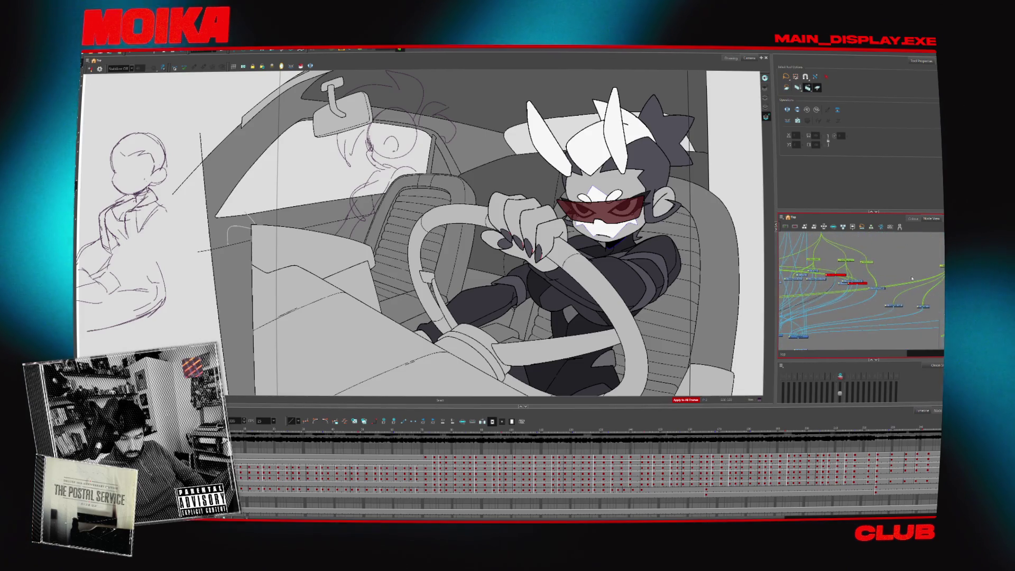
pyautogui.scroll(2, 846, 305)
pyautogui.scroll(-4, 915, 290)
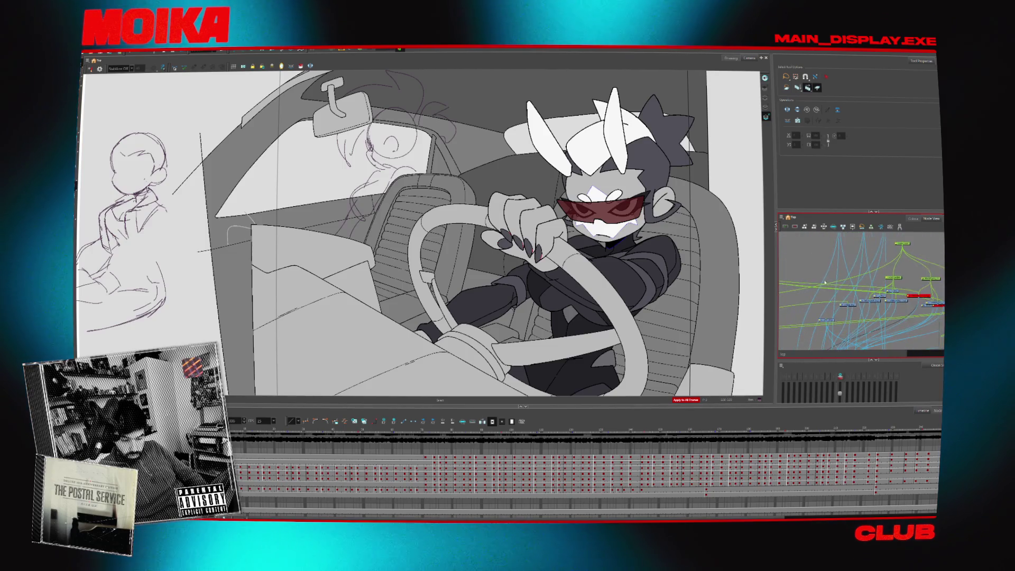
pyautogui.moveTo(825, 283); pyautogui.dragTo(842, 325)
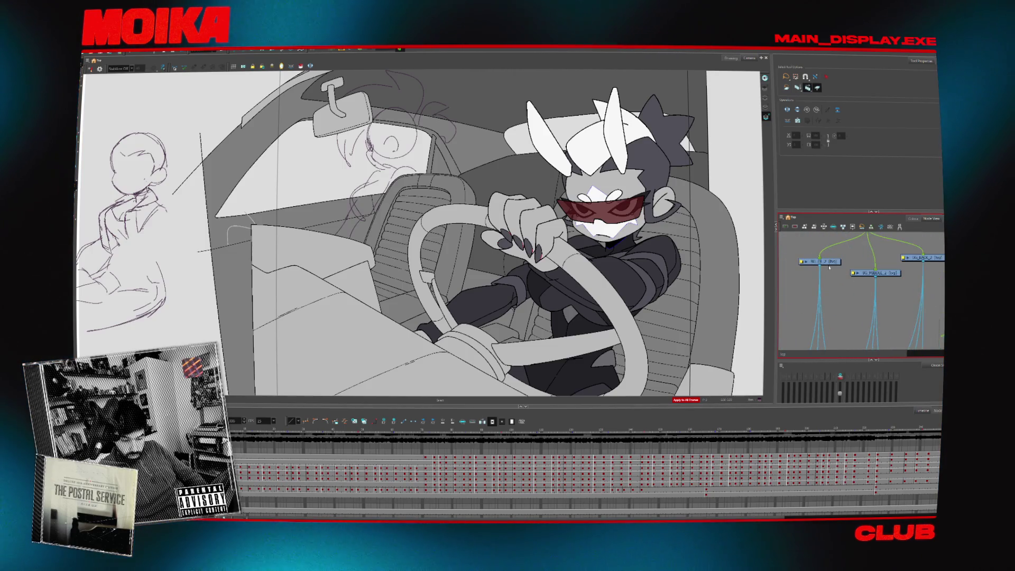
# Disable the BG_MIDDLE_2 node to hide the striped seat and fade the drawing with Light Table
pyautogui.click(882, 275)
pyautogui.press('d')
pyautogui.press('d')
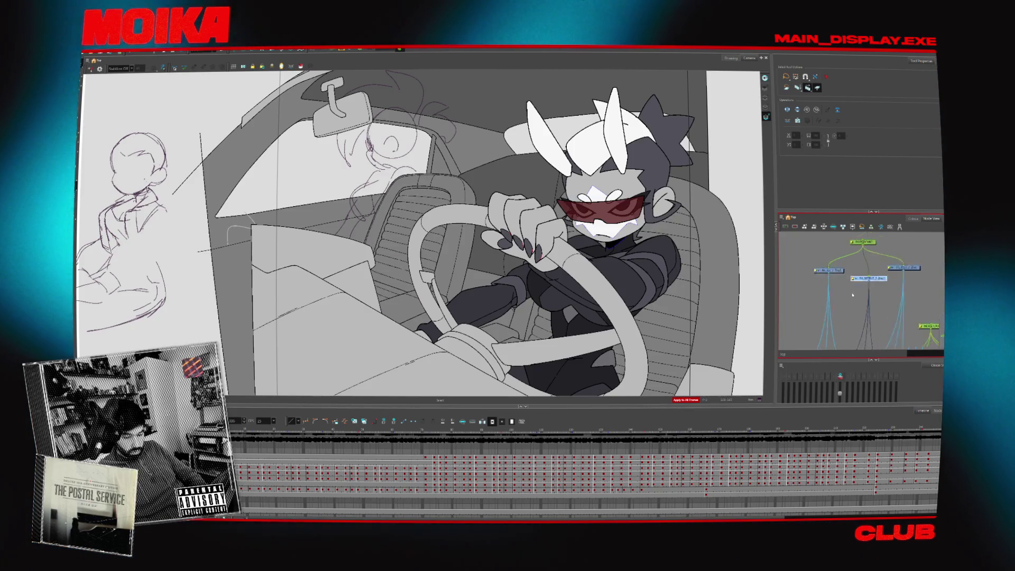
pyautogui.scroll(-3, 851, 298)
pyautogui.scroll(3, 851, 299)
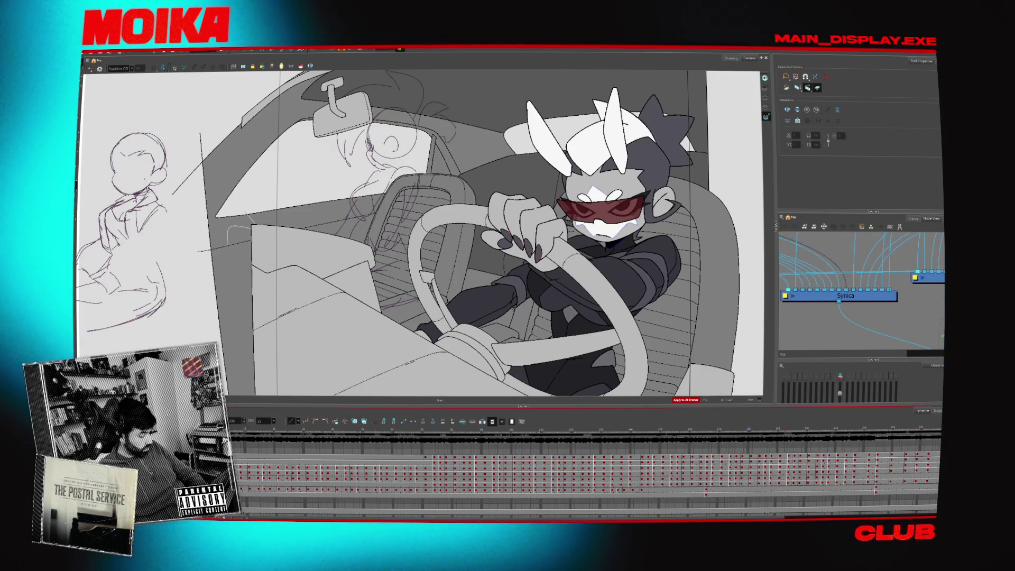
pyautogui.hotkey('shift', 'l')
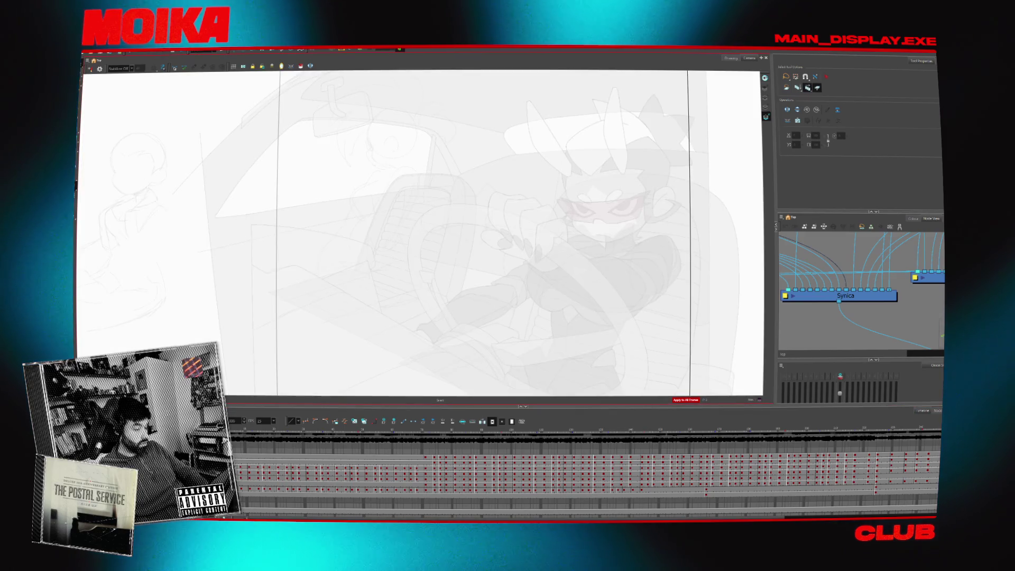
# Lower the LightTable Opacity and Wash sliders so the car scene shows more clearly
pyautogui.click(272, 66)
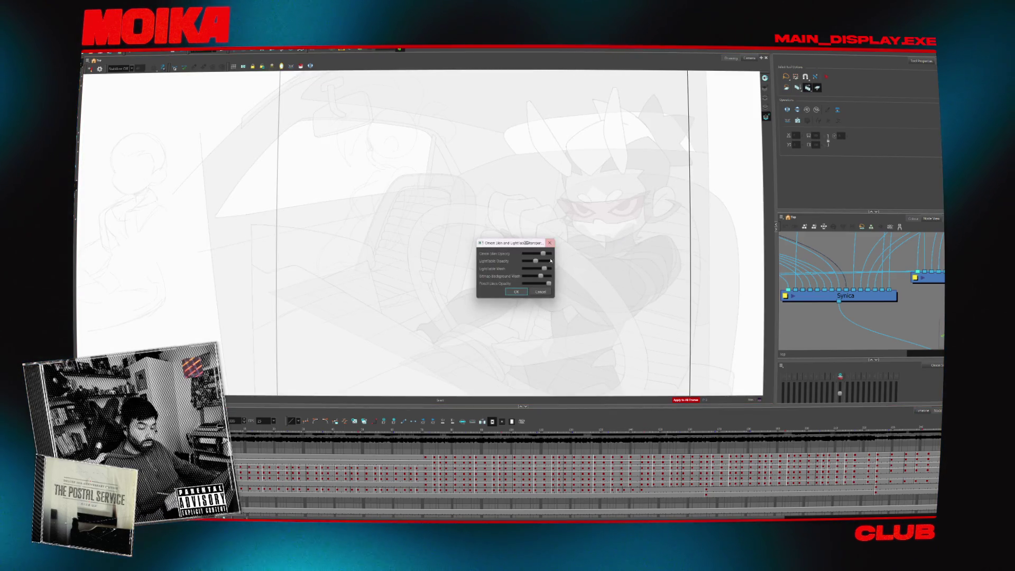
pyautogui.moveTo(549, 261); pyautogui.dragTo(540, 269)
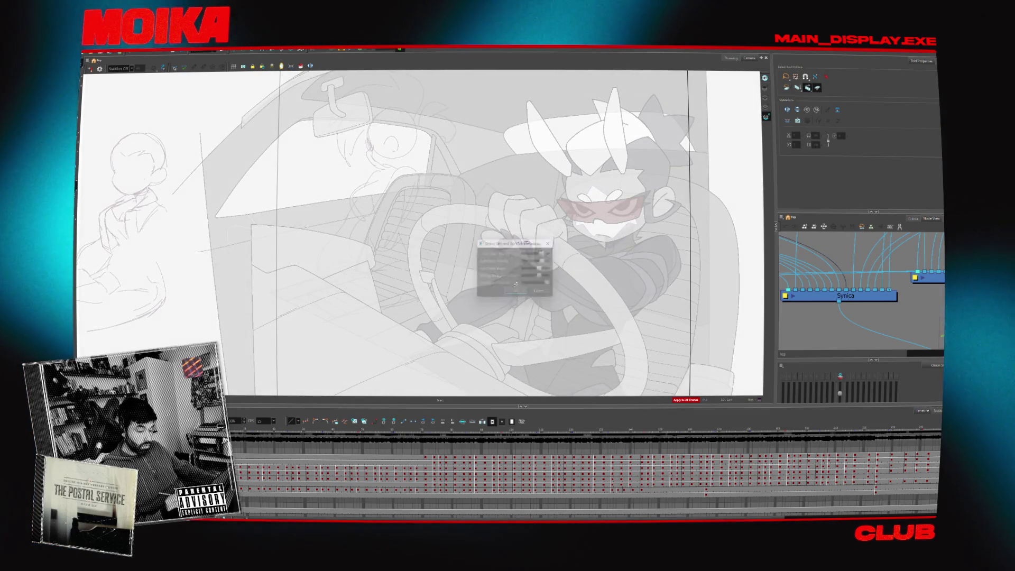
pyautogui.click(517, 291)
pyautogui.scroll(2, 479, 198)
pyautogui.hotkey('alt', 'b')
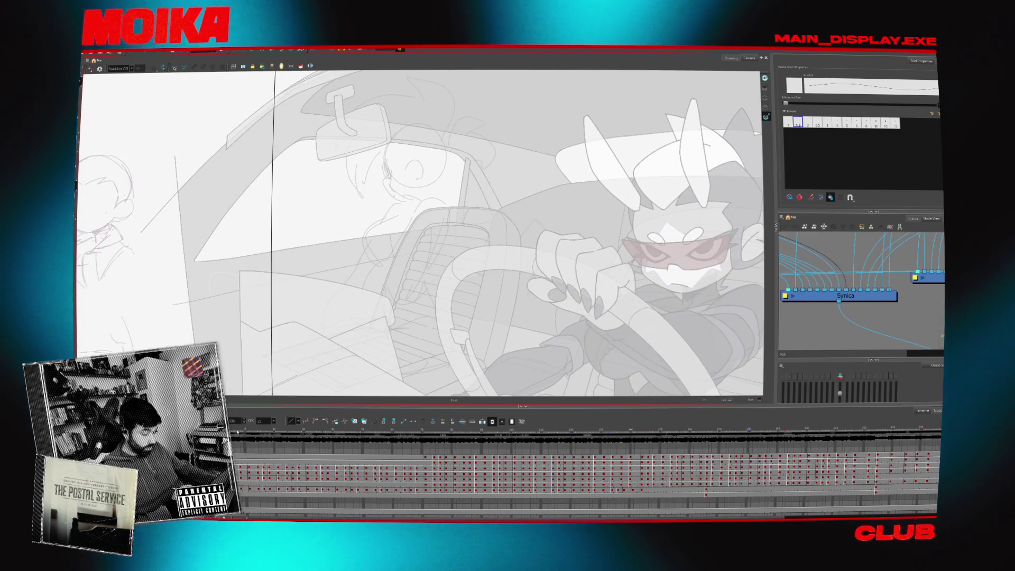
# Go to the drawing frame and remove the stray dark stroke near the dashboard
pyautogui.moveTo(238, 432); pyautogui.dragTo(277, 436)
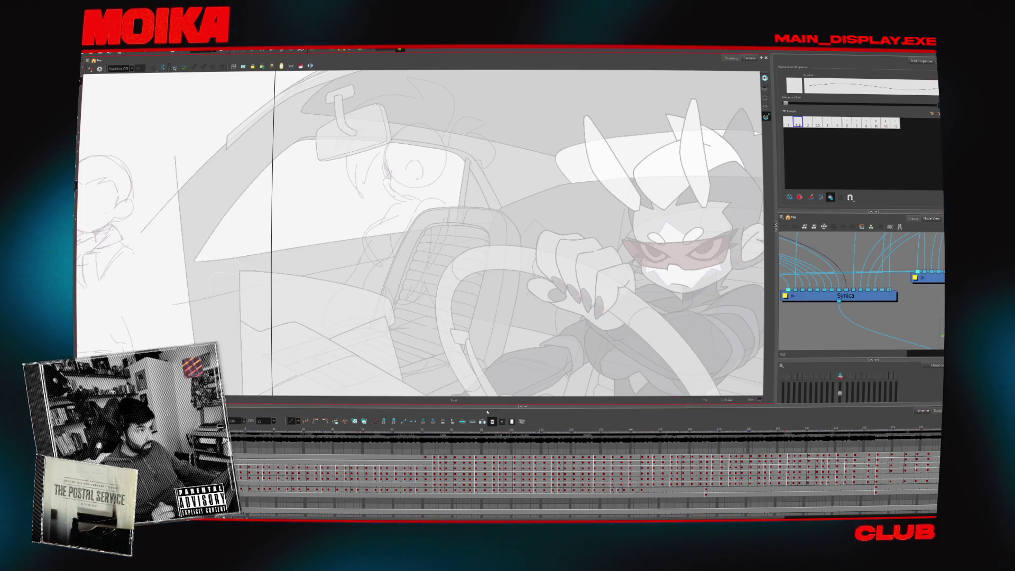
pyautogui.hotkey('alt', 's')
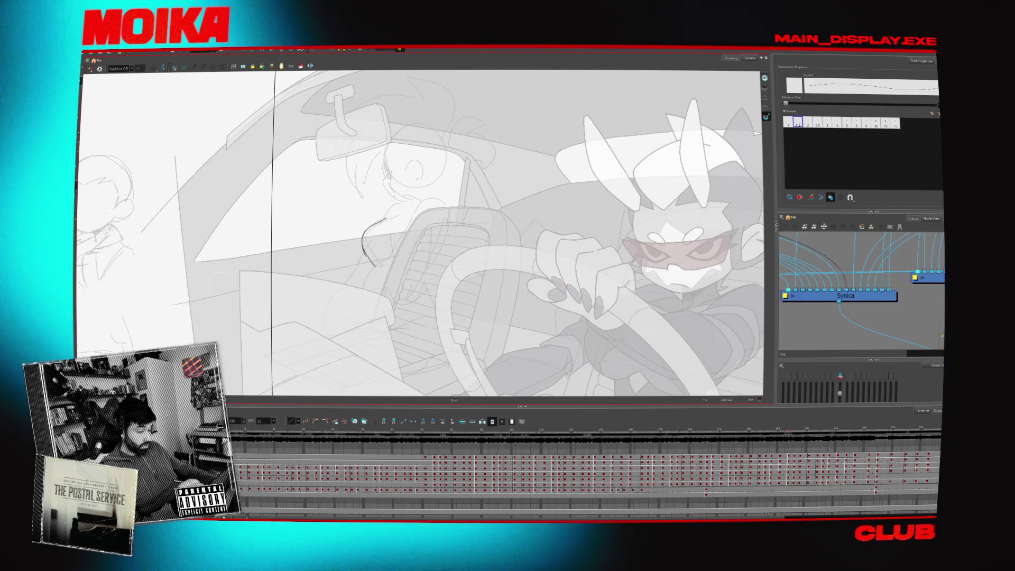
pyautogui.hotkey('ctrl', 'z')
pyautogui.hotkey('alt', 's')
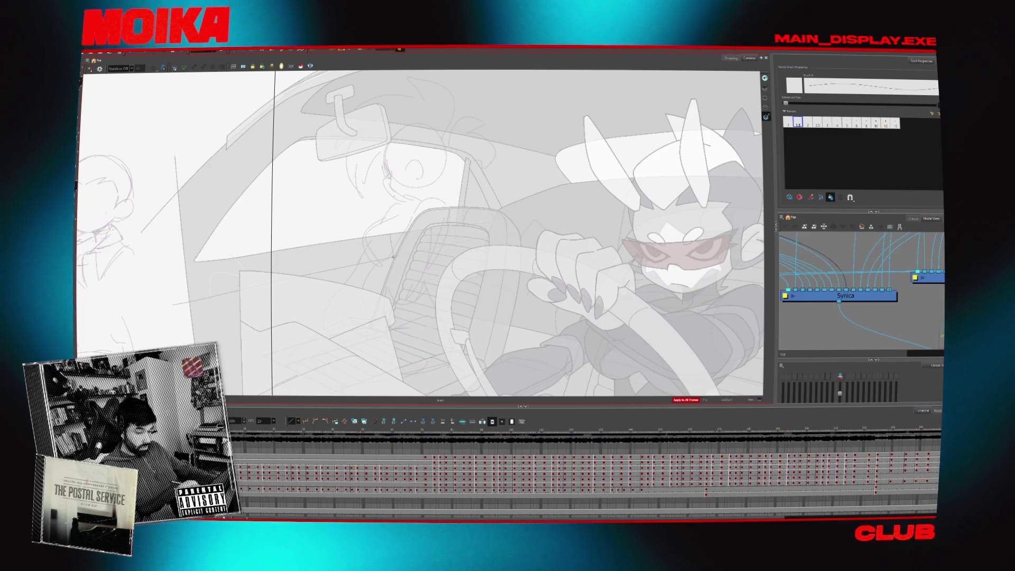
pyautogui.hotkey('alt', 'b')
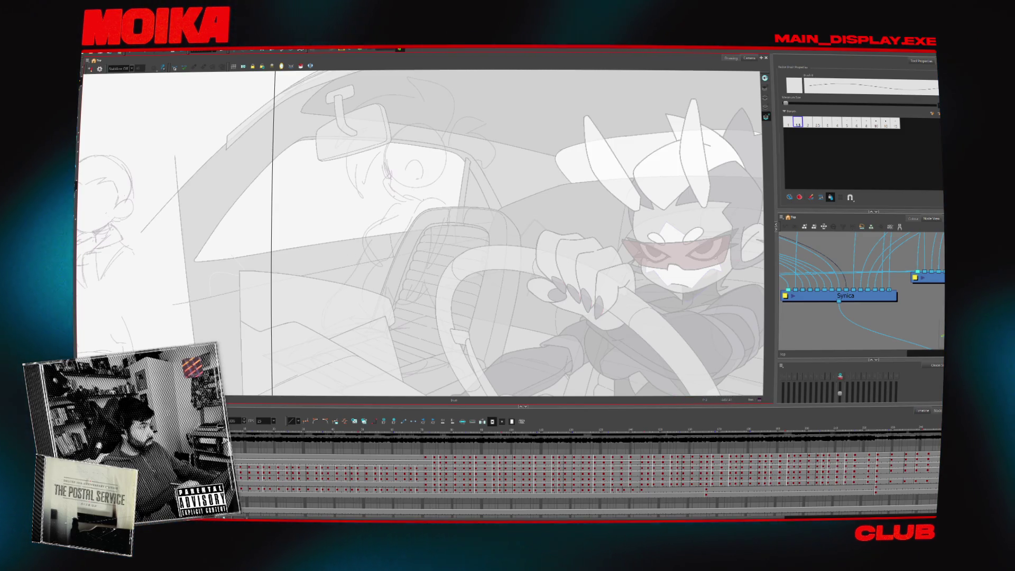
# Sketch a pointed claw, two curved fingers, and an arc over the hand above the passenger seat
pyautogui.moveTo(413, 211)
pyautogui.mouseDown()
pyautogui.moveTo(435, 211)
pyautogui.moveTo(392, 214)
pyautogui.moveTo(405, 206)
pyautogui.mouseUp()
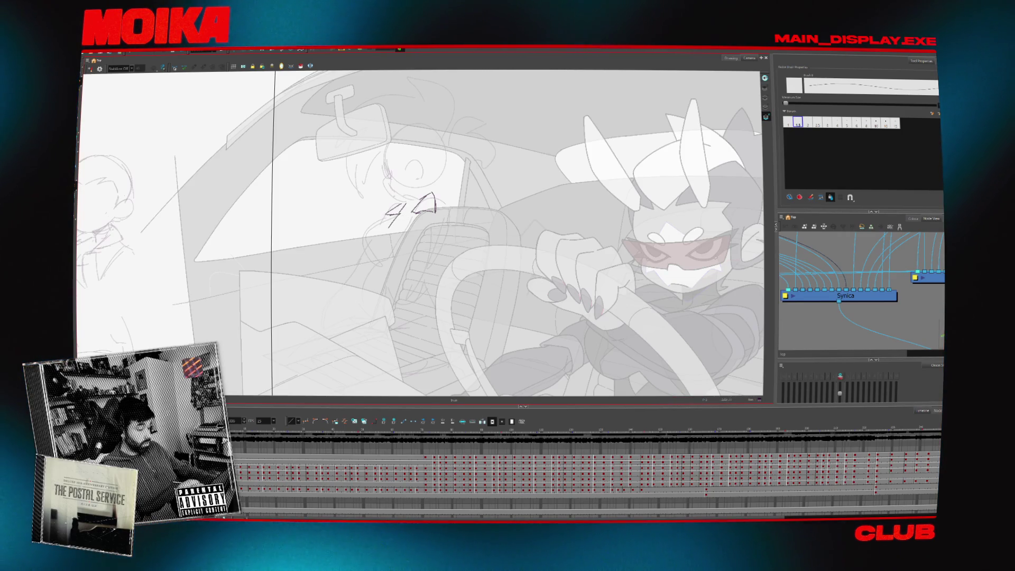
pyautogui.moveTo(416, 215)
pyautogui.mouseDown()
pyautogui.moveTo(386, 240)
pyautogui.moveTo(382, 260)
pyautogui.mouseUp()
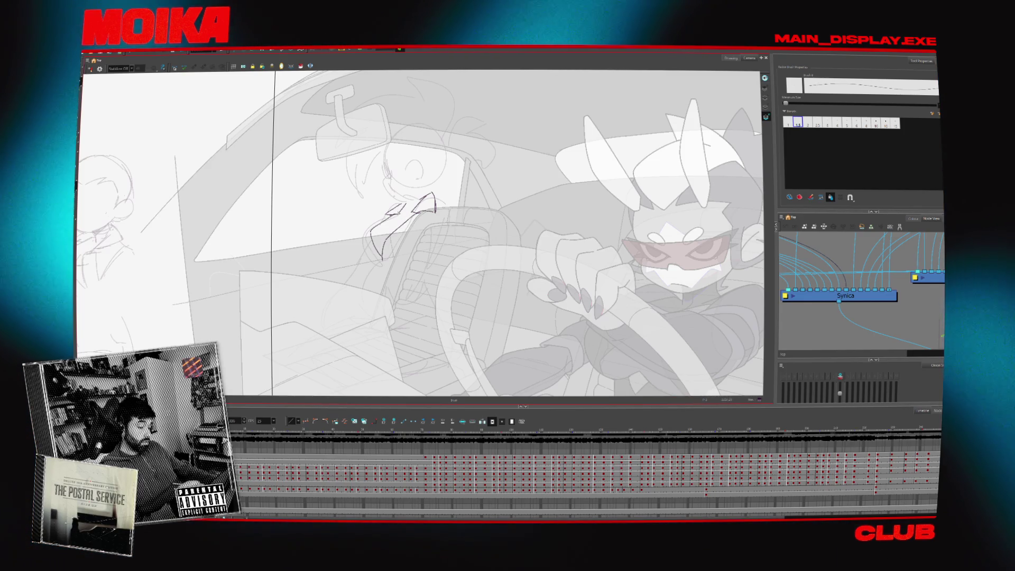
pyautogui.moveTo(396, 221); pyautogui.dragTo(380, 258)
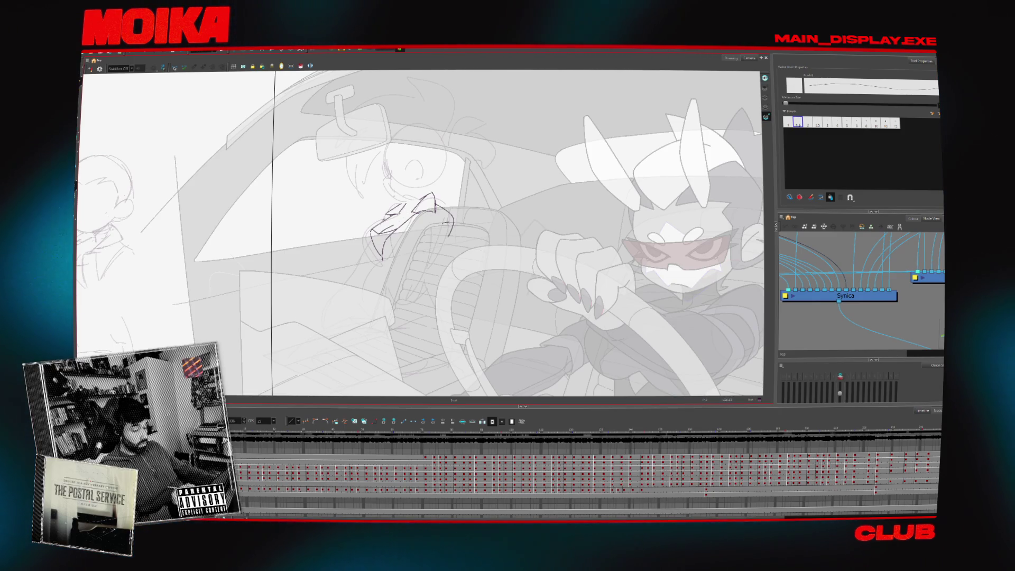
pyautogui.moveTo(414, 239); pyautogui.dragTo(453, 236)
# Select the claw strokes, discard a stroke left of the hand, and add a stroke below it
pyautogui.hotkey('alt', 's')
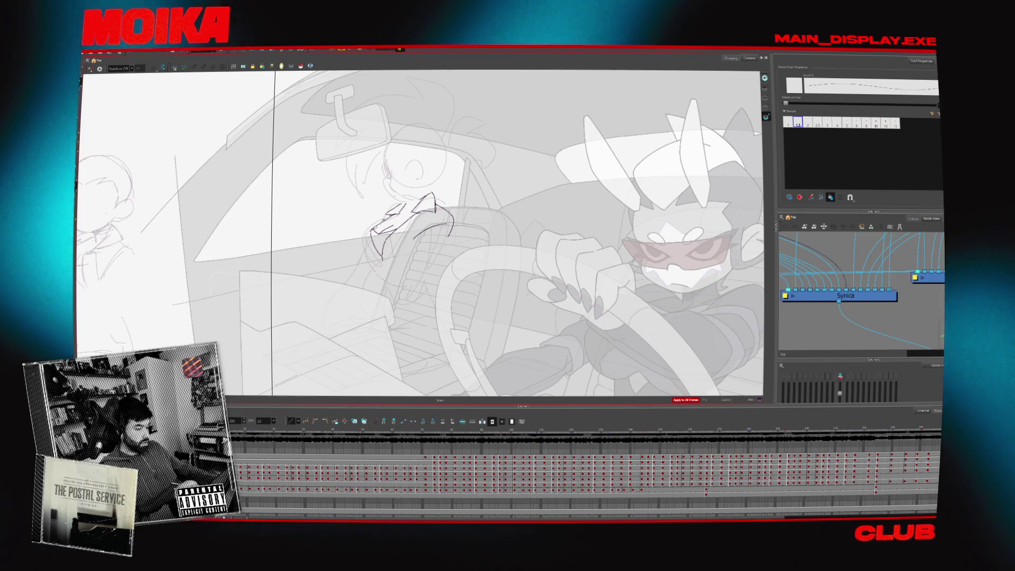
pyautogui.moveTo(367, 204); pyautogui.dragTo(418, 265)
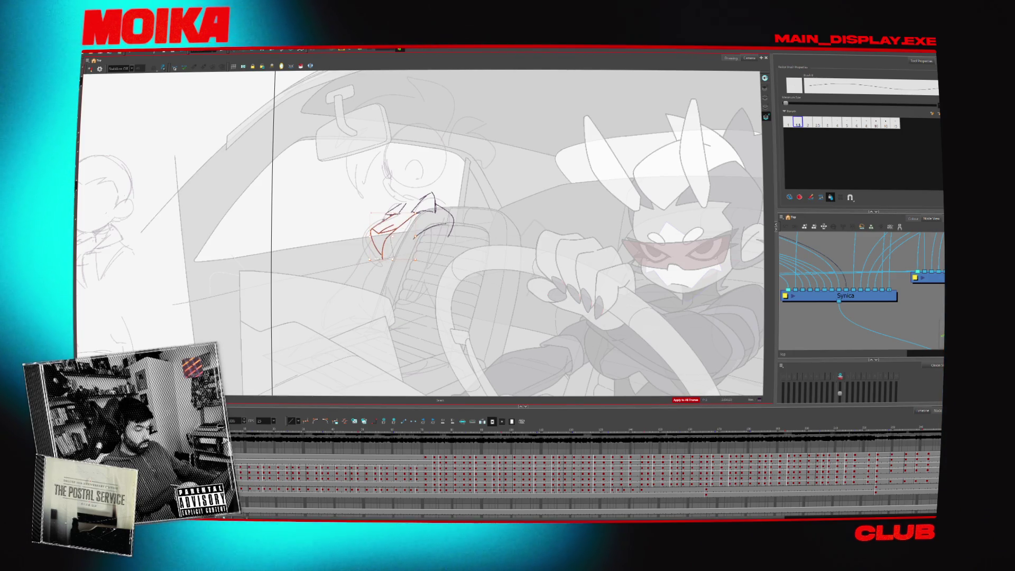
pyautogui.hotkey('alt', 'b')
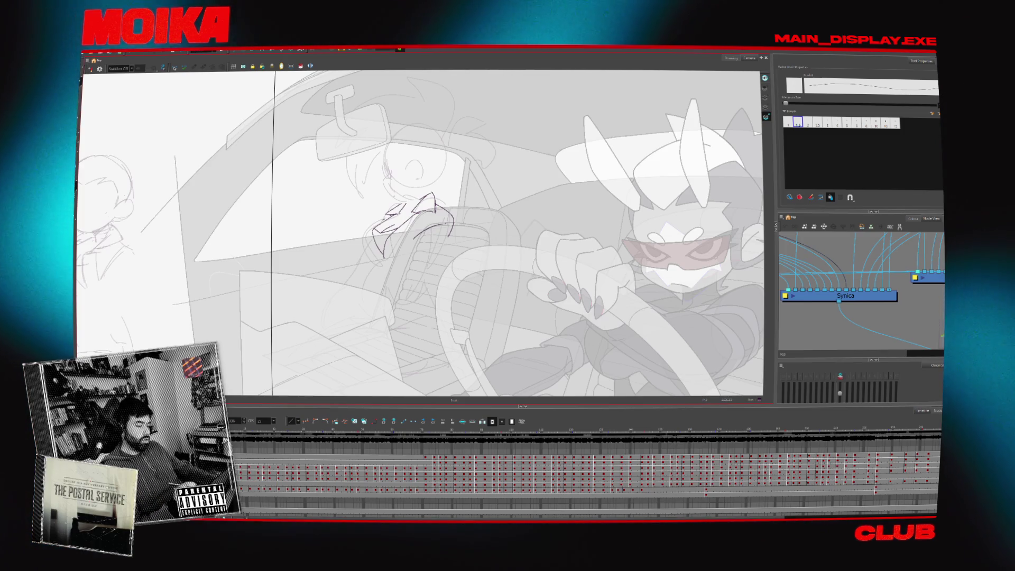
pyautogui.moveTo(362, 231); pyautogui.dragTo(365, 262)
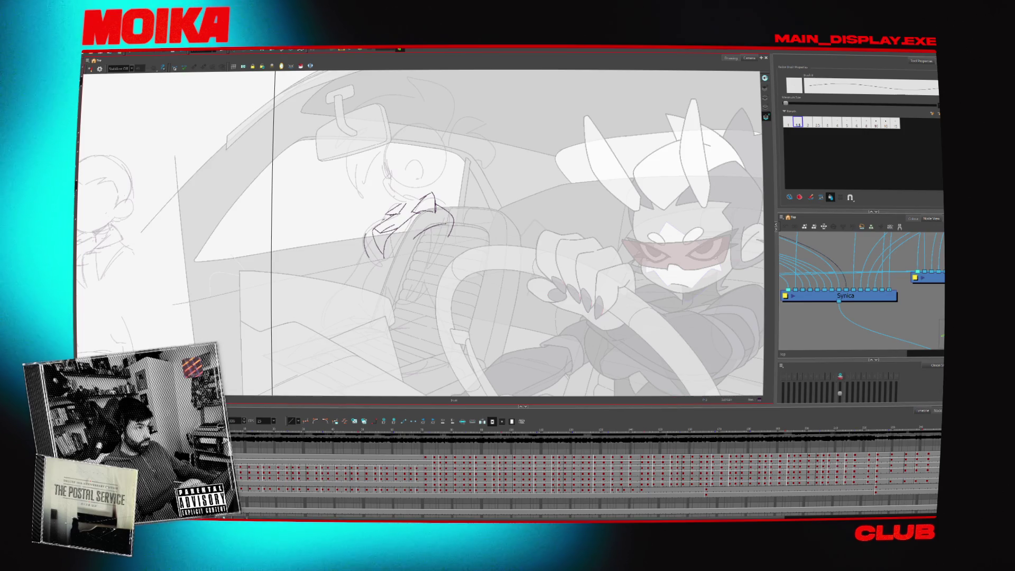
pyautogui.hotkey('ctrl', 'z')
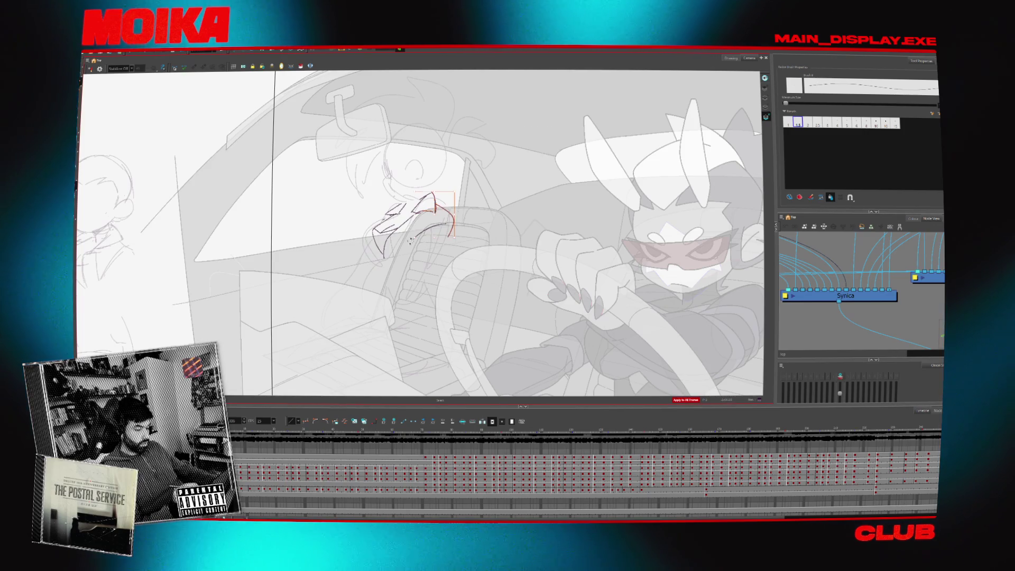
pyautogui.moveTo(408, 233); pyautogui.dragTo(440, 174)
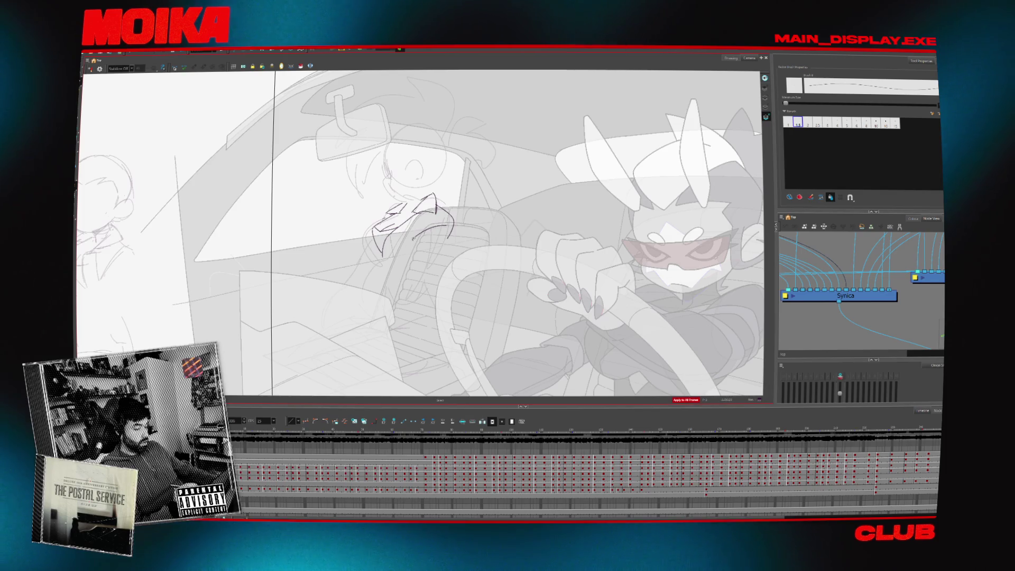
pyautogui.moveTo(400, 251); pyautogui.dragTo(425, 261)
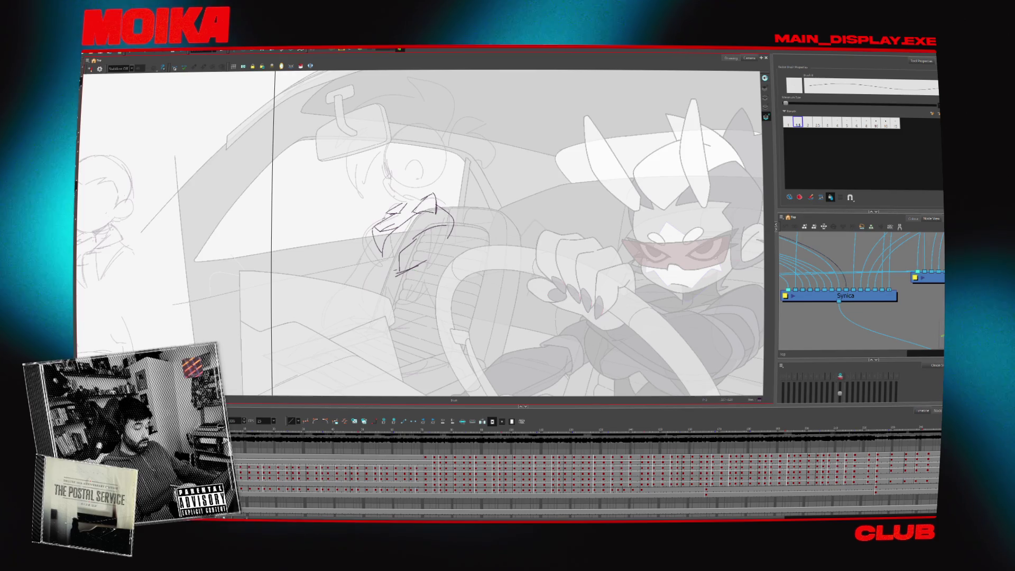
# Check the hand mirrored, adjust a stroke, and extend the hand with a short downward stroke
pyautogui.press('4')
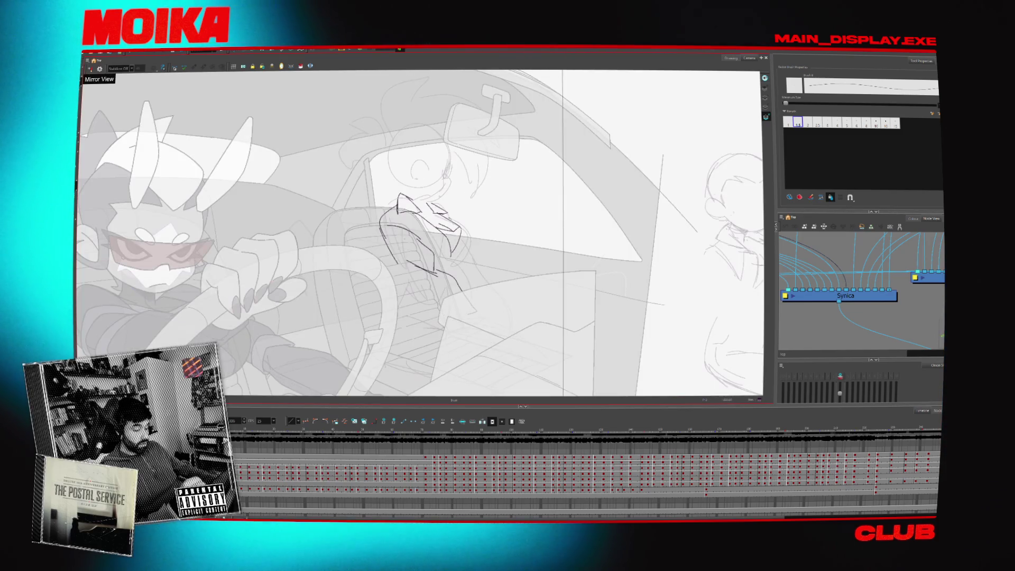
pyautogui.press('4')
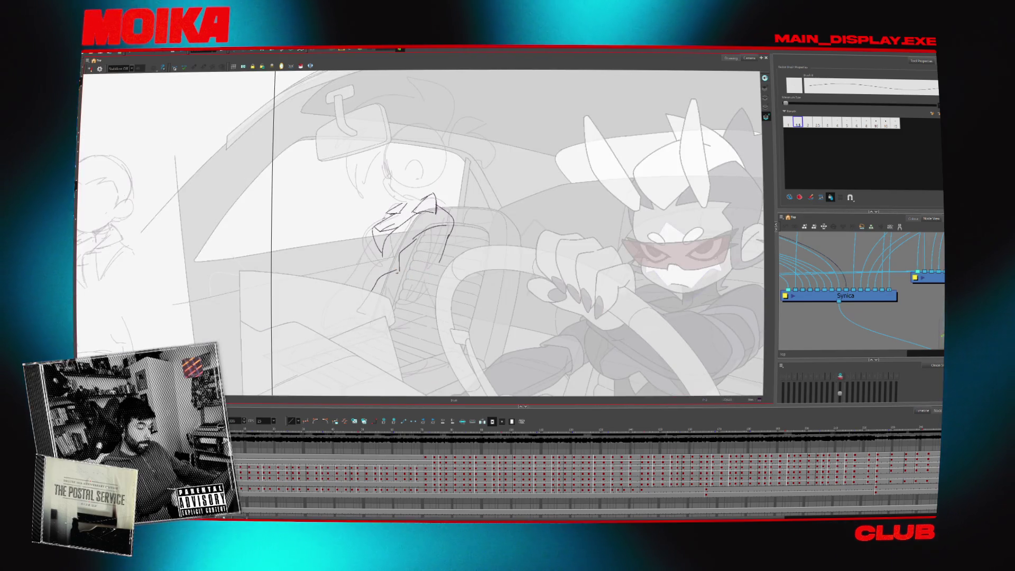
pyautogui.hotkey('alt', 's')
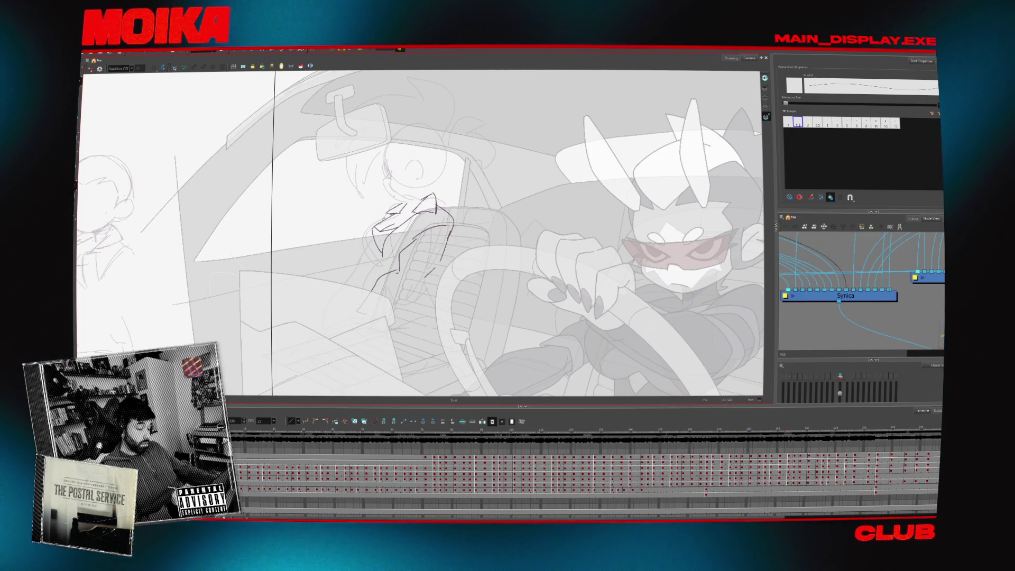
pyautogui.moveTo(364, 316); pyautogui.dragTo(396, 273)
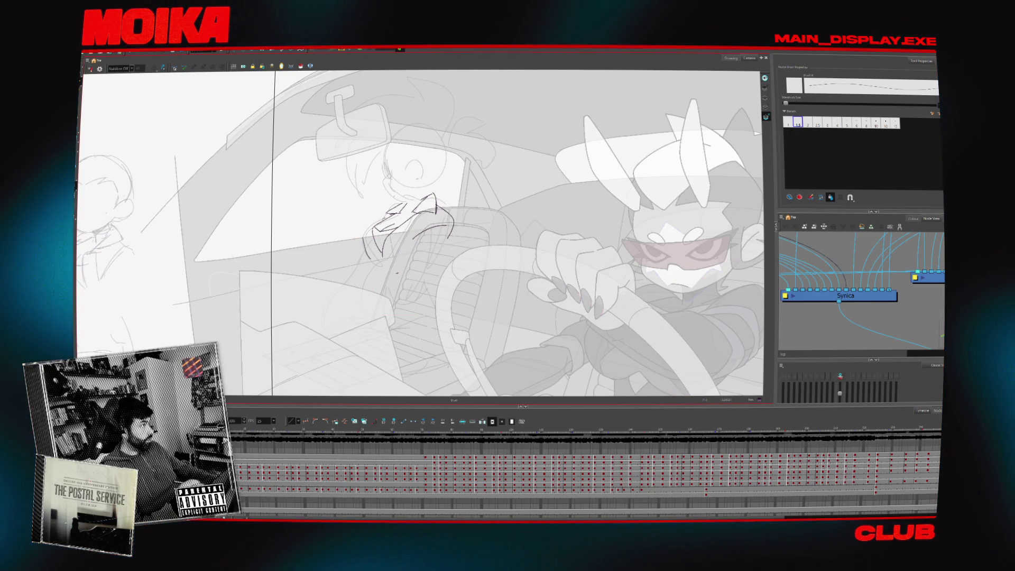
pyautogui.hotkey('alt', 'b')
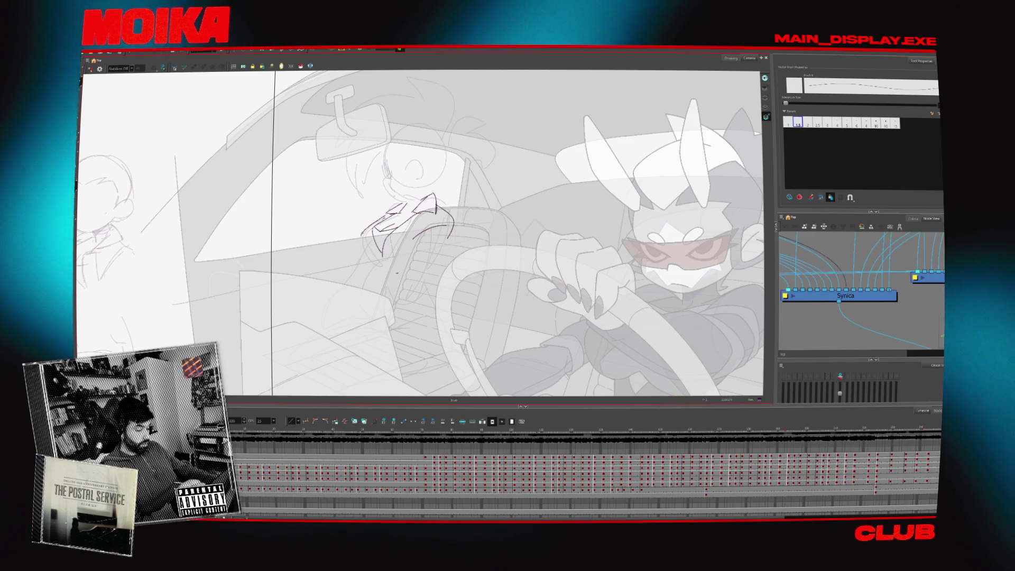
pyautogui.moveTo(370, 236); pyautogui.dragTo(376, 268)
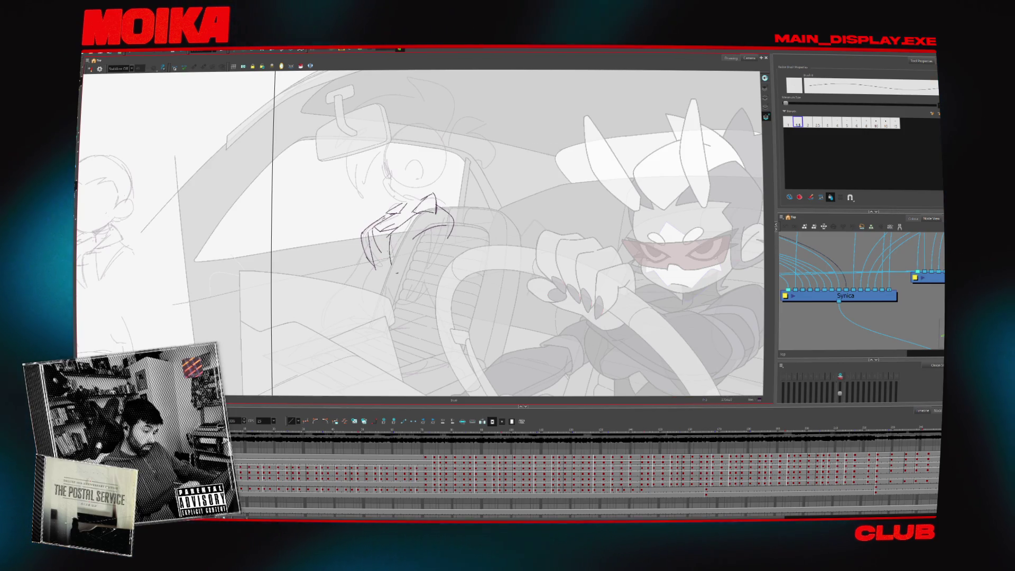
# Shift the left finger strokes of the hand slightly to the right
pyautogui.hotkey('alt', 'b')
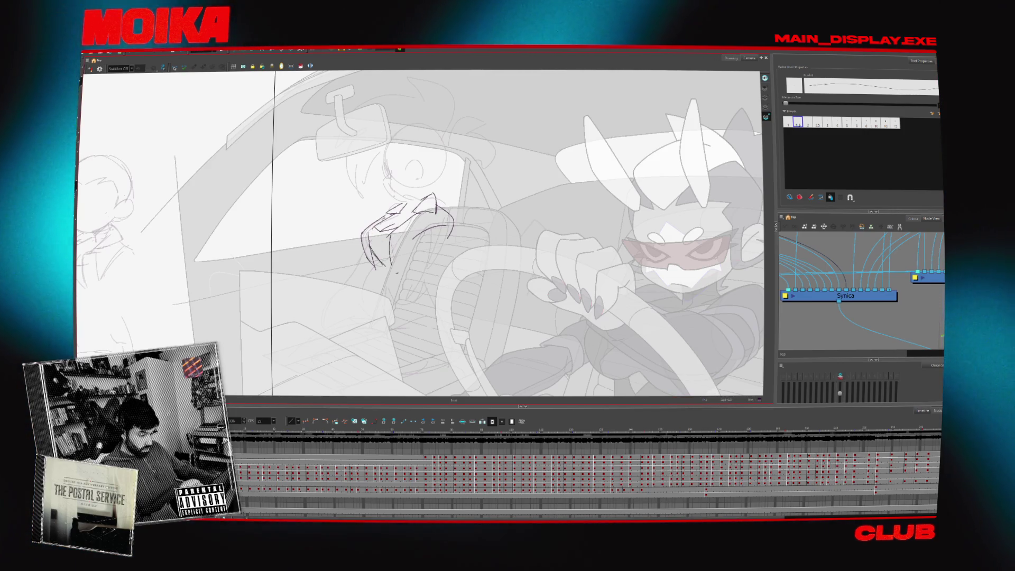
pyautogui.hotkey('alt', 's')
pyautogui.moveTo(360, 212); pyautogui.dragTo(384, 285)
pyautogui.moveTo(380, 244); pyautogui.dragTo(383, 242)
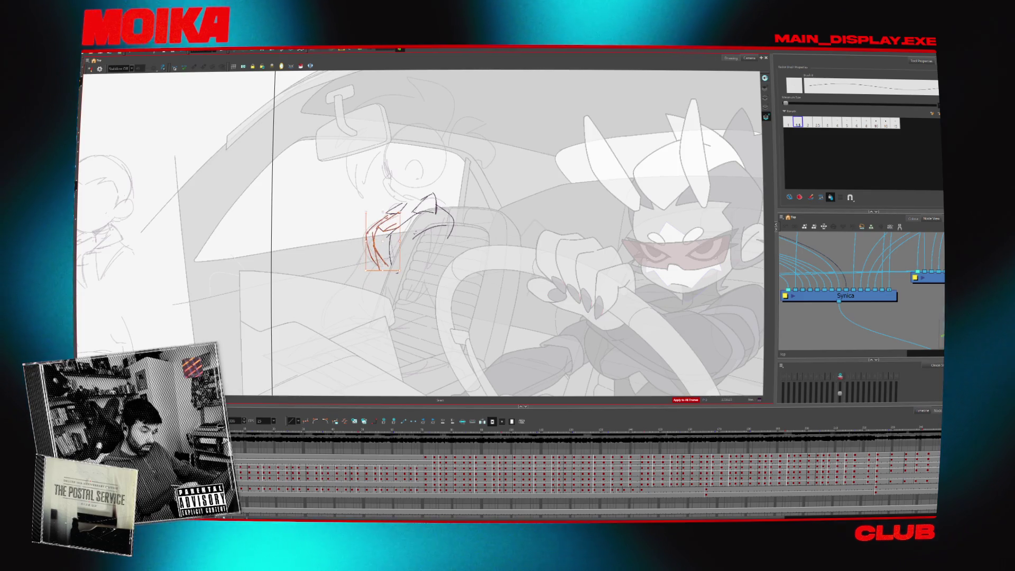
pyautogui.hotkey('alt', 'b')
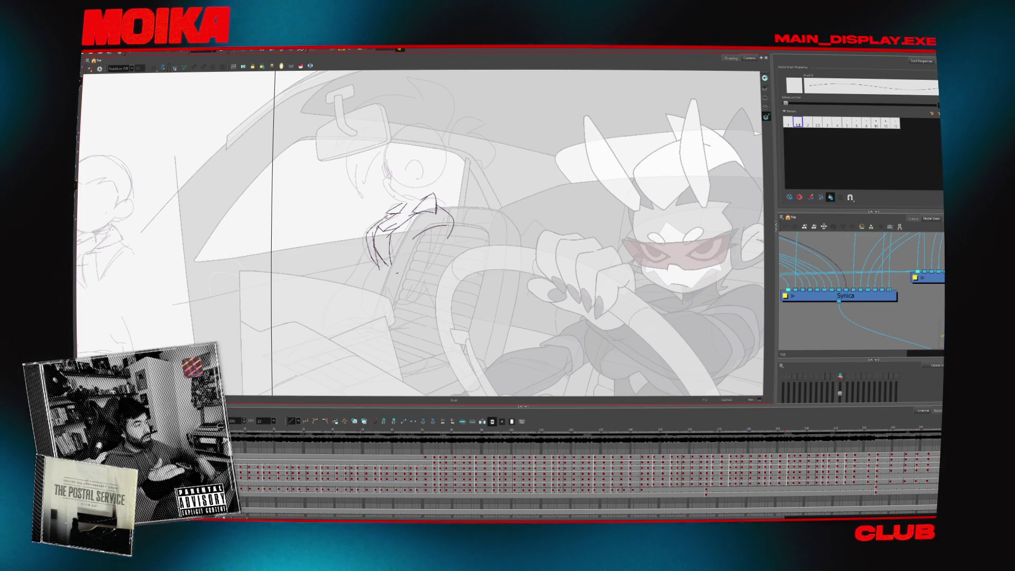
# Select strokes on the hand and nudge one slightly down-right
pyautogui.hotkey('alt', 's')
pyautogui.click(453, 238)
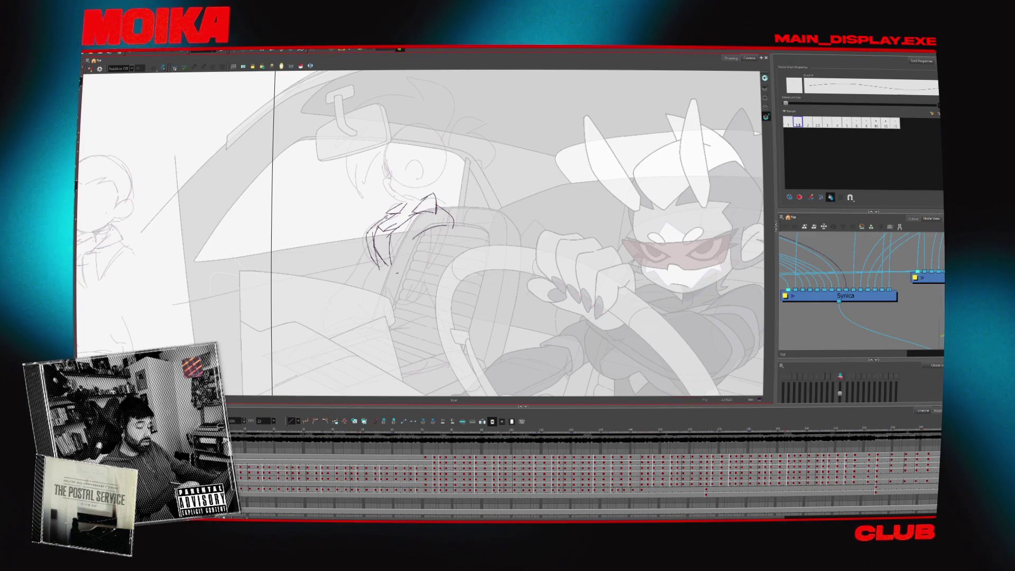
pyautogui.hotkey('alt', 'b')
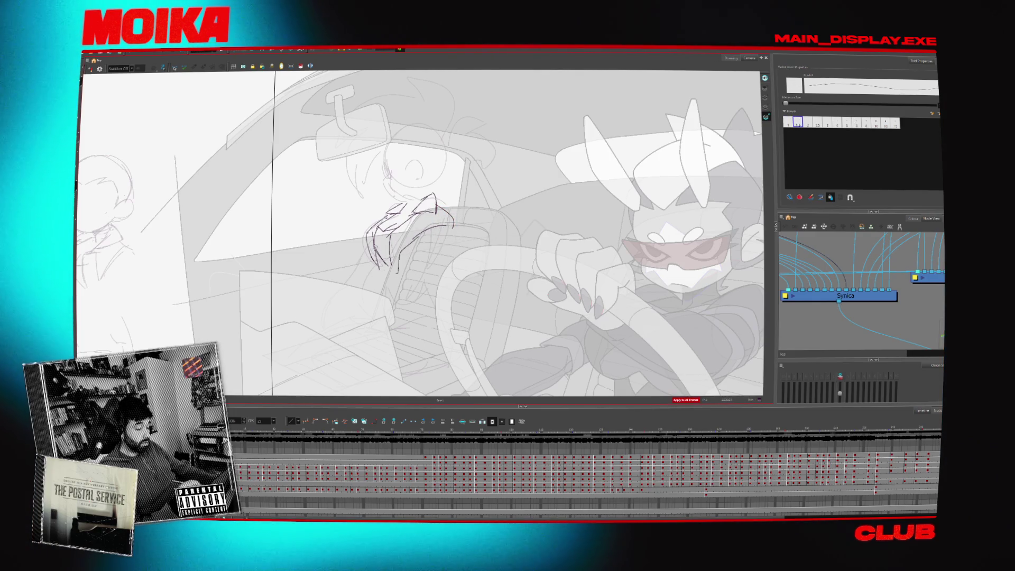
pyautogui.moveTo(380, 210)
pyautogui.mouseDown()
pyautogui.moveTo(419, 241)
pyautogui.moveTo(407, 231)
pyautogui.mouseUp()
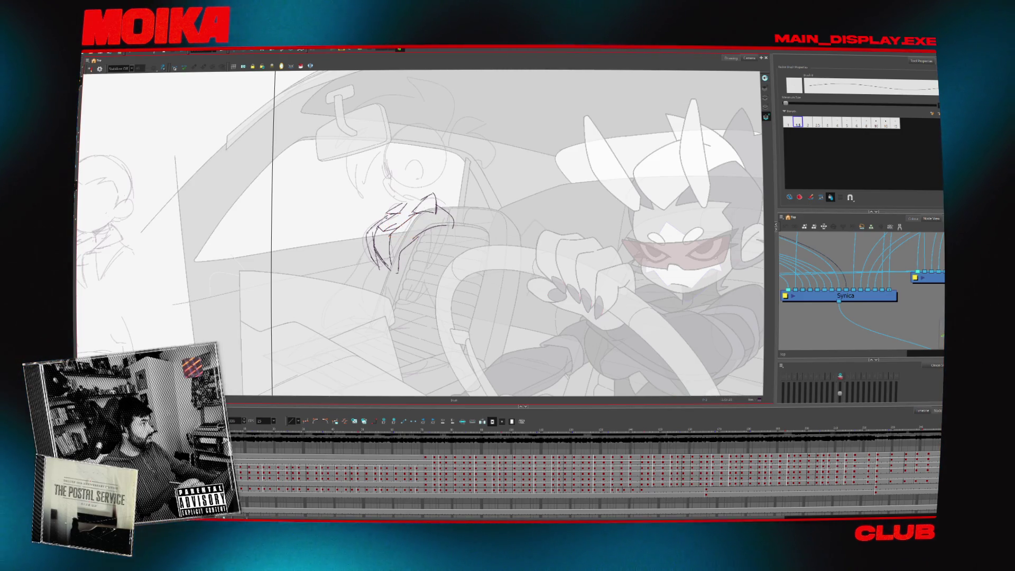
pyautogui.hotkey('alt', 's')
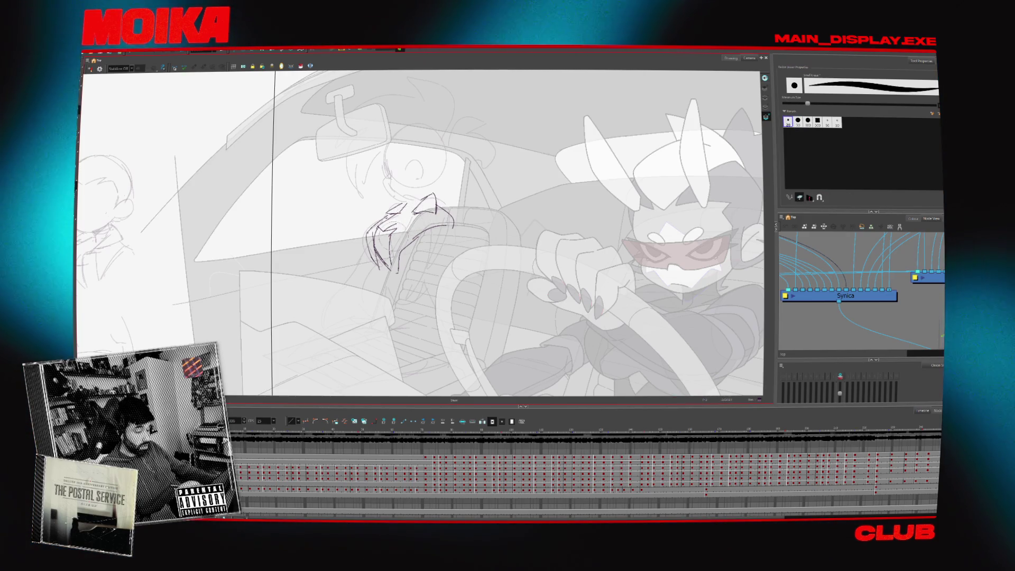
pyautogui.hotkey('alt', 's')
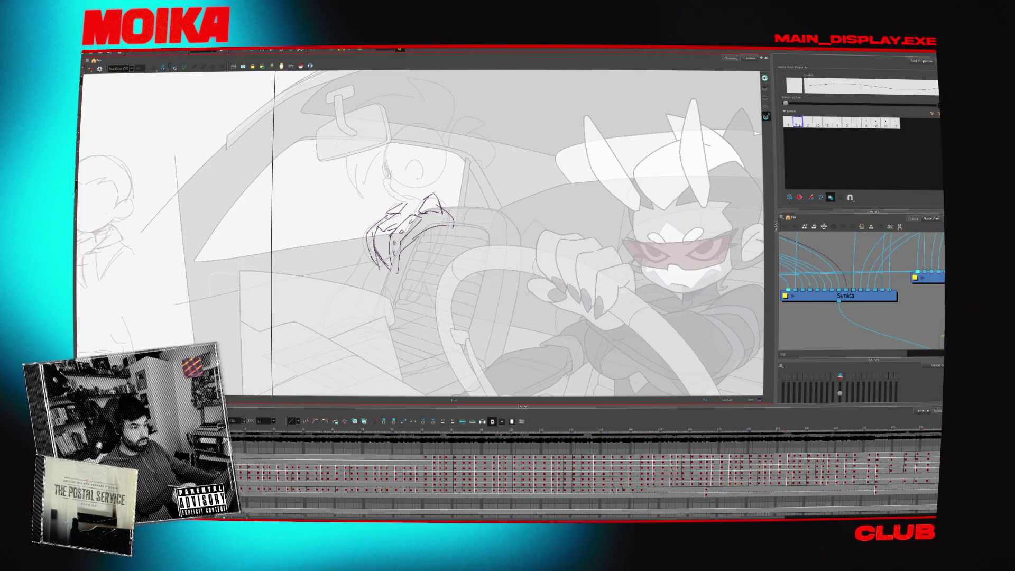
pyautogui.hotkey('alt', 's')
pyautogui.click(450, 221)
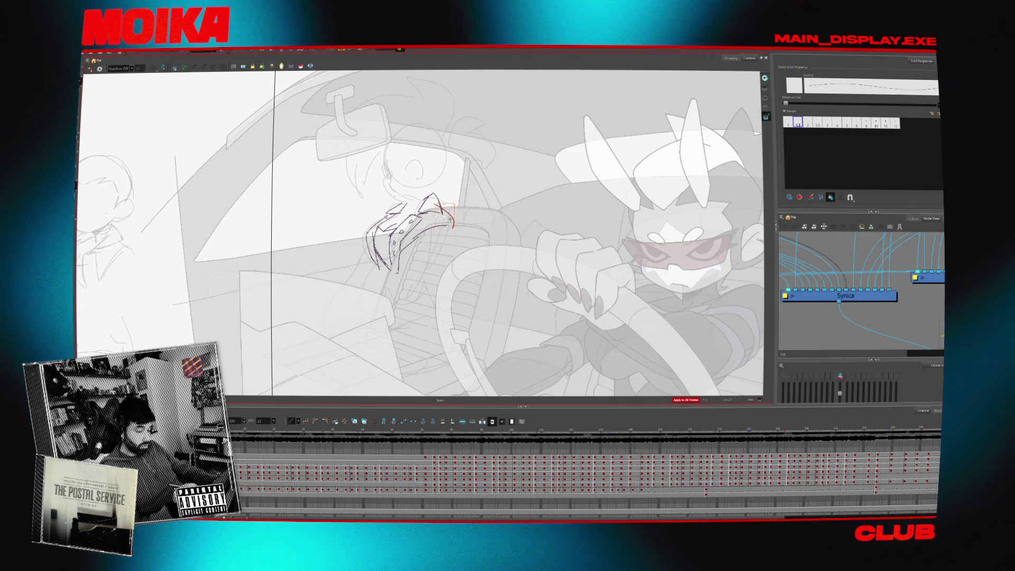
pyautogui.moveTo(451, 221); pyautogui.dragTo(453, 224)
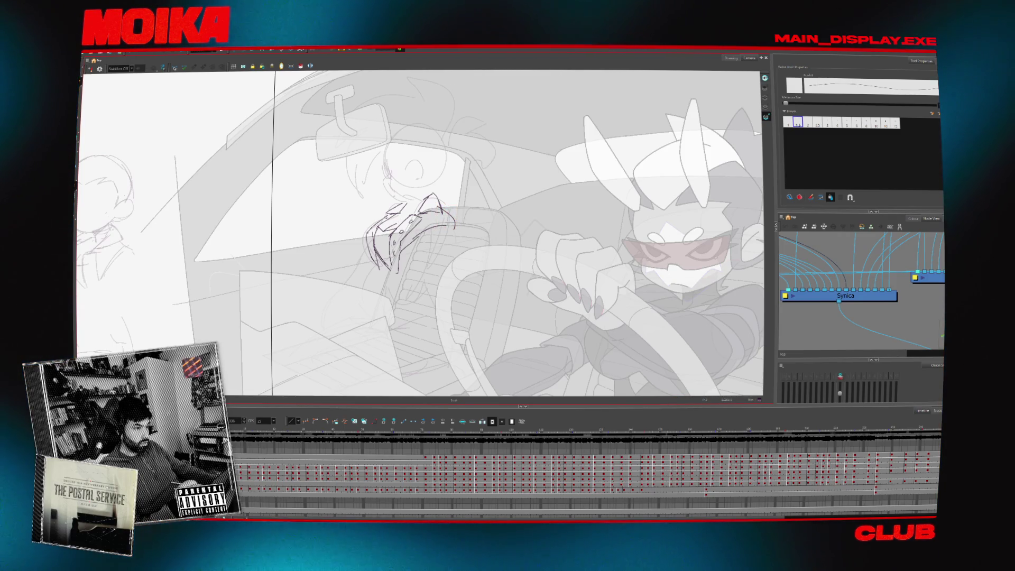
pyautogui.hotkey('alt', 'b')
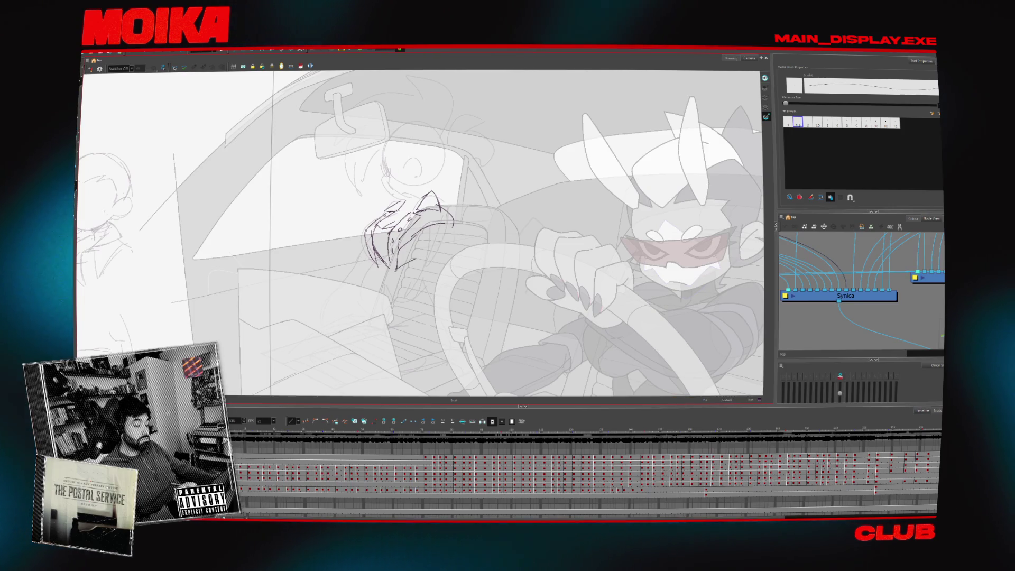
# Refine the wrist cuff and forearm strokes, checking the hand repeatedly in mirrored view
pyautogui.press('4')
pyautogui.press('4')
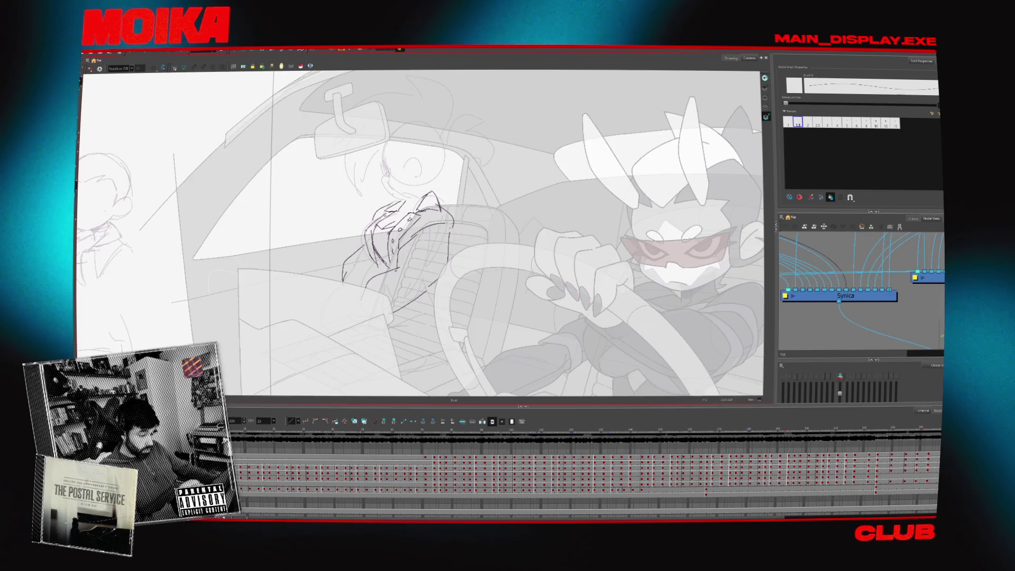
pyautogui.press('4')
pyautogui.press('4')
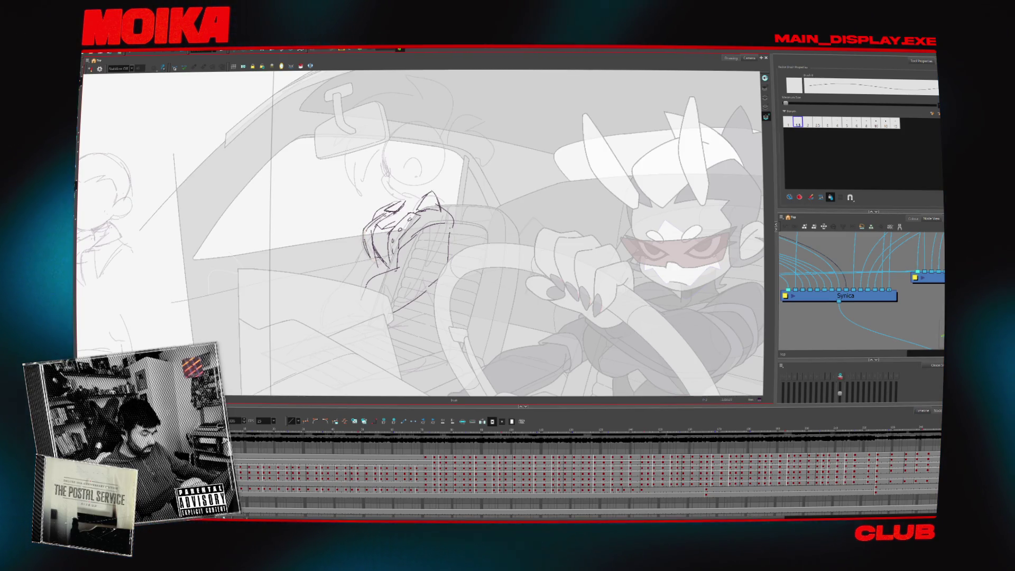
pyautogui.hotkey('alt', 's')
pyautogui.press('4')
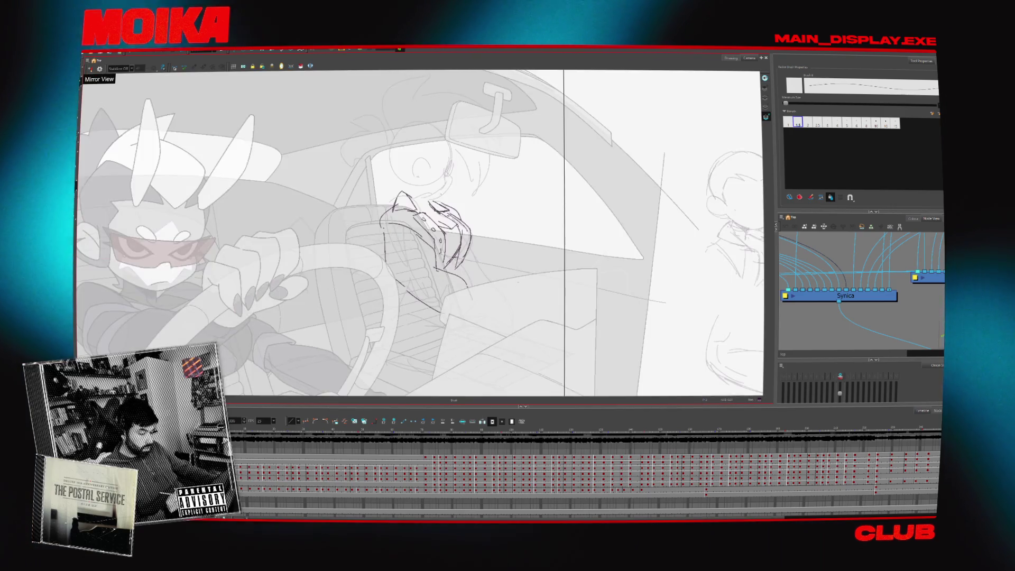
pyautogui.press('4')
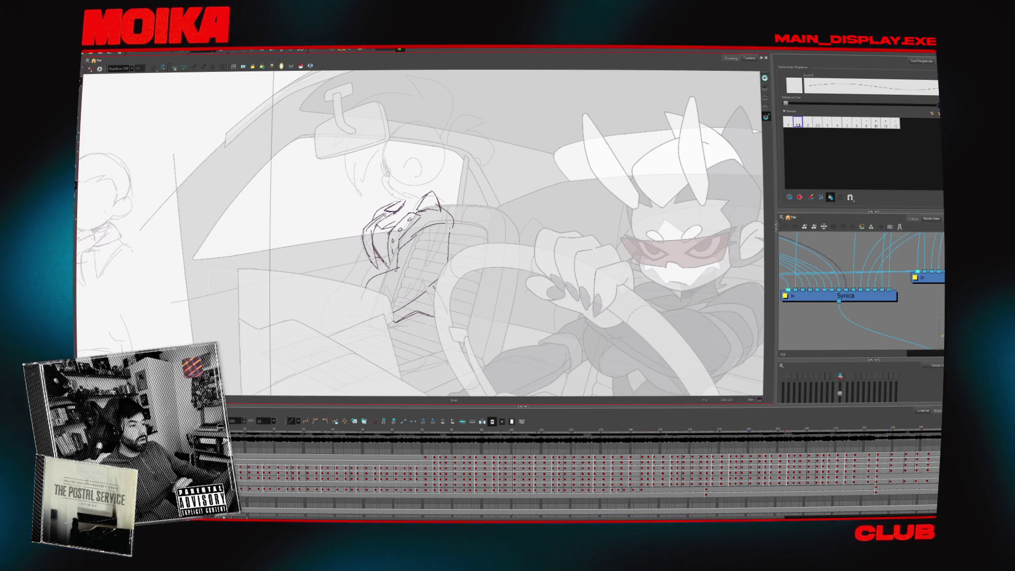
pyautogui.hotkey('alt', 's')
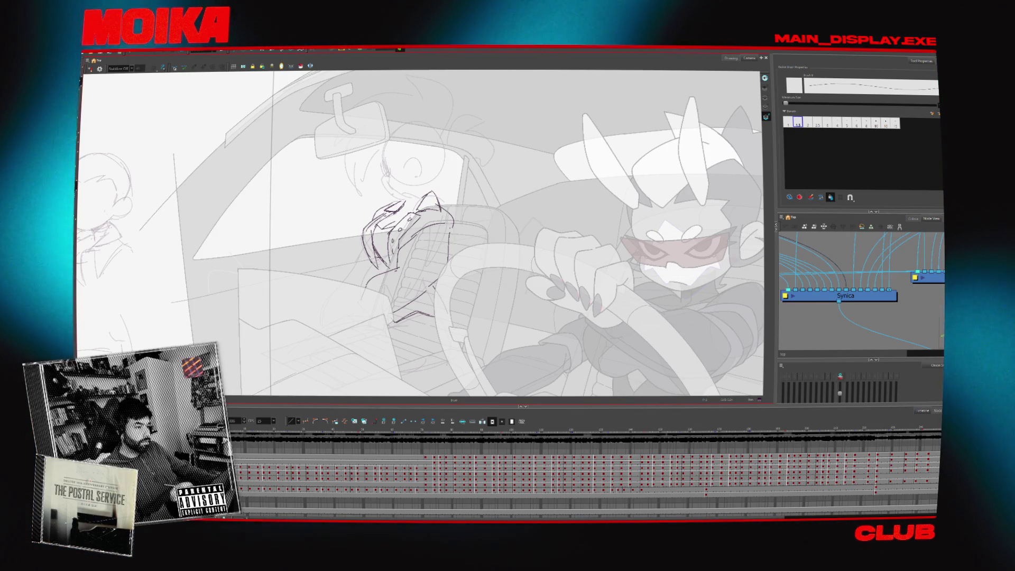
pyautogui.hotkey('alt', 'b')
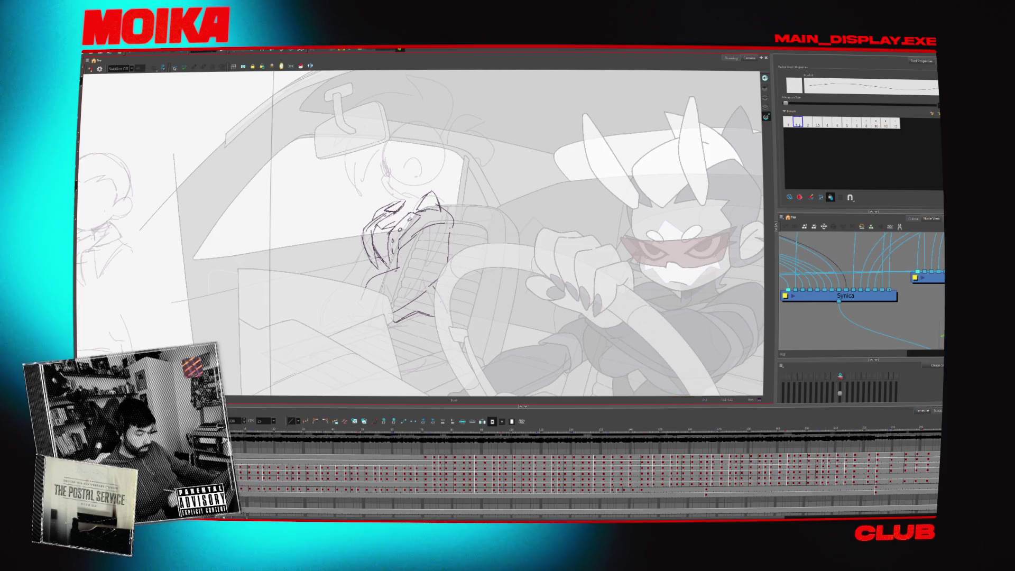
pyautogui.press('4')
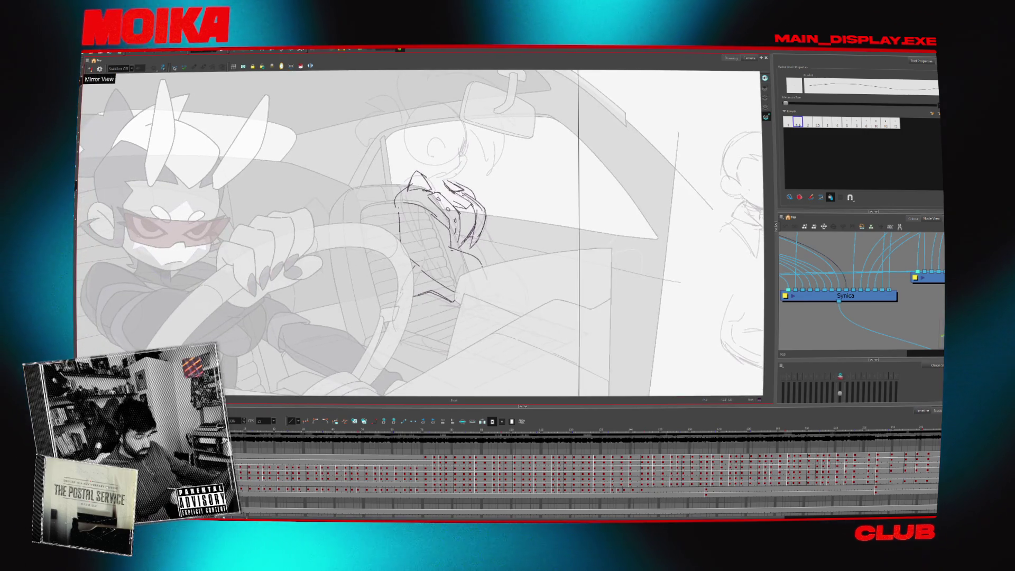
pyautogui.press('4')
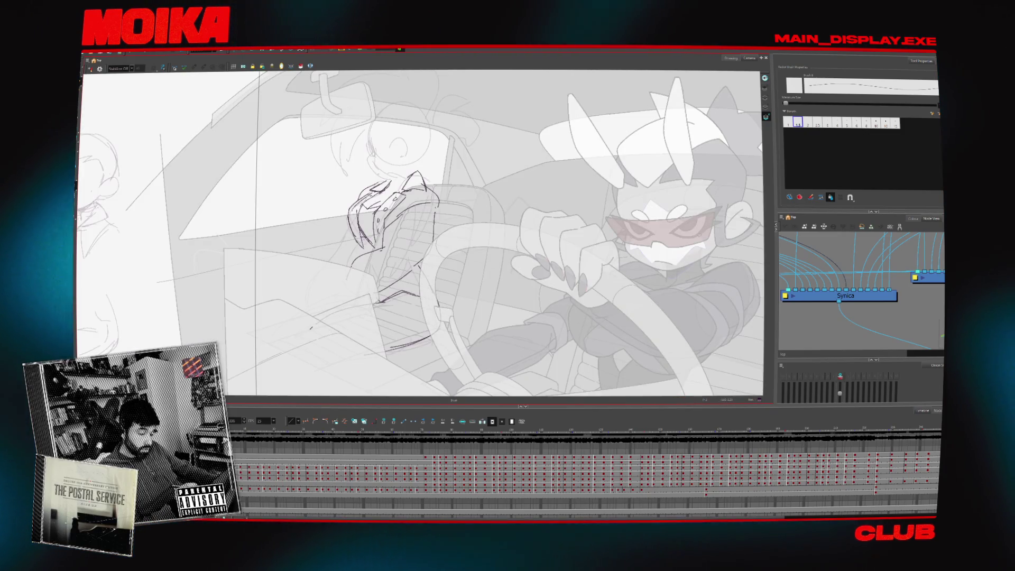
# Add a short stroke at the wrist and recheck the clawed hand's proportions in mirrored view
pyautogui.moveTo(381, 304); pyautogui.dragTo(414, 312)
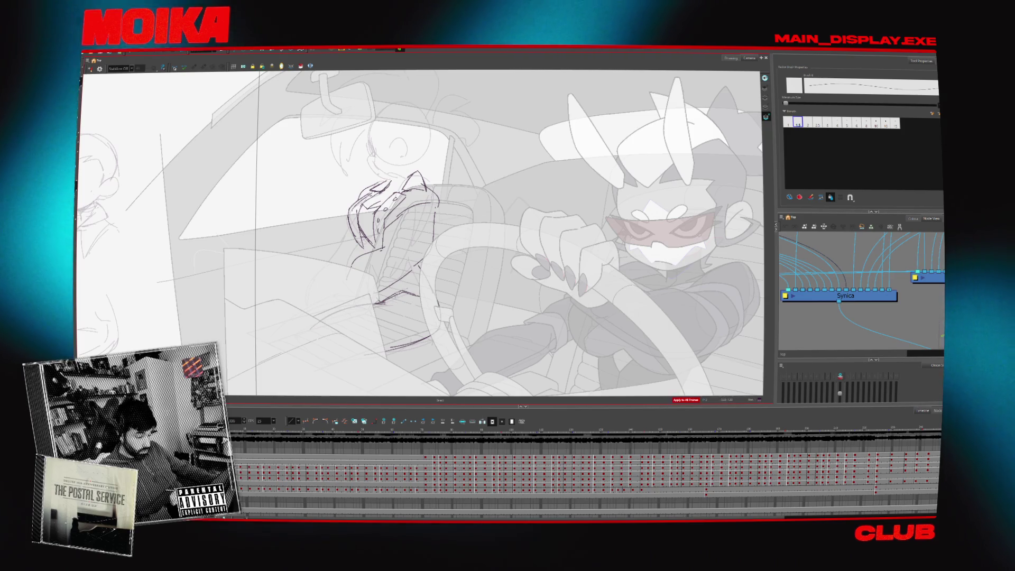
pyautogui.press('4')
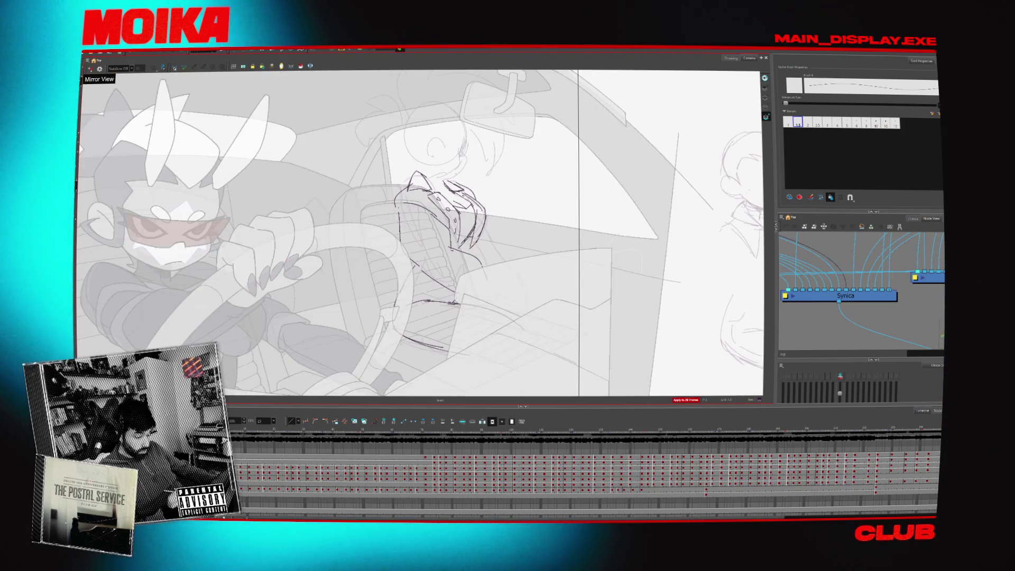
pyautogui.press('4')
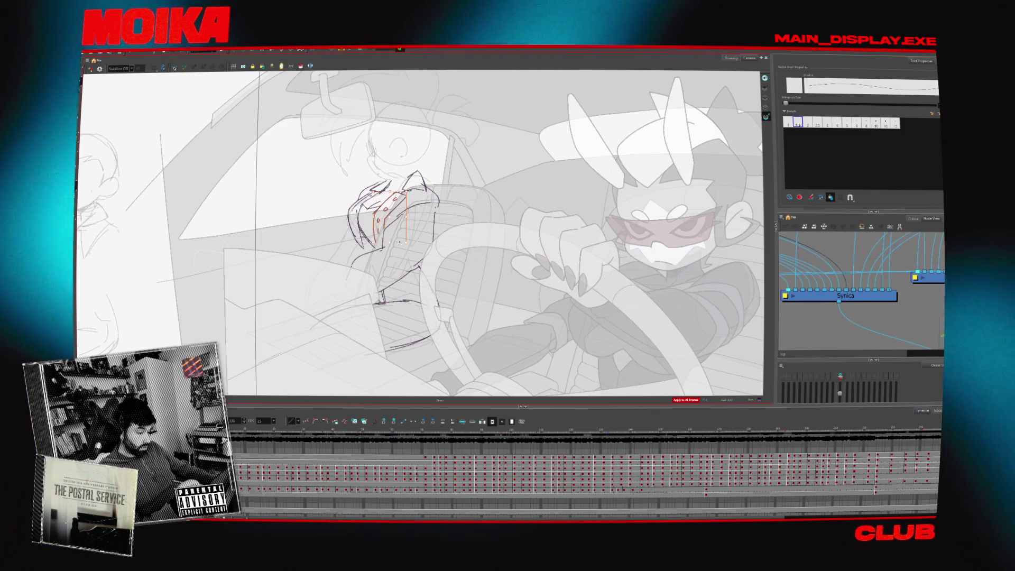
pyautogui.press('.')
pyautogui.press('4')
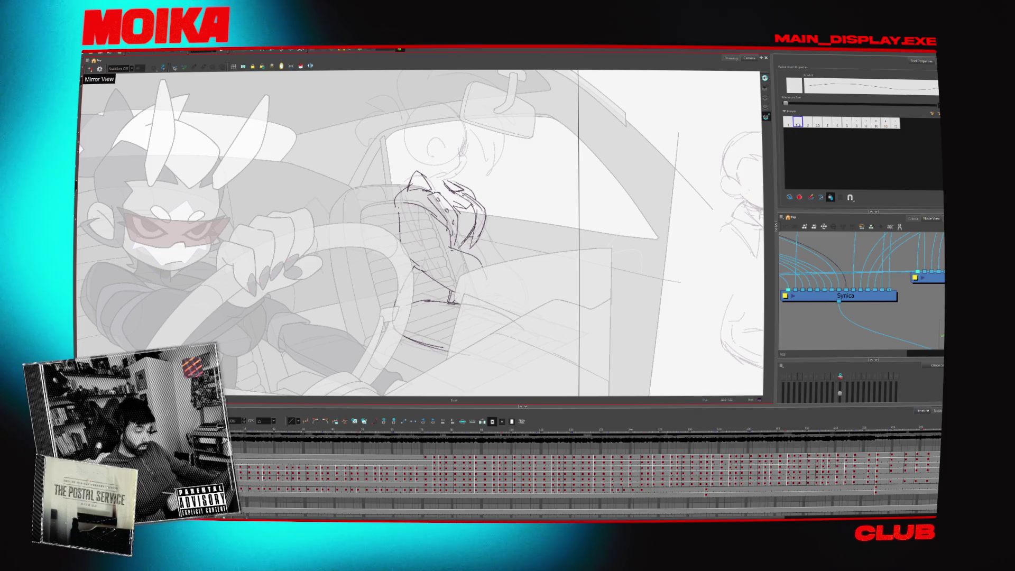
pyautogui.press('4')
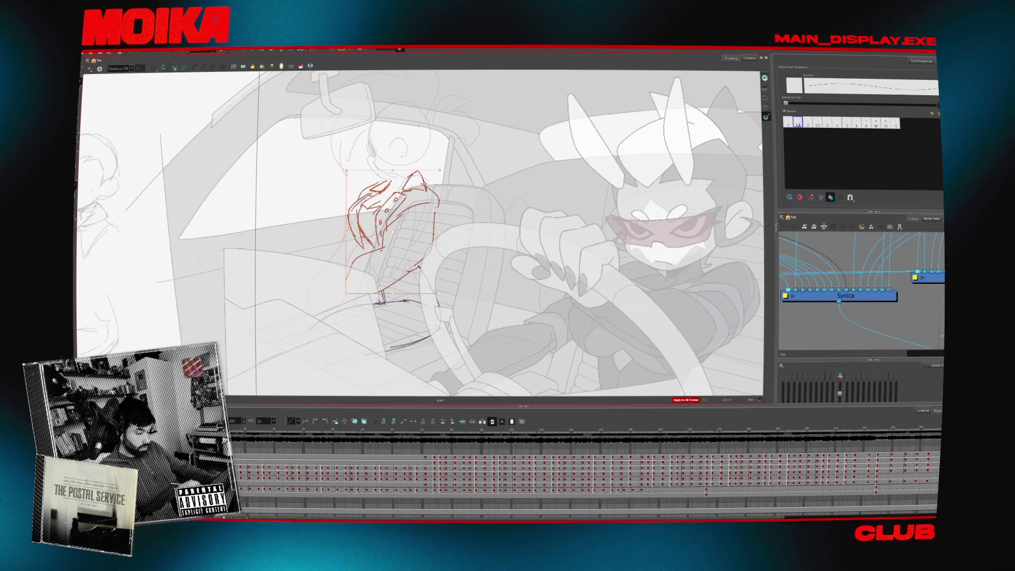
pyautogui.hotkey('alt', 'b')
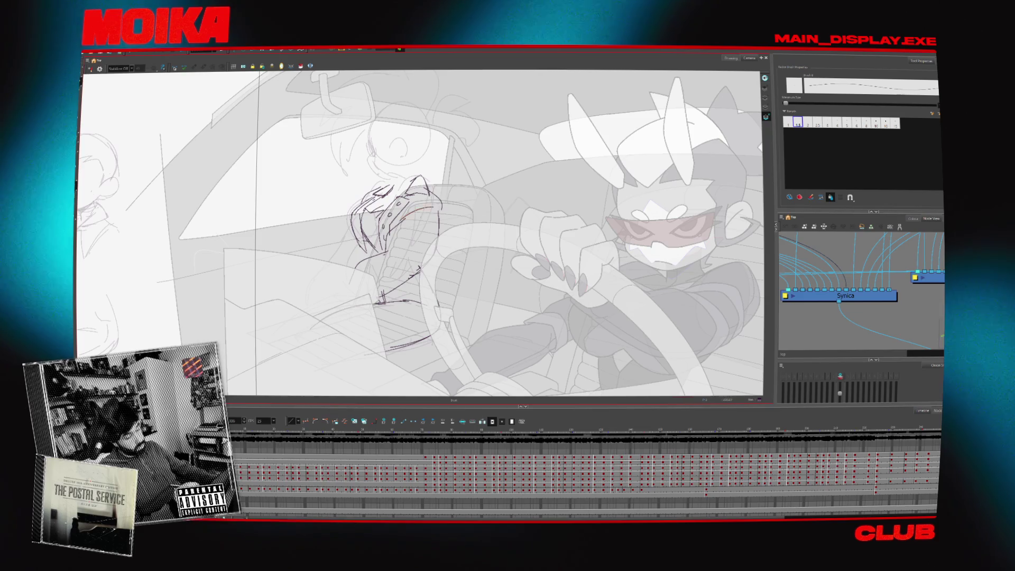
pyautogui.press('4')
pyautogui.hotkey('alt', '/')
pyautogui.press('4')
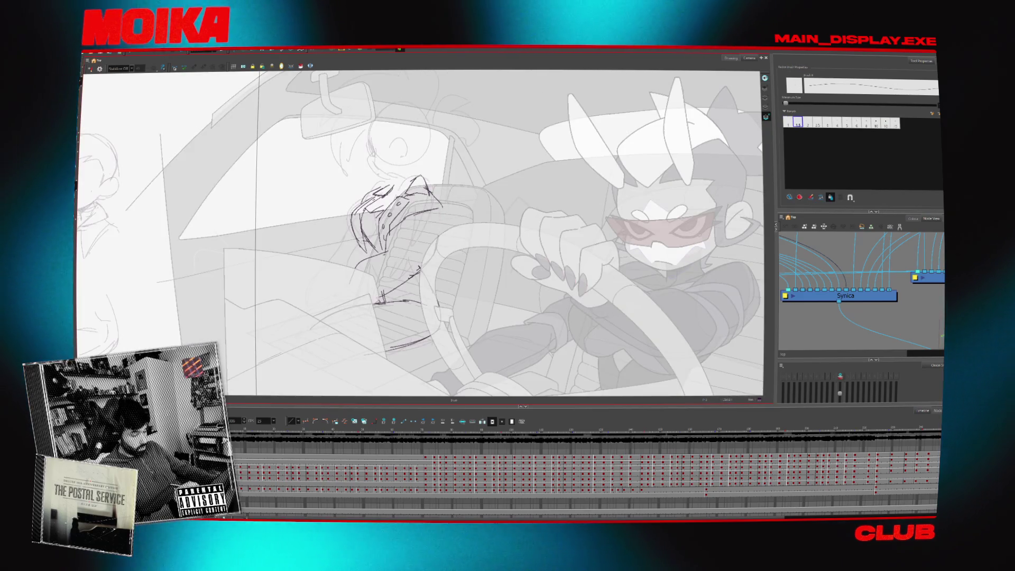
pyautogui.press('4')
pyautogui.press('4')
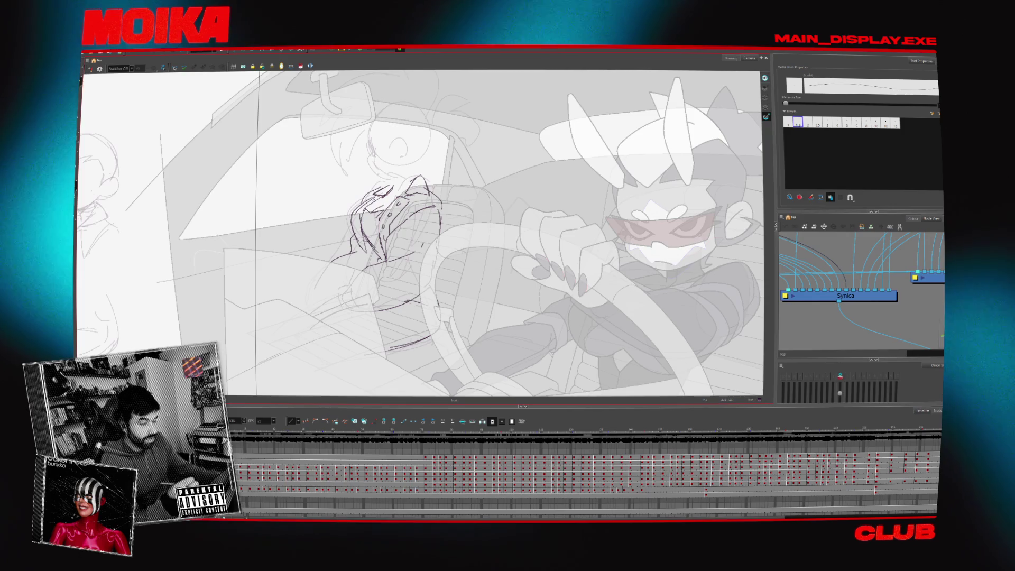
# Draw a short stroke on the clawed hand and check it in mirrored view
pyautogui.moveTo(390, 261); pyautogui.dragTo(416, 252)
pyautogui.press('4')
pyautogui.press('4')
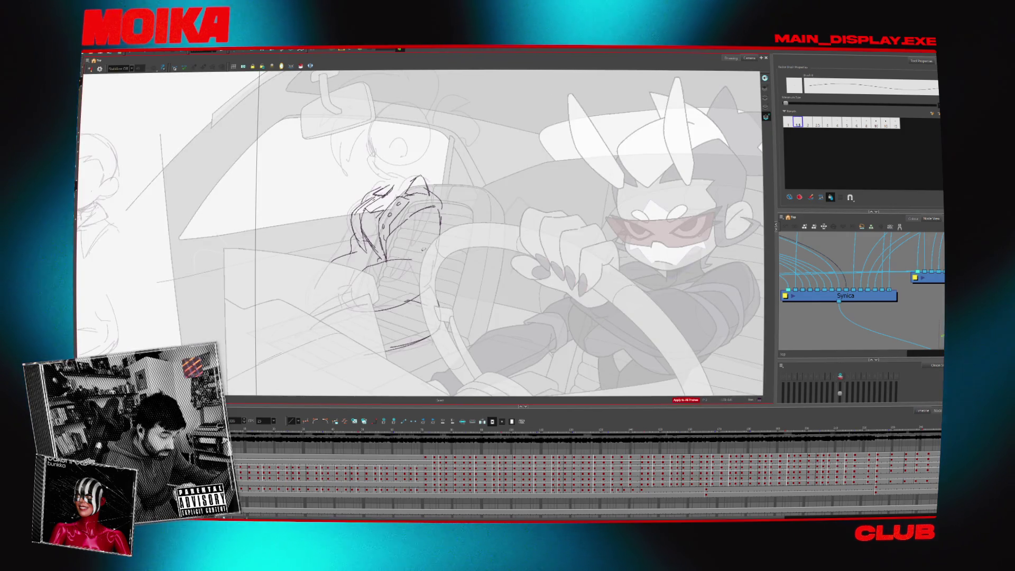
pyautogui.press('4')
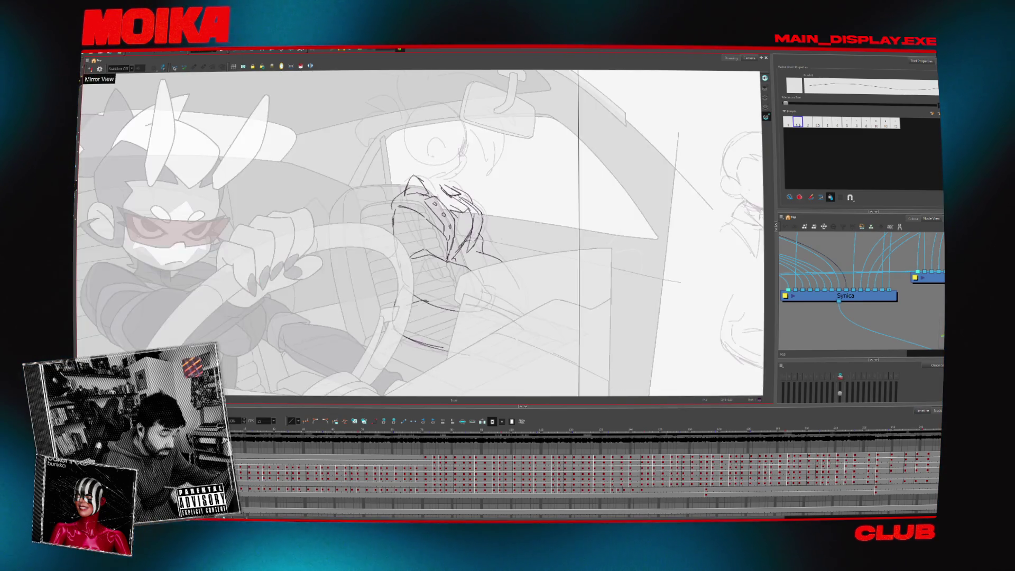
pyautogui.press('4')
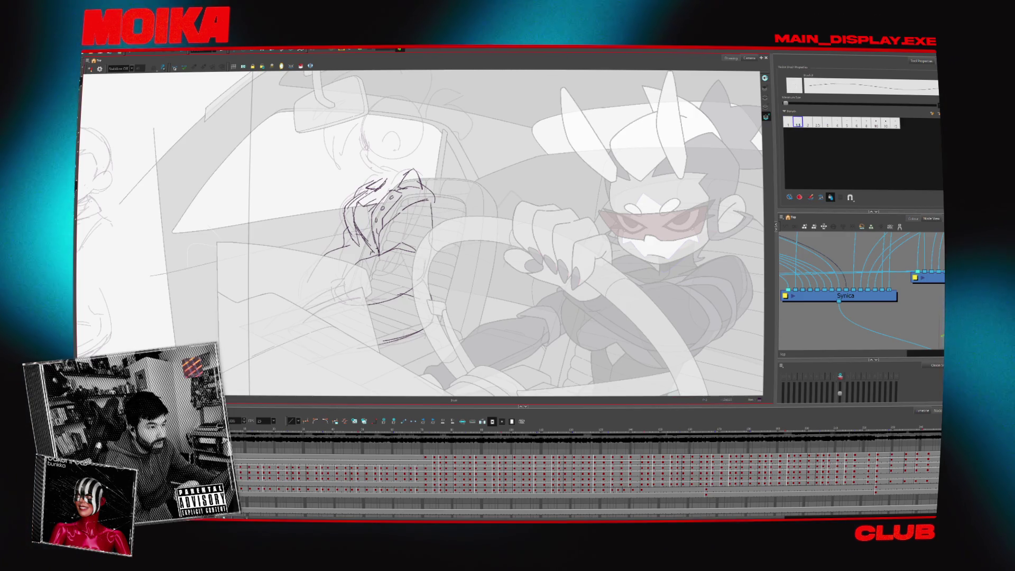
# With the Select tool, pick a stroke on the hand sketch while the view is mirrored
pyautogui.hotkey('alt', 's')
pyautogui.press('4')
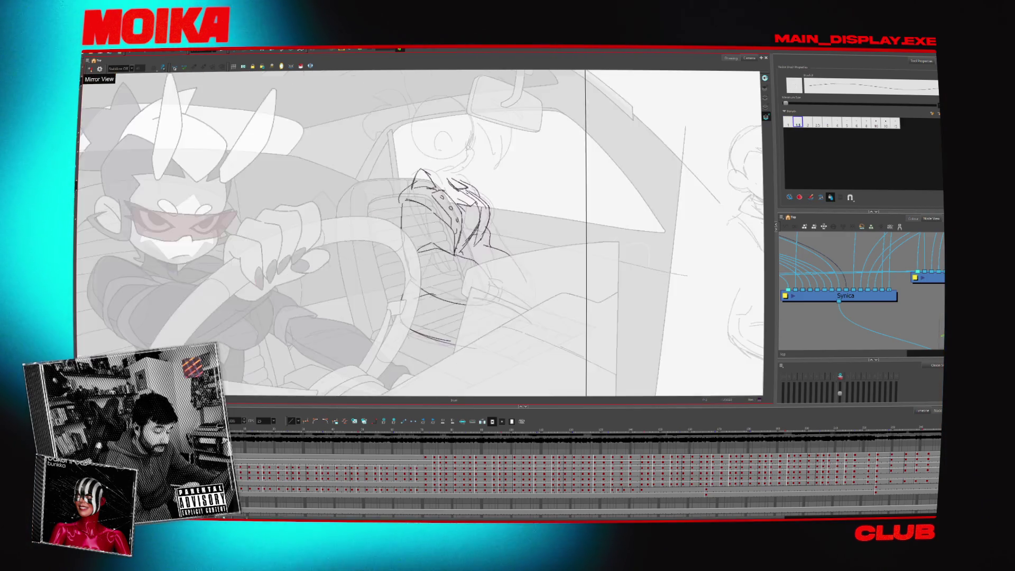
pyautogui.hotkey('alt', 's')
pyautogui.click(407, 193)
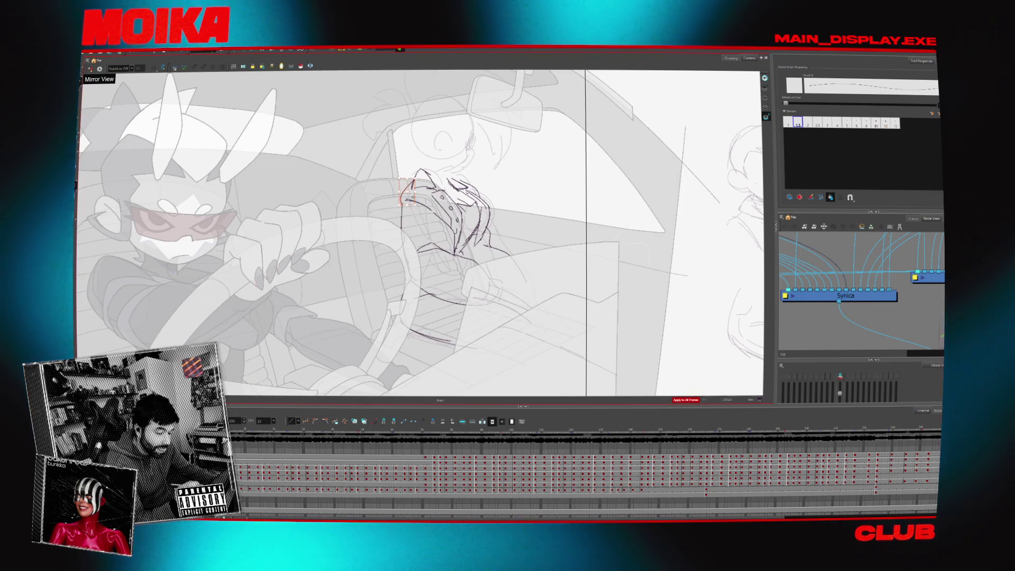
# Return to the Brush and compare the hand in normal and mirrored view
pyautogui.press('4')
pyautogui.hotkey('alt', 'b')
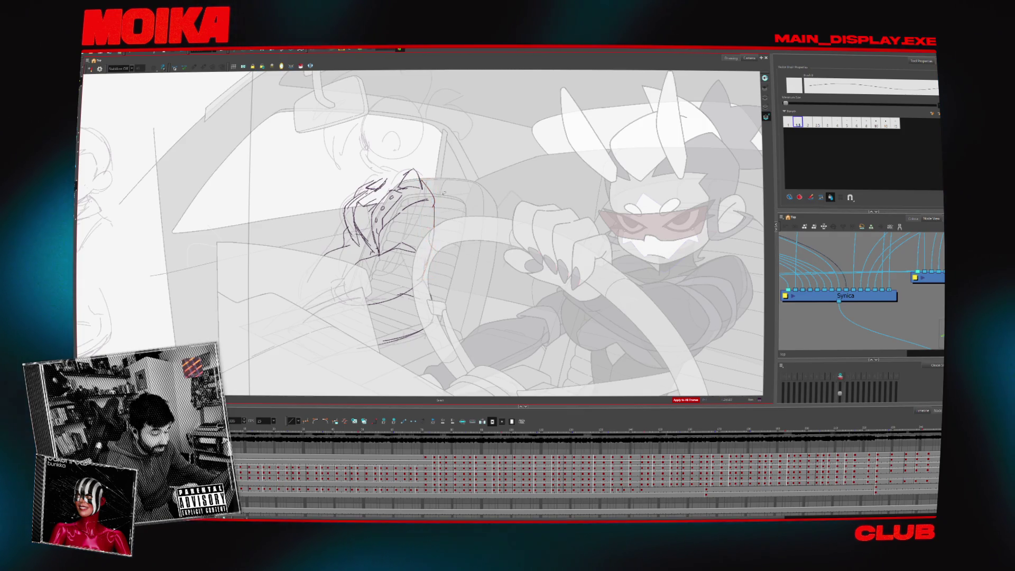
pyautogui.hotkey('alt', 'b')
pyautogui.press('4')
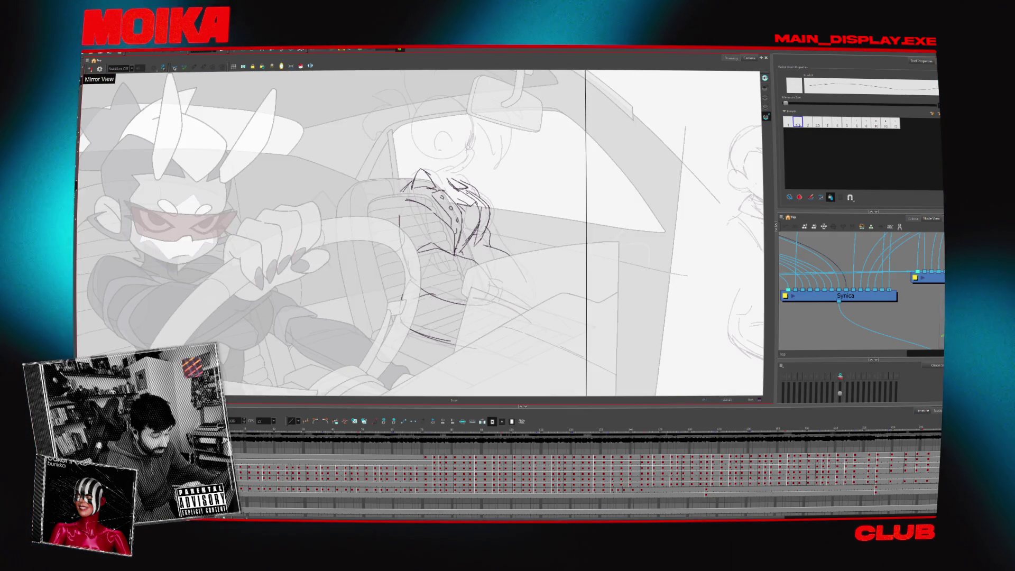
pyautogui.press('4')
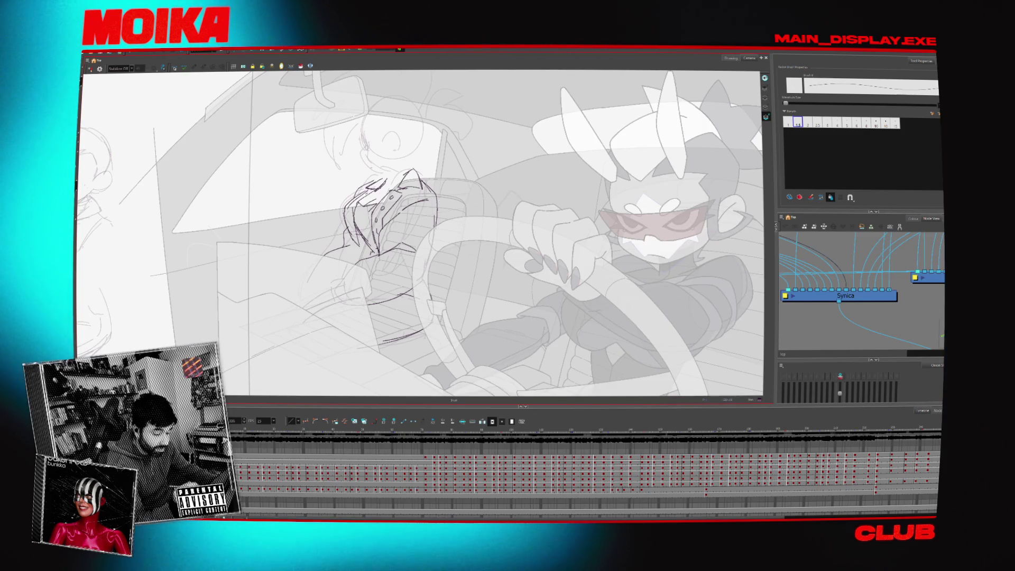
pyautogui.press('4')
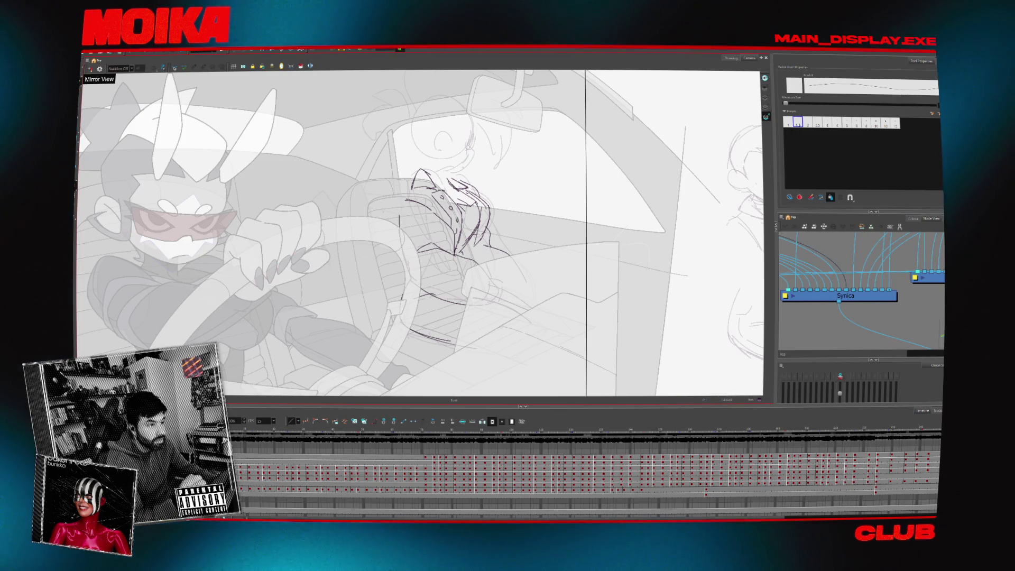
# Nudge the canvas down and compare the clawed hand mirrored and unmirrored
pyautogui.moveTo(438, 233); pyautogui.dragTo(438, 248)
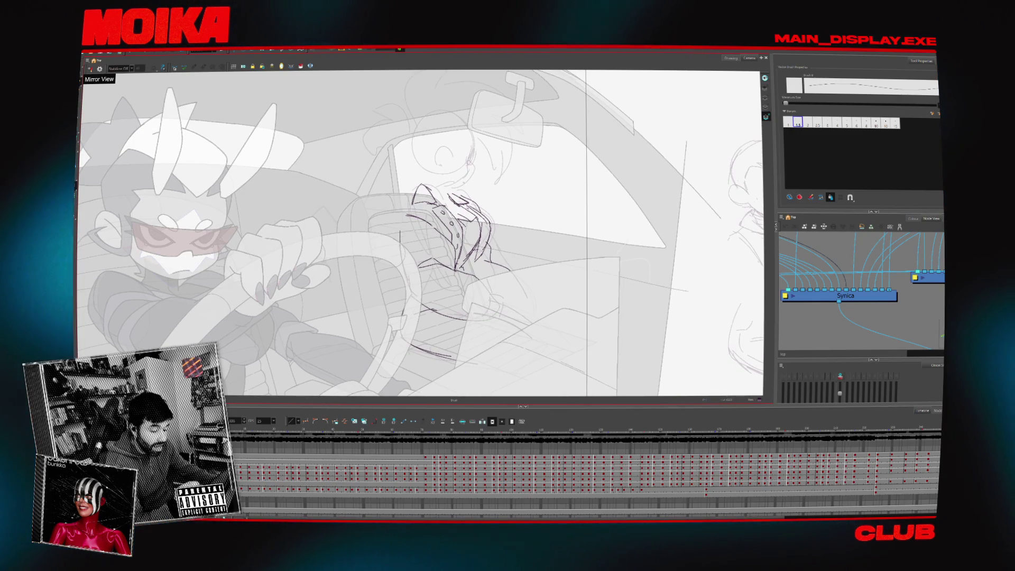
pyautogui.press('4')
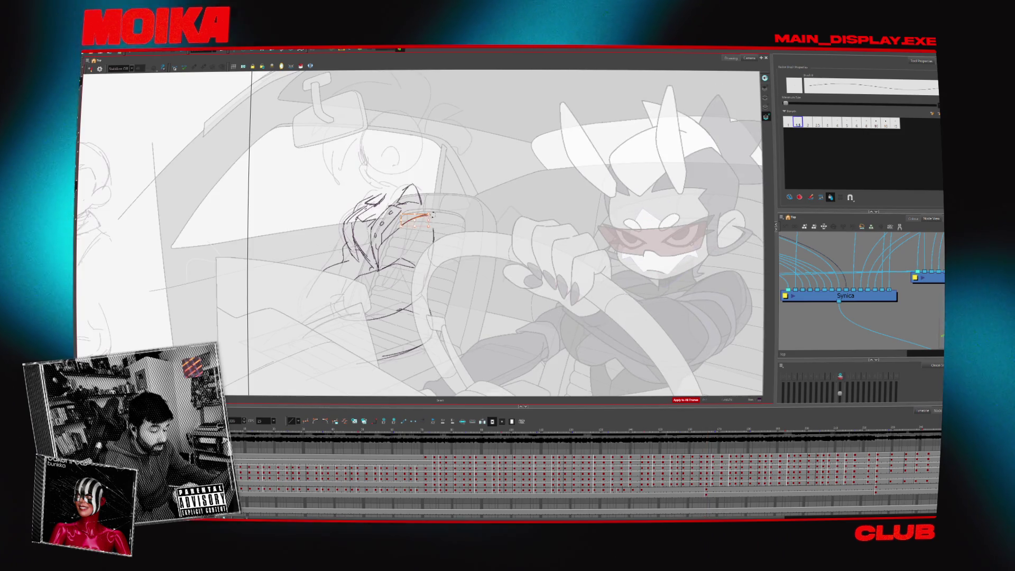
pyautogui.press('4')
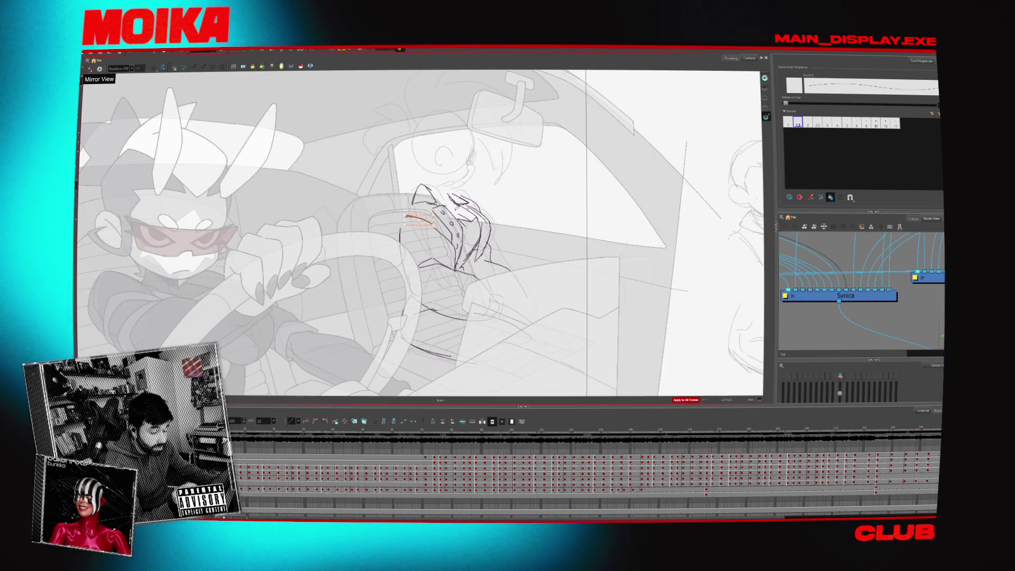
pyautogui.press('4')
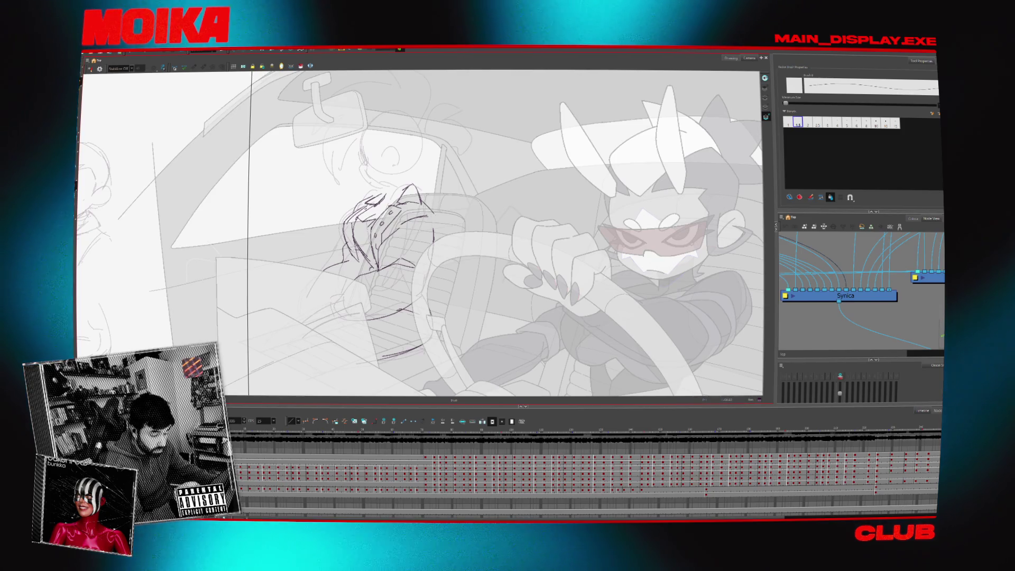
pyautogui.press('4')
# Flip the view back to normal and lengthen a short sketch stroke on the hand
pyautogui.moveTo(514, 250); pyautogui.dragTo(503, 198)
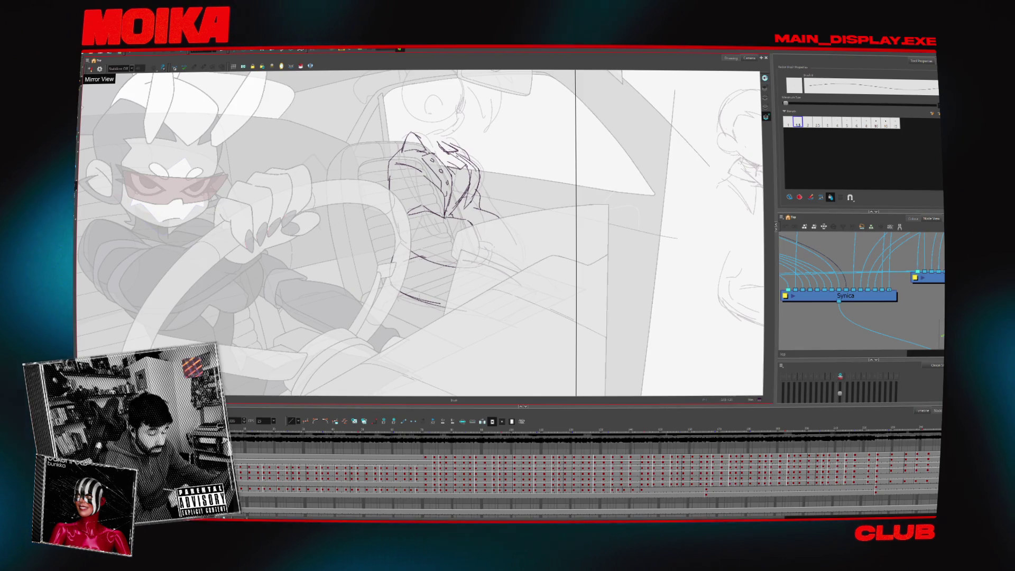
pyautogui.press('4')
pyautogui.moveTo(330, 213); pyautogui.dragTo(364, 211)
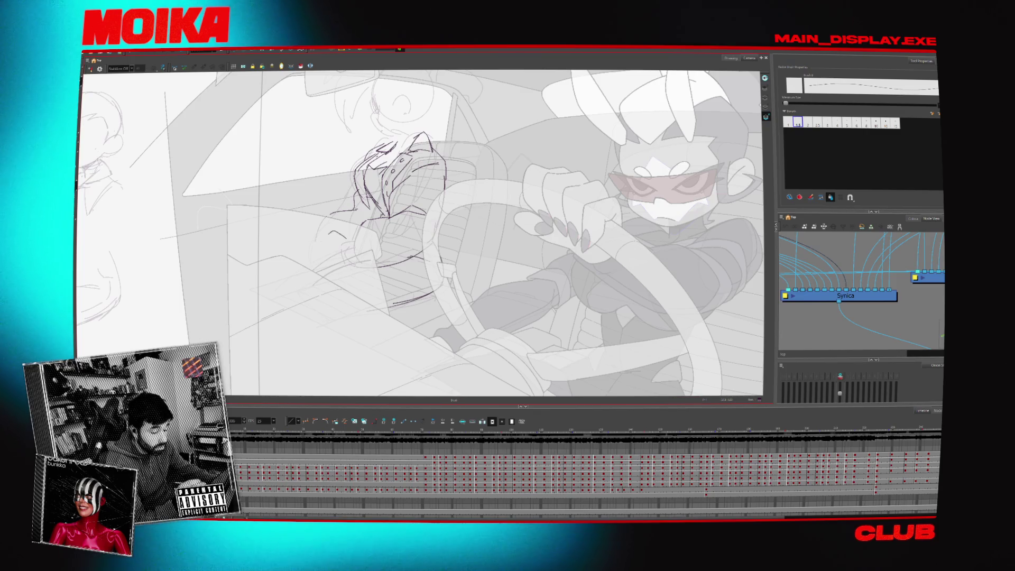
pyautogui.moveTo(422, 242)
pyautogui.mouseDown()
pyautogui.moveTo(398, 268)
pyautogui.moveTo(396, 325)
pyautogui.mouseUp()
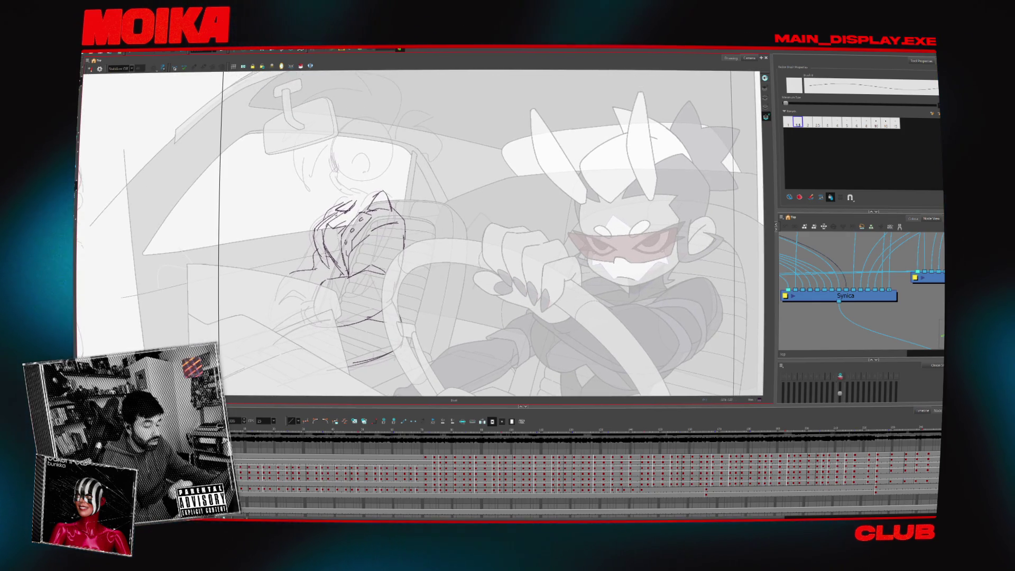